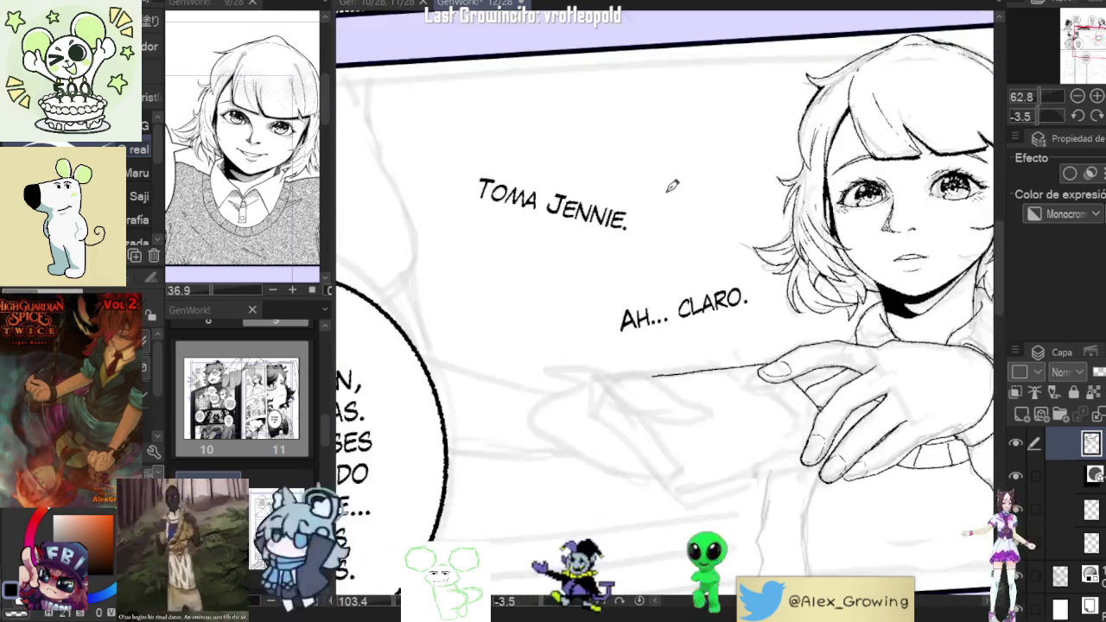
Hand-letter a large 'BRB' freehand in two pen strokes beside the 'TOMA JENNIE.' line.
mouse_move(660, 173)
mouse_down()
mouse_move(660, 221)
mouse_move(724, 163)
mouse_move(728, 213)
mouse_up()
mouse_move(739, 157)
mouse_down()
mouse_move(740, 211)
mouse_move(764, 207)
mouse_up()
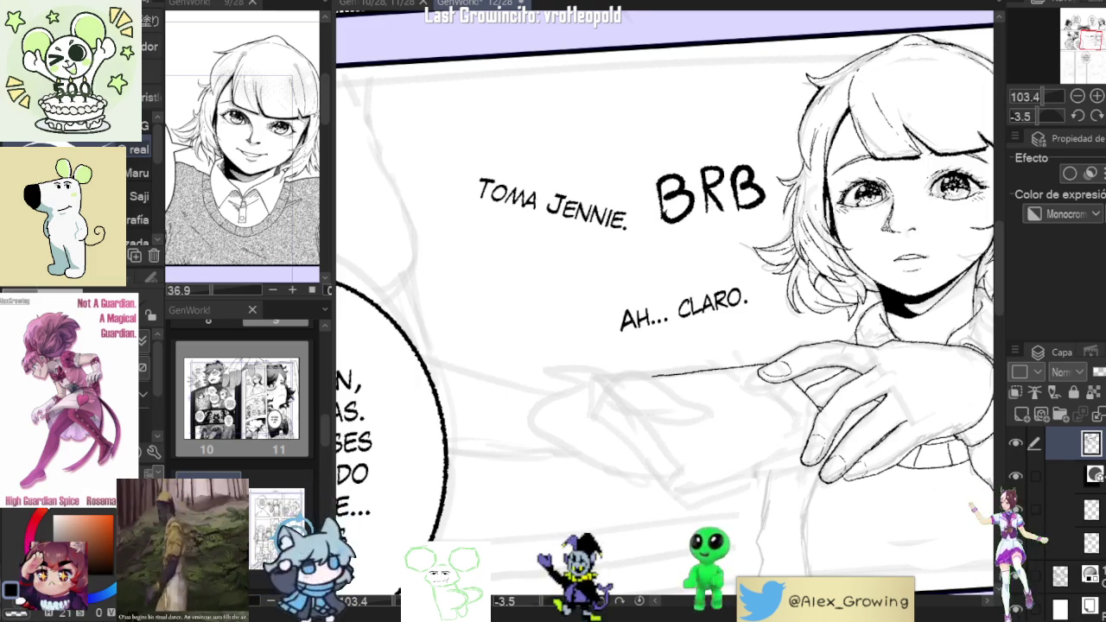
Undo the BRB lettering and zoom in on the girl's hand.
key(ctrl+z)
key(ctrl+z)
key(ctrl+z)
key(ctrl+z)
key(ctrl+z)
scroll(666, 302, down, 5)
scroll(801, 281, down, 3)
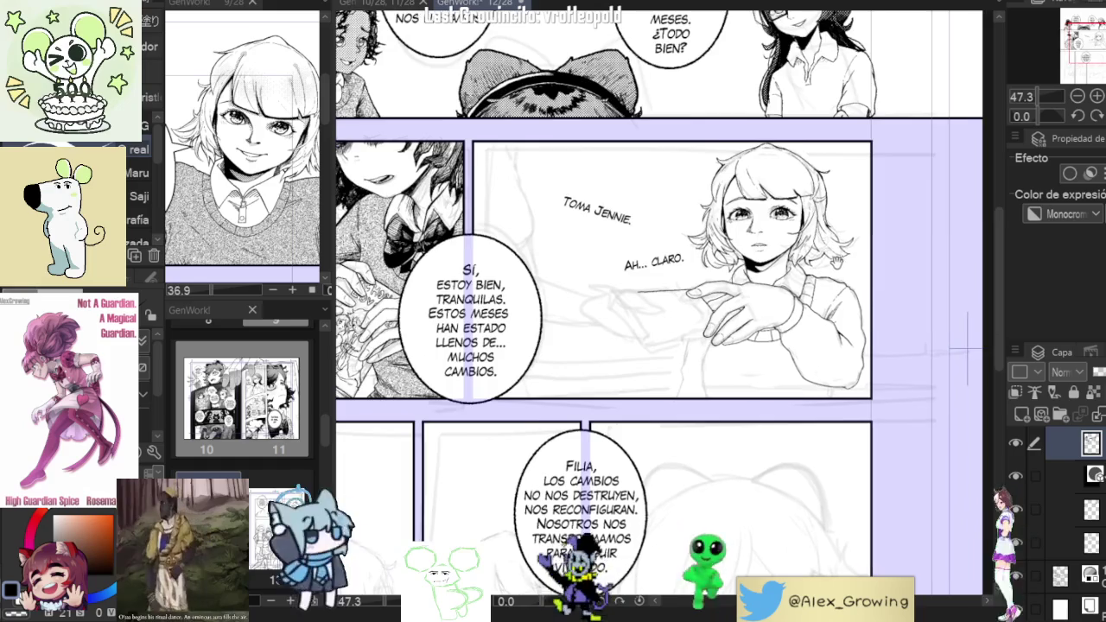
scroll(801, 279, up, 3)
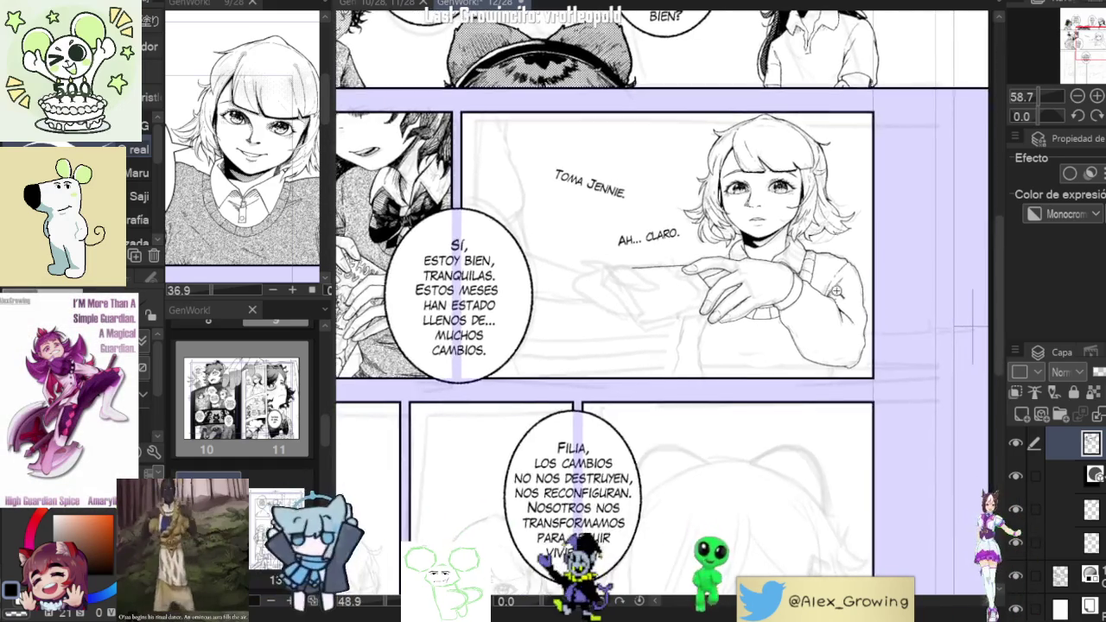
scroll(873, 277, up, 1)
scroll(873, 278, up, 2)
scroll(869, 303, up, 1)
scroll(864, 328, up, 1)
scroll(861, 350, up, 1)
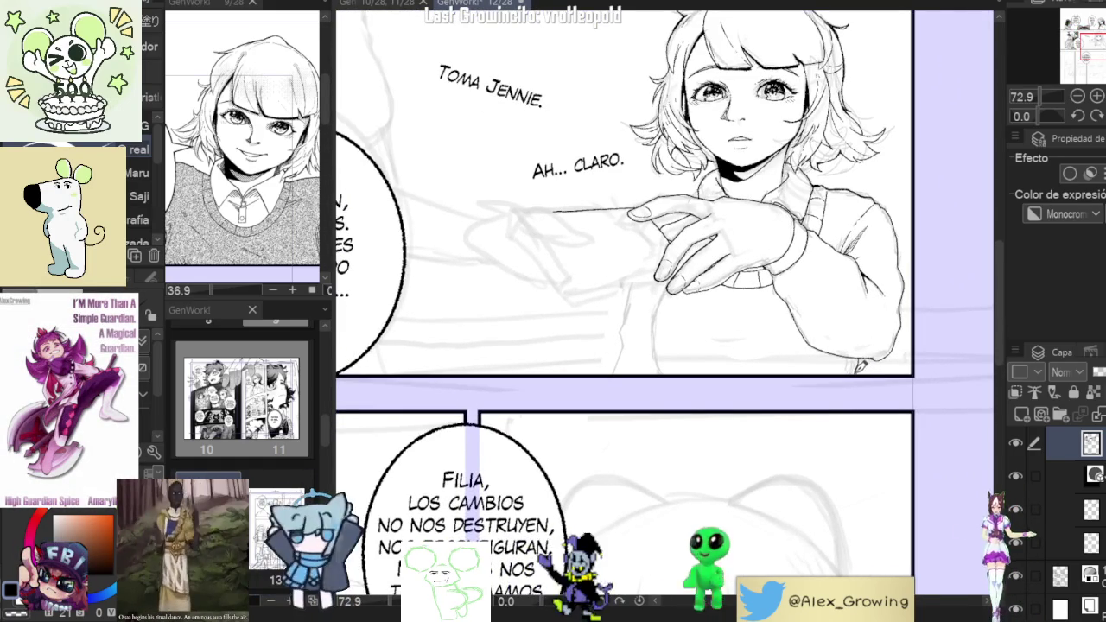
scroll(864, 370, up, 4)
scroll(869, 367, up, 1)
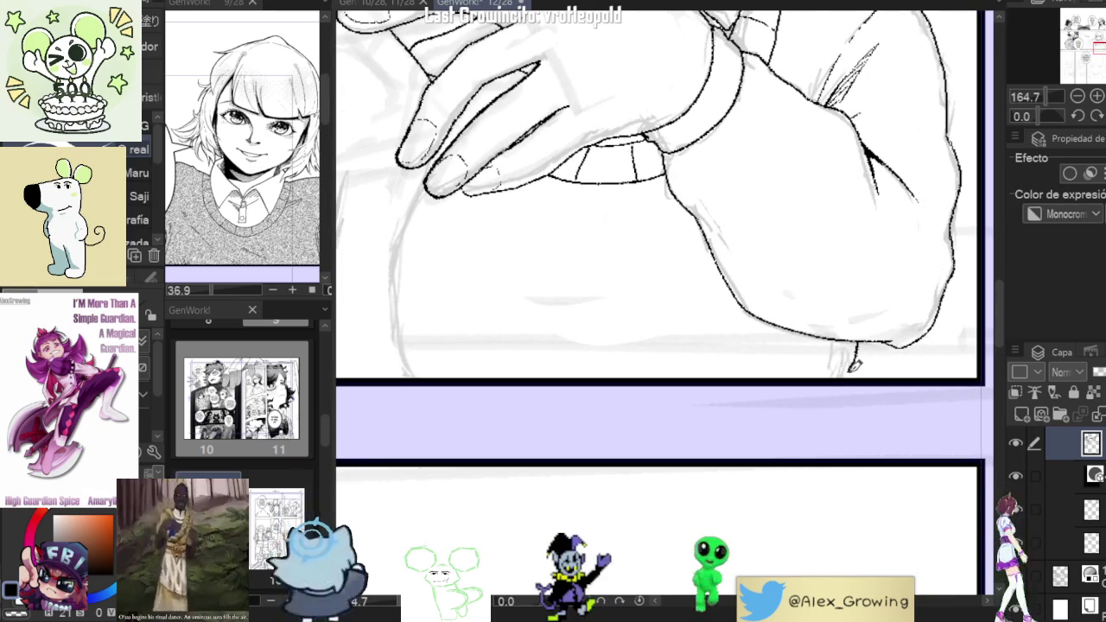
scroll(873, 371, down, 4)
scroll(894, 413, down, 2)
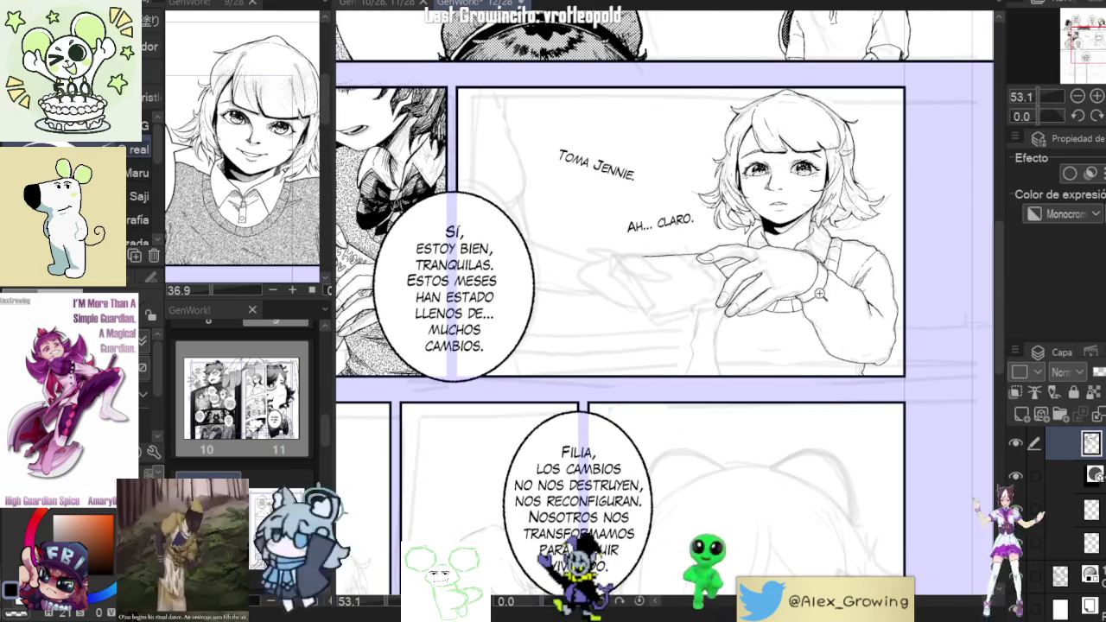
scroll(846, 301, up, 4)
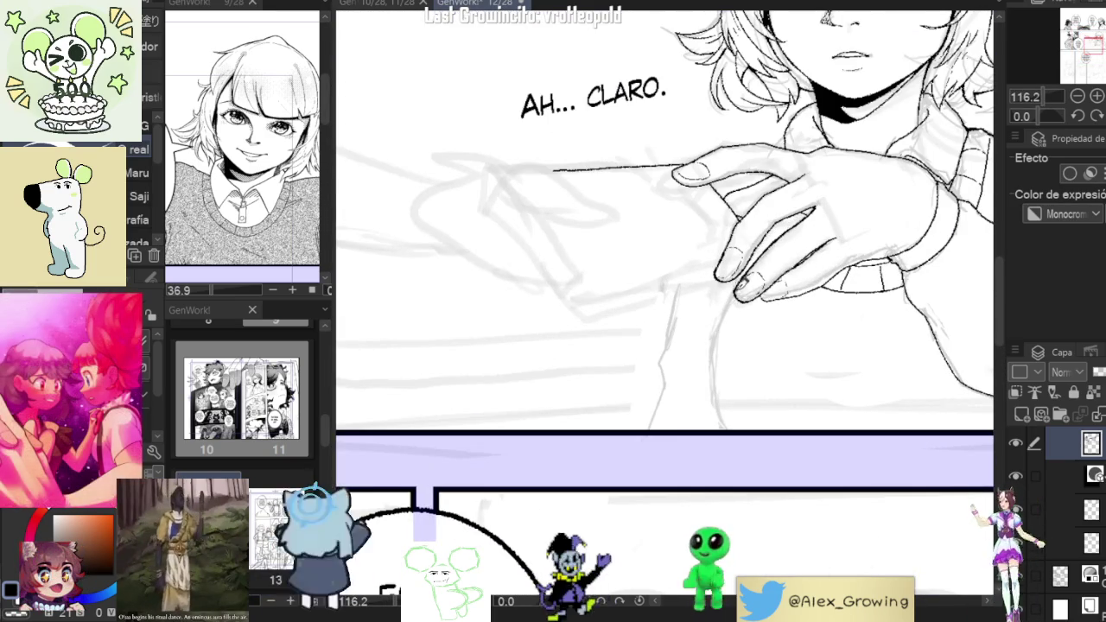
Ink a line down the torso's edge below the hand, tilting the view afterwards.
mouse_move(727, 313)
mouse_down()
mouse_move(710, 363)
mouse_move(717, 394)
mouse_up()
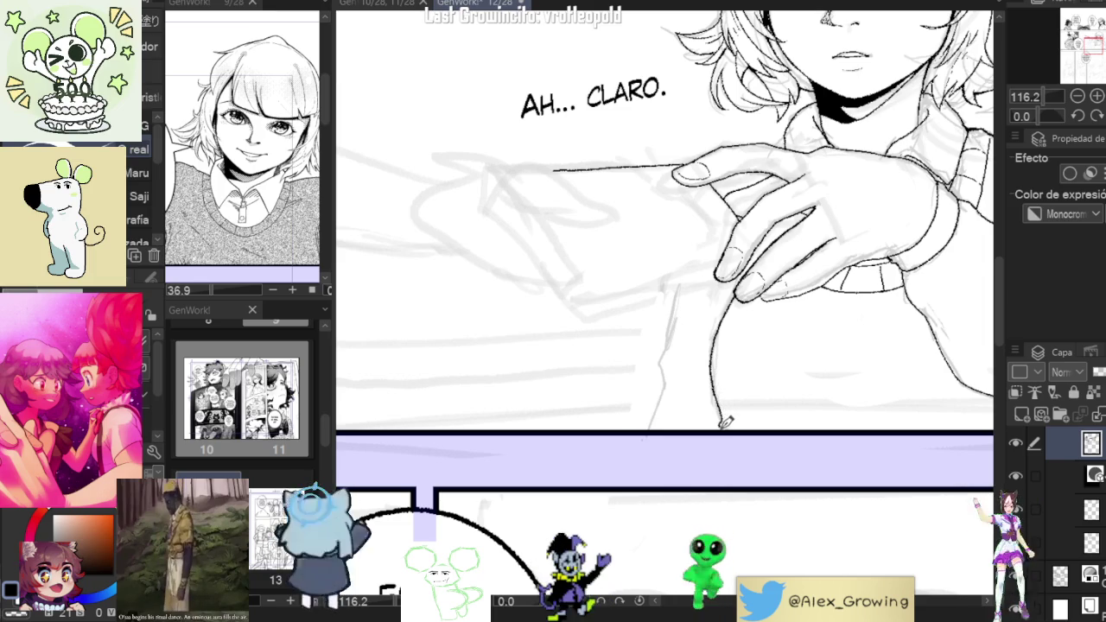
scroll(836, 337, down, 4)
scroll(687, 367, up, 2)
scroll(687, 367, up, 1)
scroll(687, 367, up, 1)
drag(689, 366, 812, 281)
mouse_move(749, 351)
mouse_down()
mouse_move(631, 386)
mouse_move(699, 251)
mouse_up()
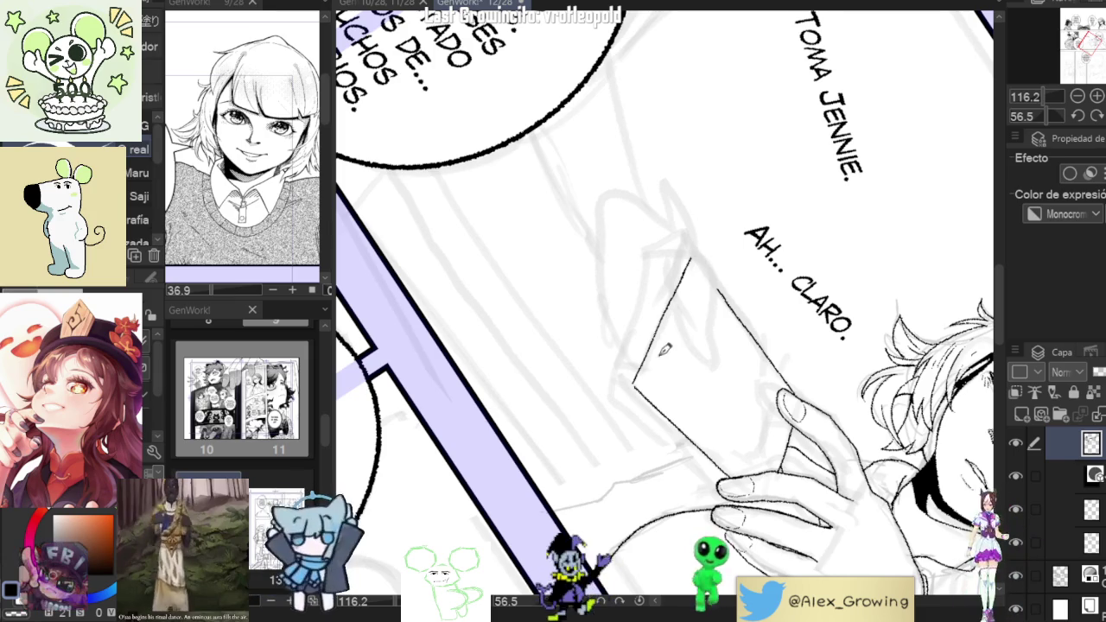
Extend the book's diagonal edge in ink.
scroll(648, 366, up, 3)
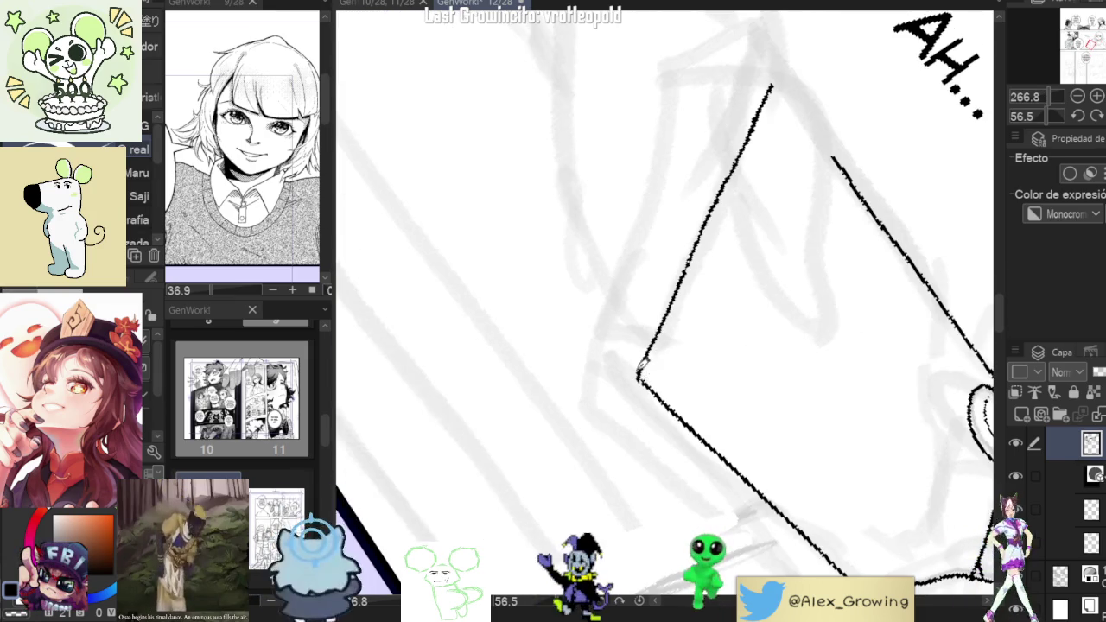
scroll(691, 337, down, 5)
scroll(752, 311, up, 4)
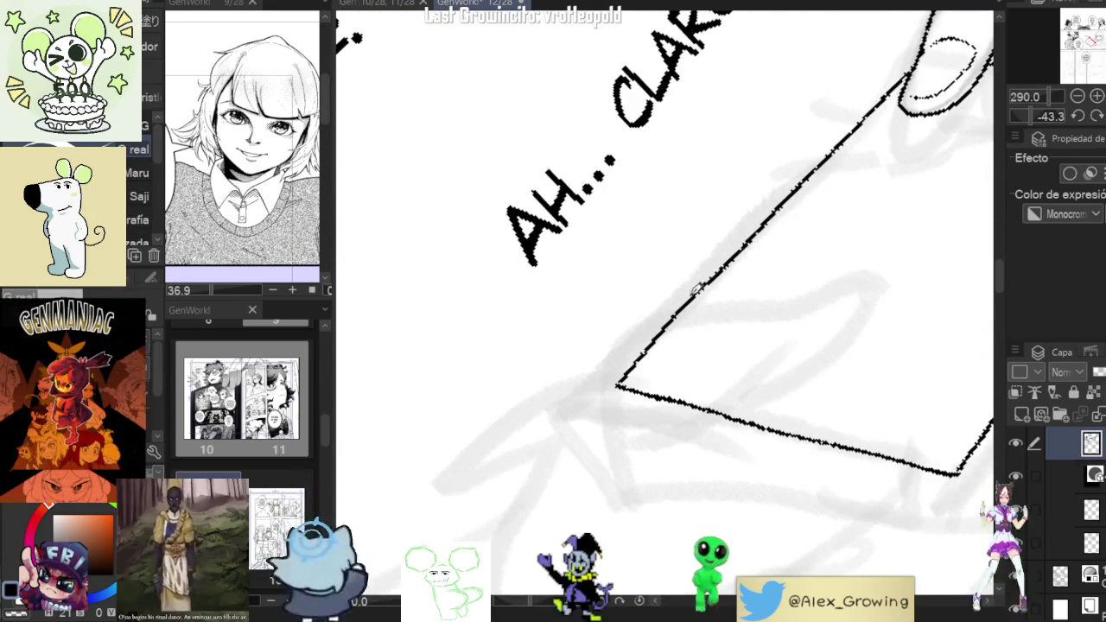
scroll(732, 381, down, 5)
scroll(821, 370, up, 5)
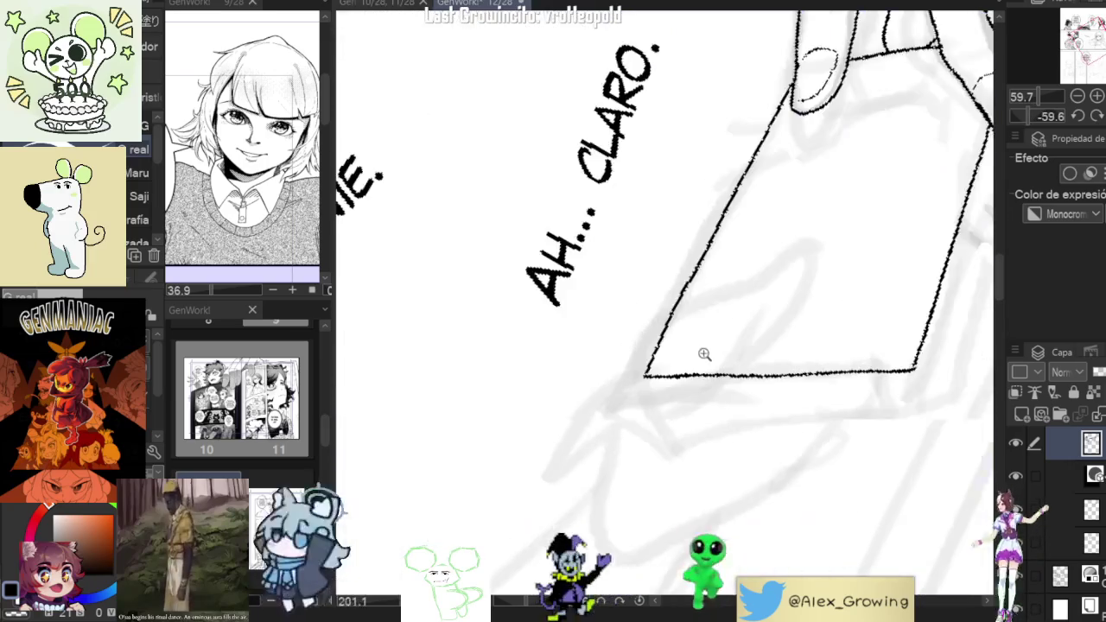
mouse_move(686, 289)
mouse_down()
mouse_move(645, 377)
mouse_move(755, 428)
mouse_move(730, 389)
mouse_up()
Ink the receiving hand's thumb resting on the book.
scroll(633, 393, down, 5)
scroll(674, 395, up, 3)
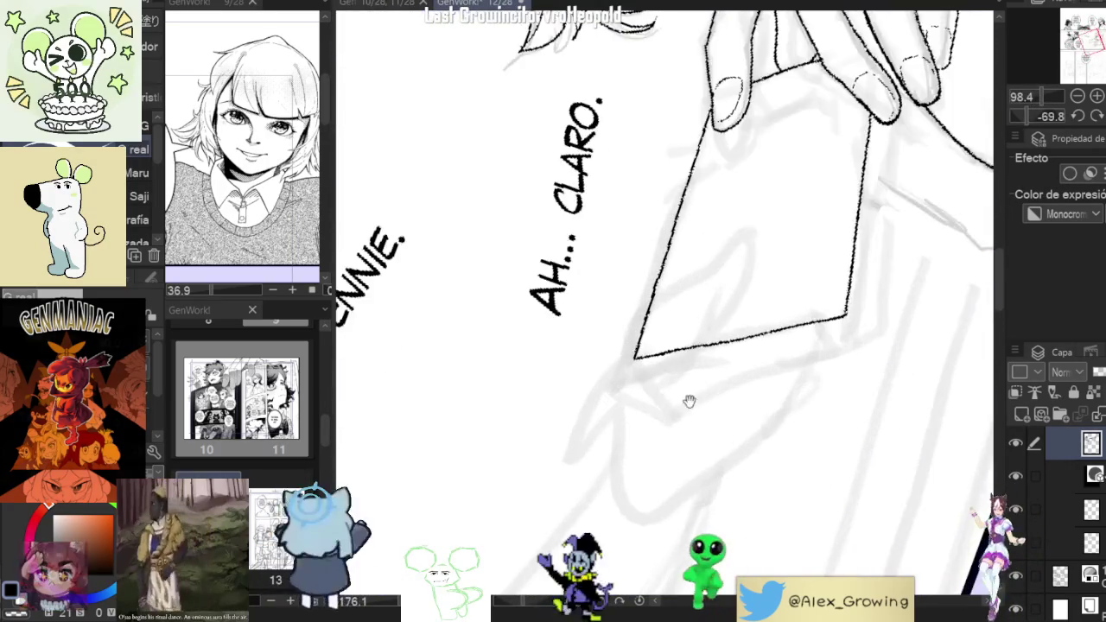
mouse_move(743, 327)
mouse_down()
mouse_move(668, 349)
mouse_move(644, 397)
mouse_up()
scroll(671, 421, down, 1)
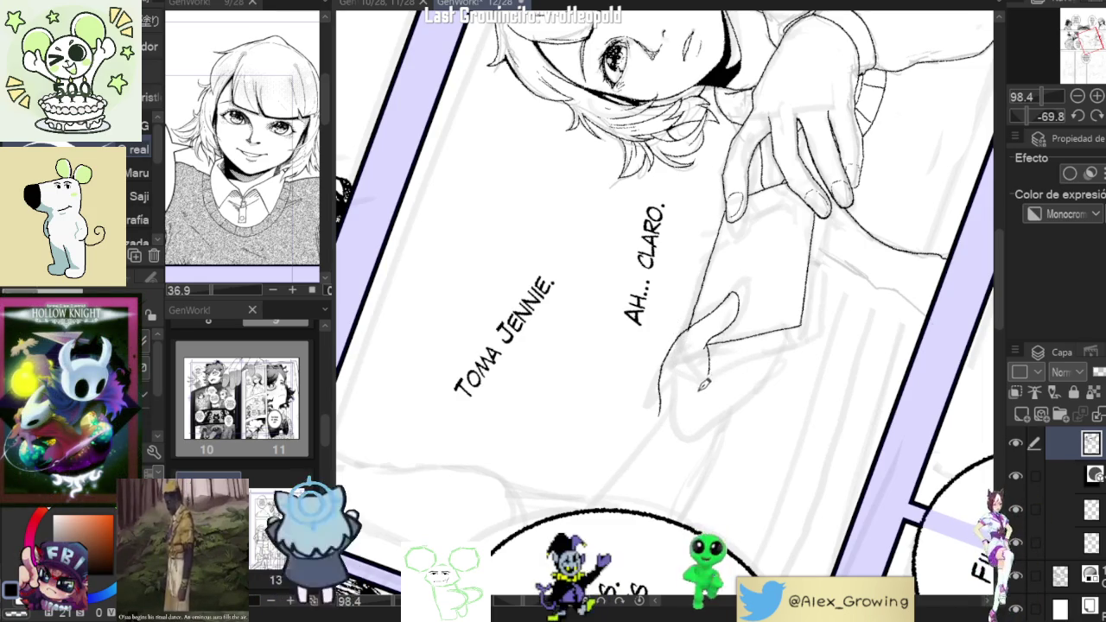
scroll(709, 371, down, 3)
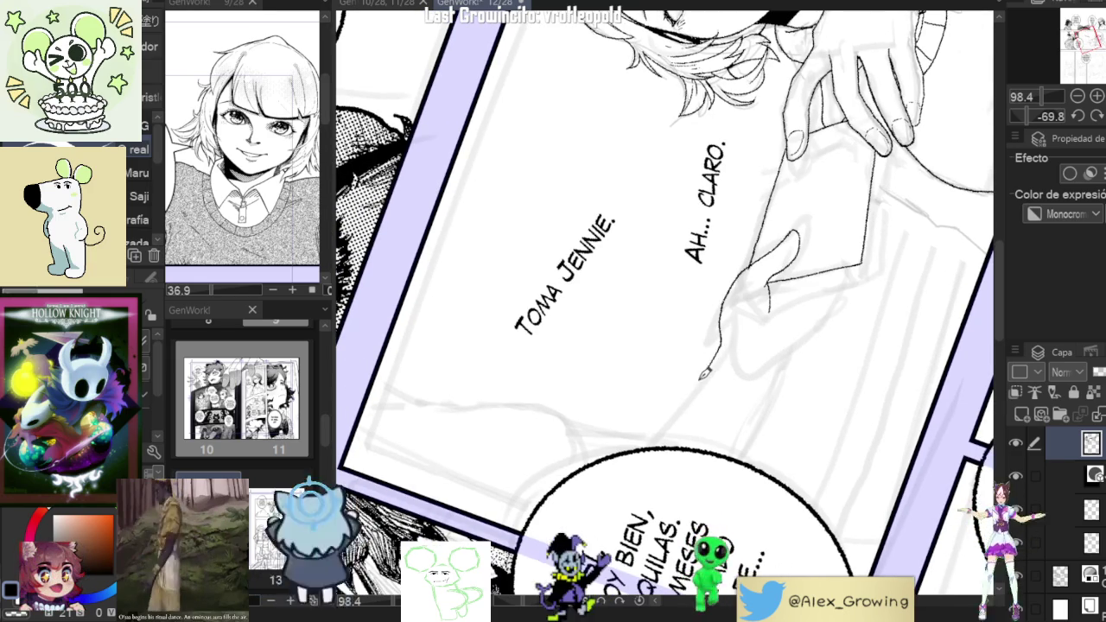
scroll(684, 424, up, 3)
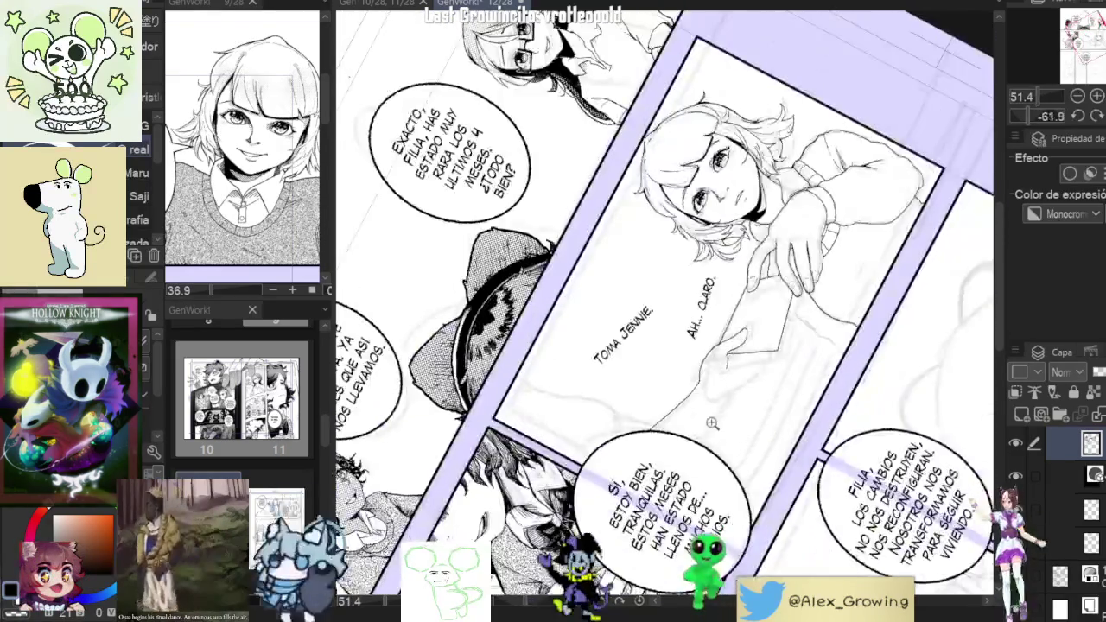
scroll(708, 415, down, 3)
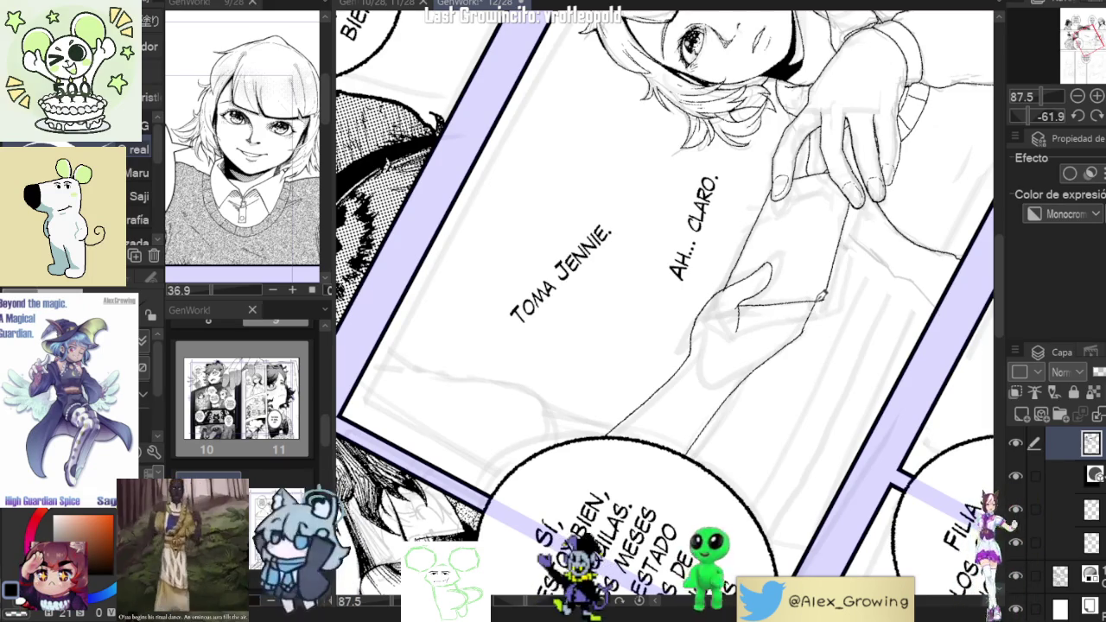
scroll(850, 328, up, 3)
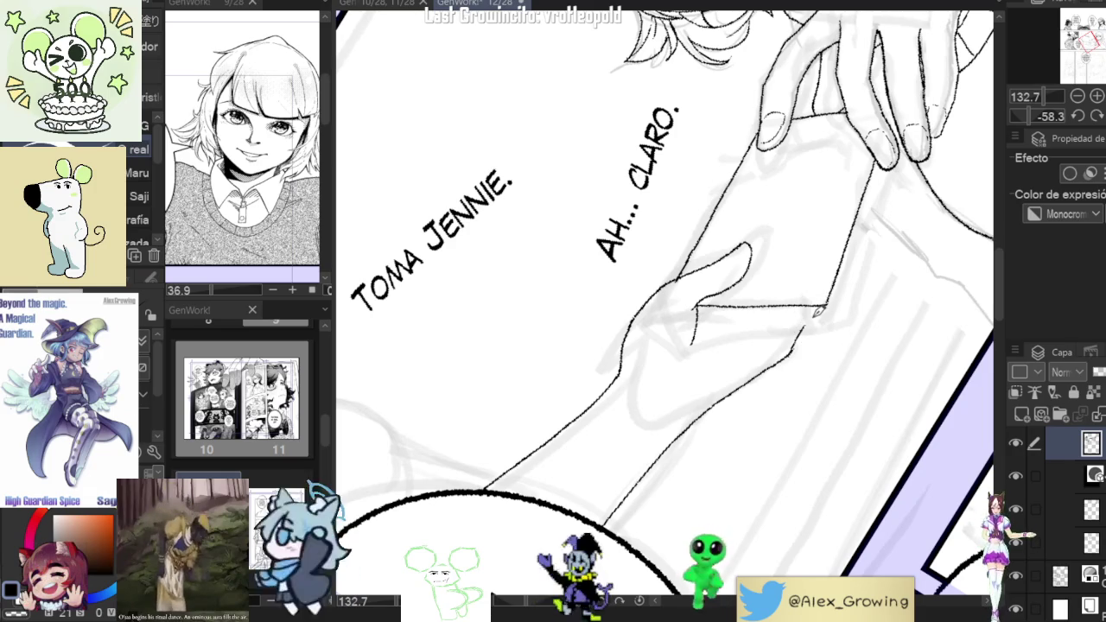
Redraw the book's lower edge and ink its thickness edge.
mouse_move(818, 312)
mouse_down()
mouse_move(848, 184)
mouse_move(748, 274)
mouse_up()
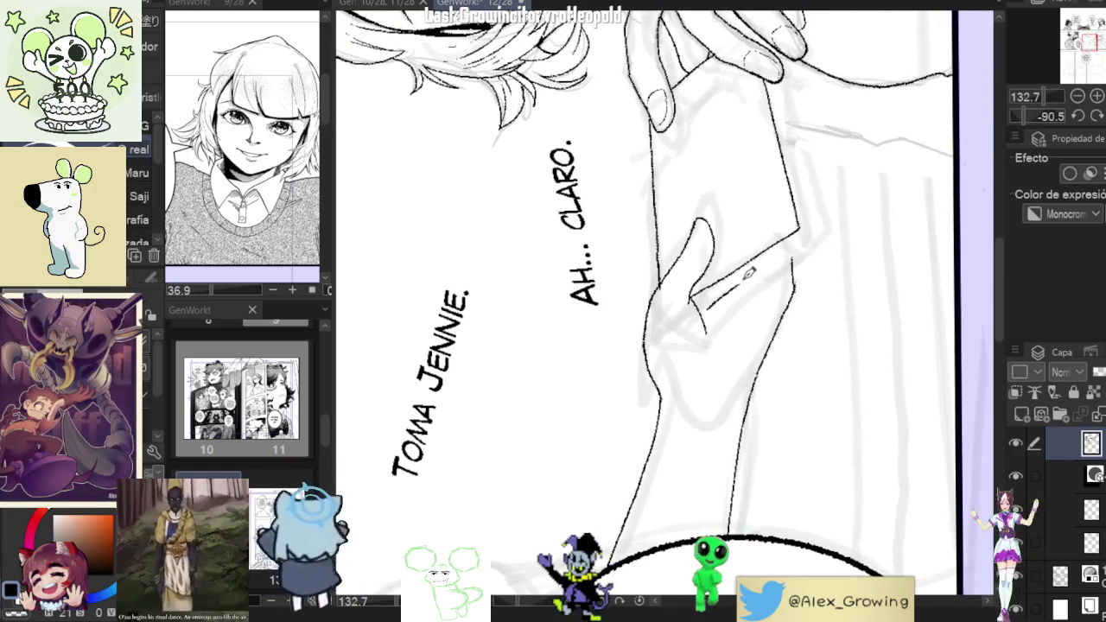
key(ctrl+z)
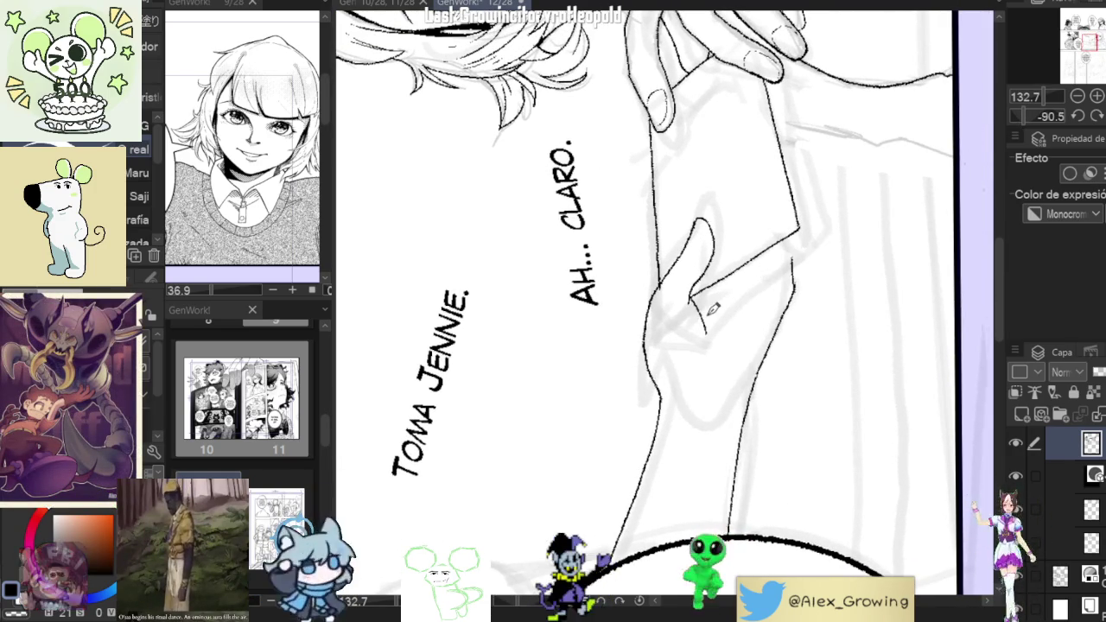
drag(714, 308, 803, 249)
drag(717, 305, 806, 247)
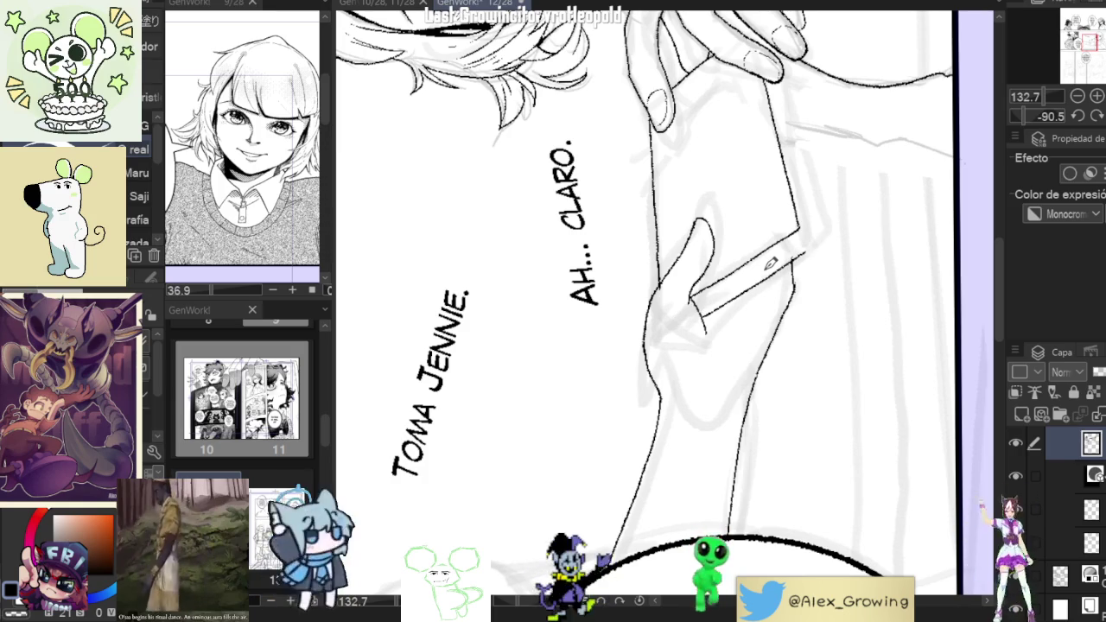
Darken the book's right edge toward the fingers and zoom out to check the panel.
drag(774, 266, 790, 321)
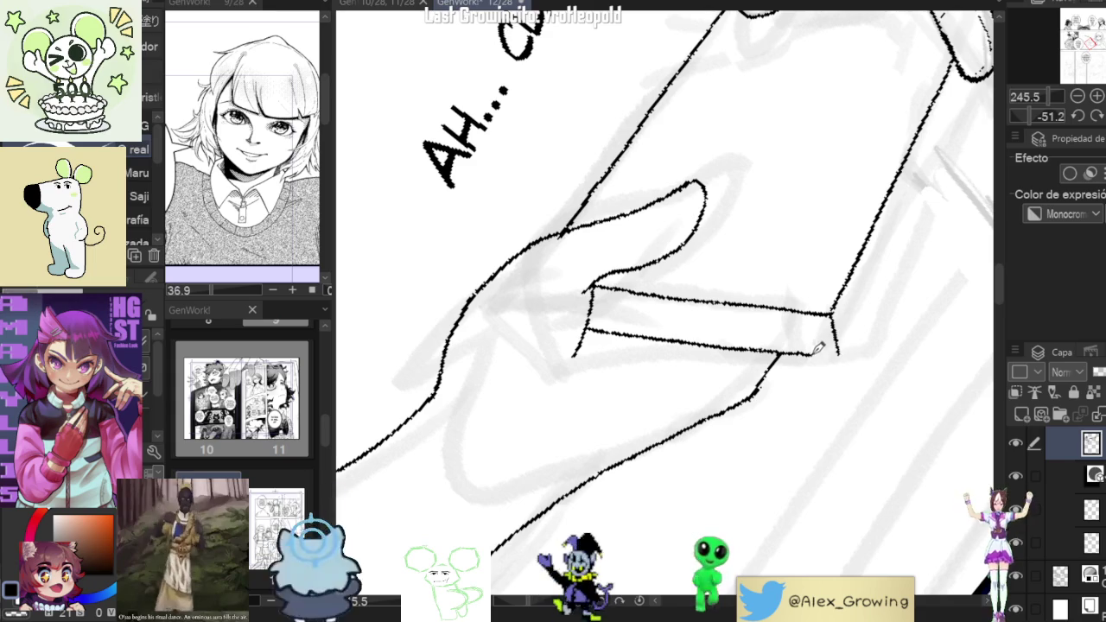
mouse_move(848, 346)
mouse_down()
mouse_move(807, 370)
mouse_move(770, 420)
mouse_move(790, 371)
mouse_move(794, 393)
mouse_up()
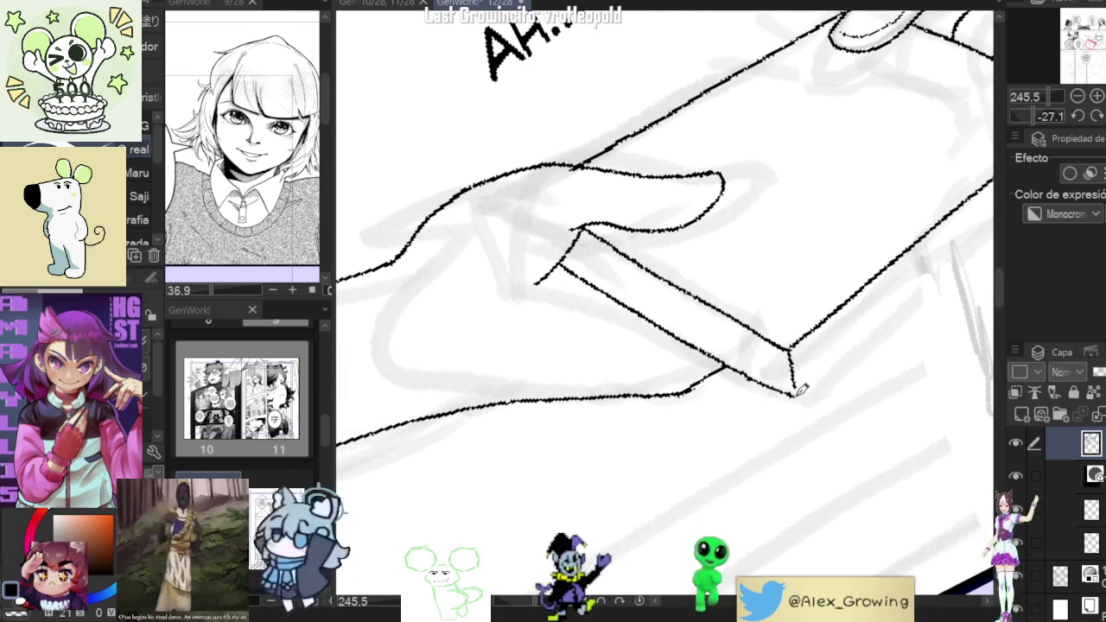
scroll(817, 396, down, 2)
drag(879, 299, 750, 383)
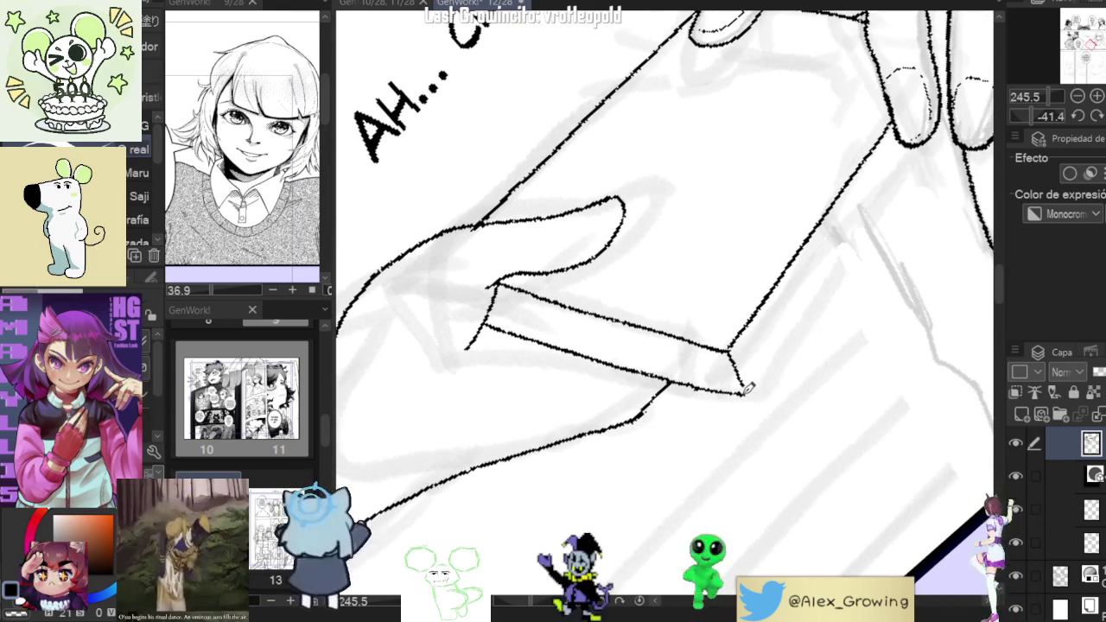
drag(810, 316, 780, 357)
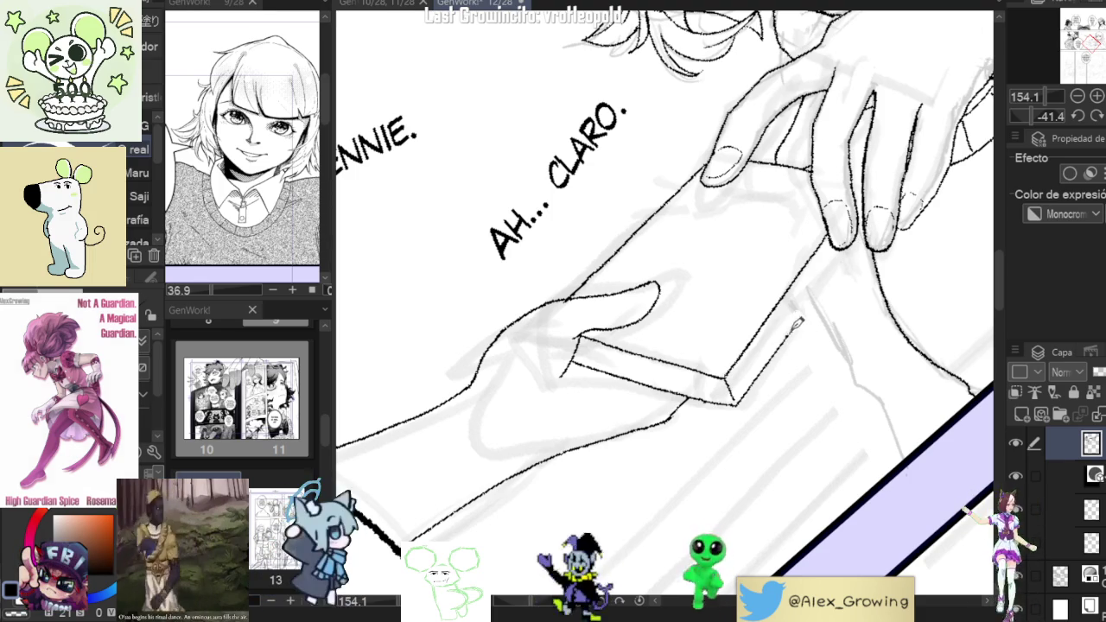
drag(794, 329, 856, 247)
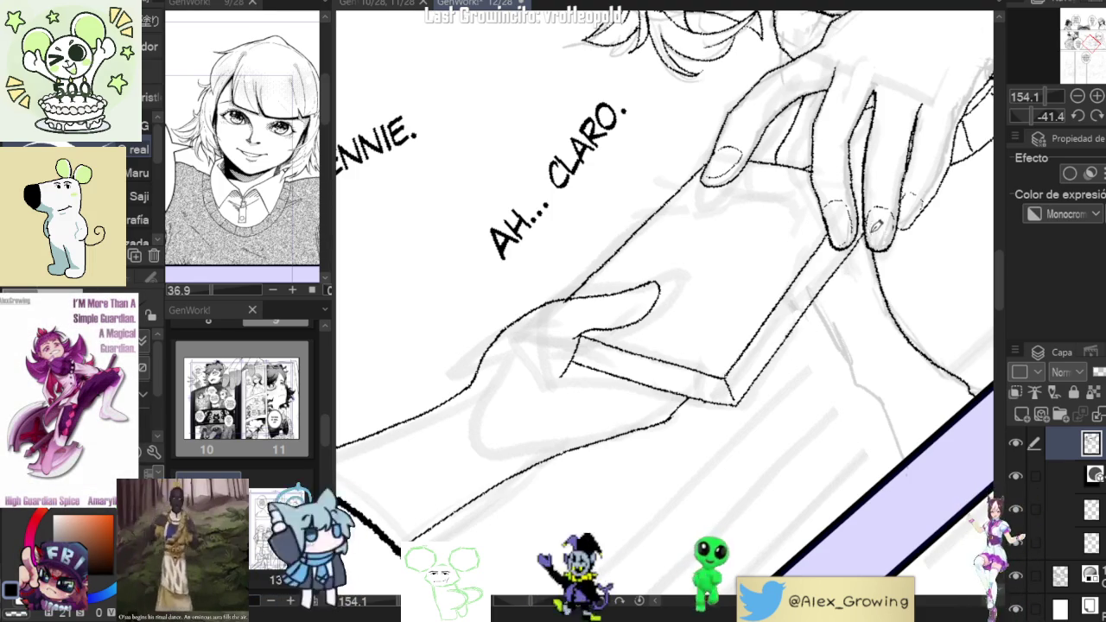
scroll(875, 227, up, 1)
scroll(864, 227, up, 1)
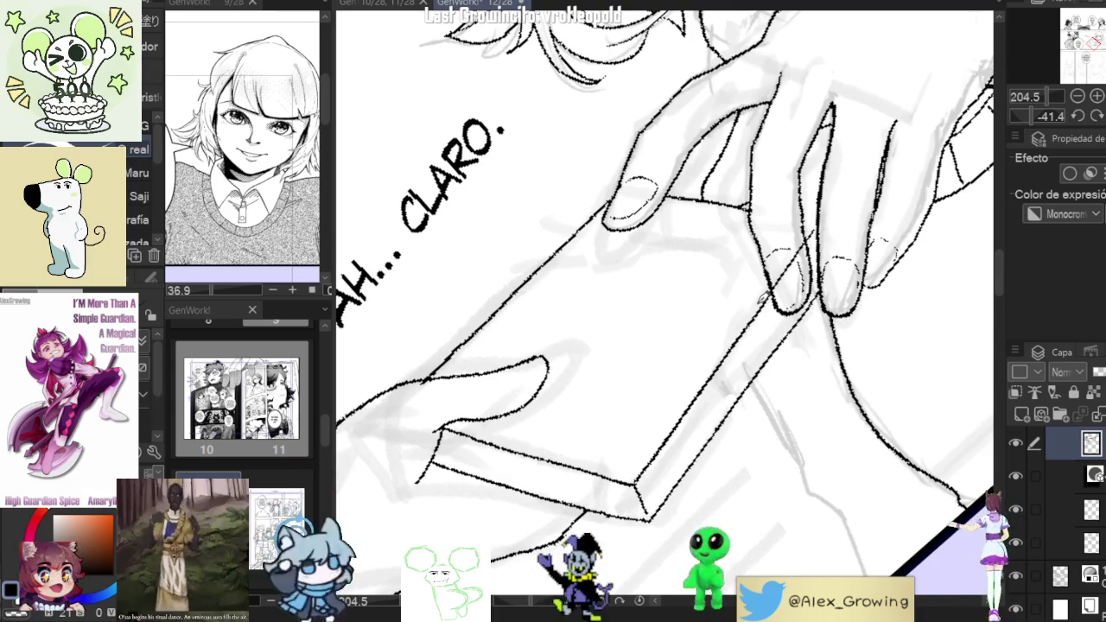
scroll(764, 298, up, 1)
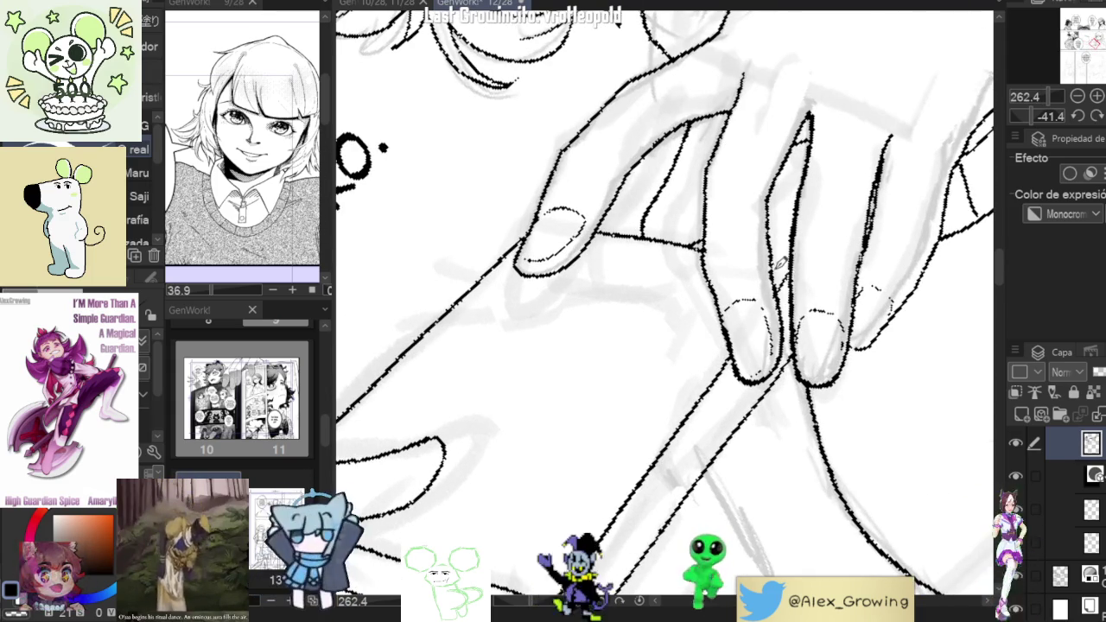
scroll(780, 261, down, 2)
scroll(789, 304, down, 1)
scroll(789, 304, up, 1)
scroll(796, 294, down, 1)
scroll(800, 284, down, 1)
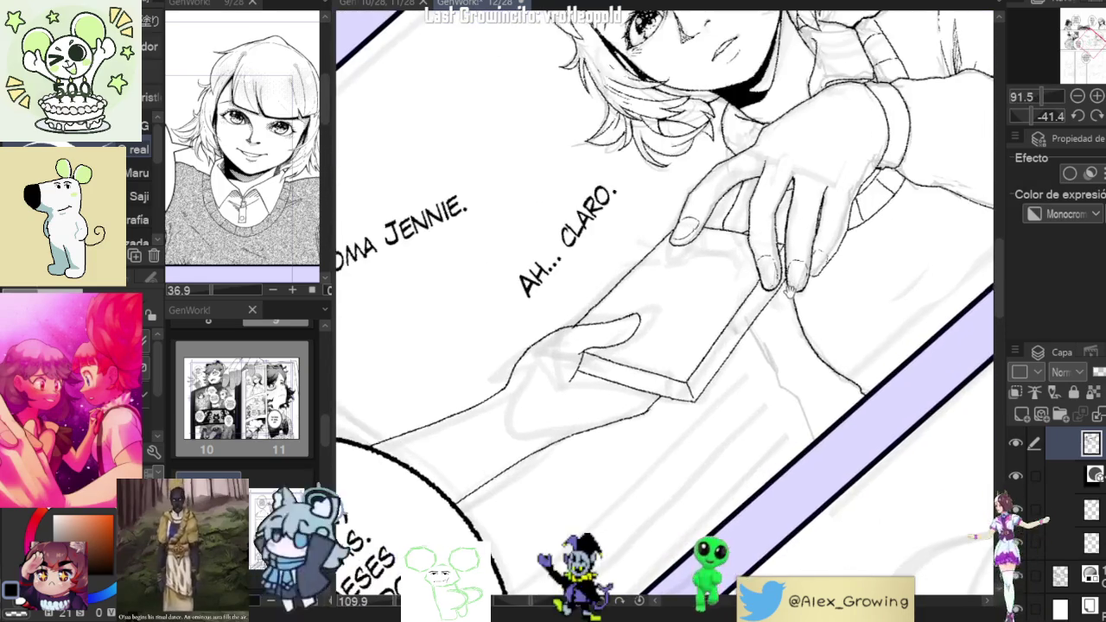
scroll(804, 289, down, 1)
scroll(811, 297, down, 1)
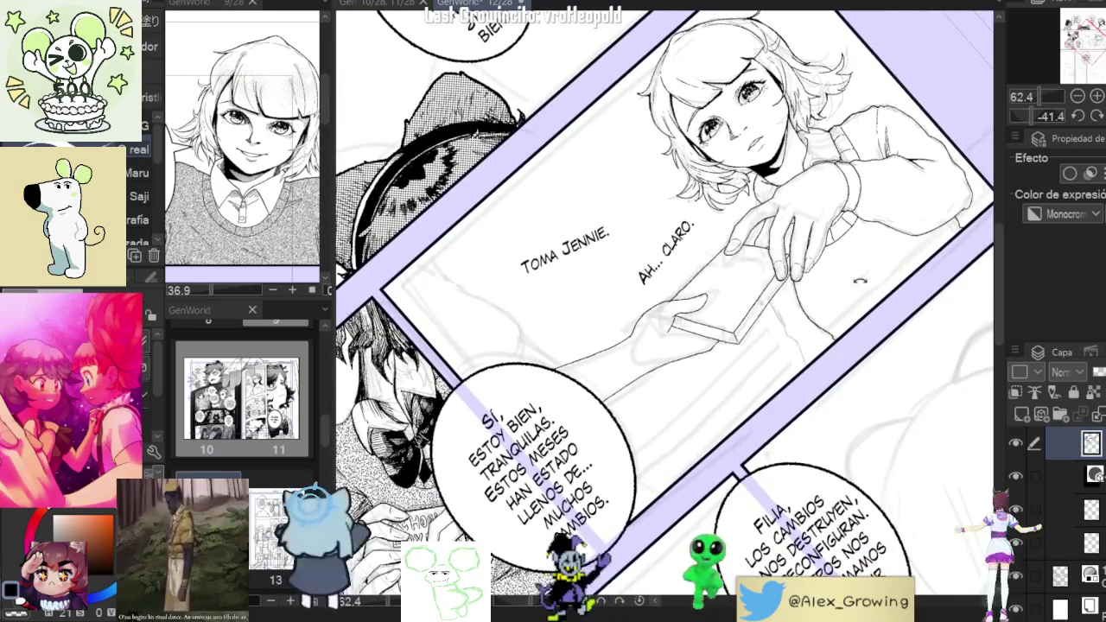
scroll(813, 300, up, 4)
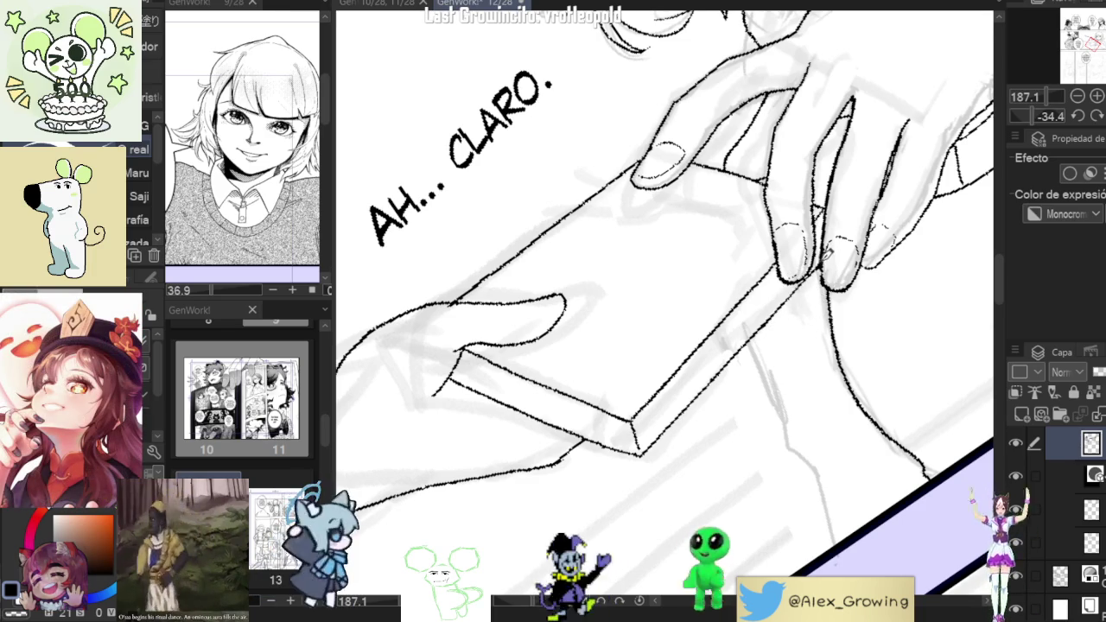
Ink an extra contour line beside the outstretched arm below the book.
scroll(850, 256, down, 3)
scroll(855, 273, down, 2)
drag(657, 346, 698, 368)
scroll(698, 368, up, 2)
scroll(692, 366, up, 2)
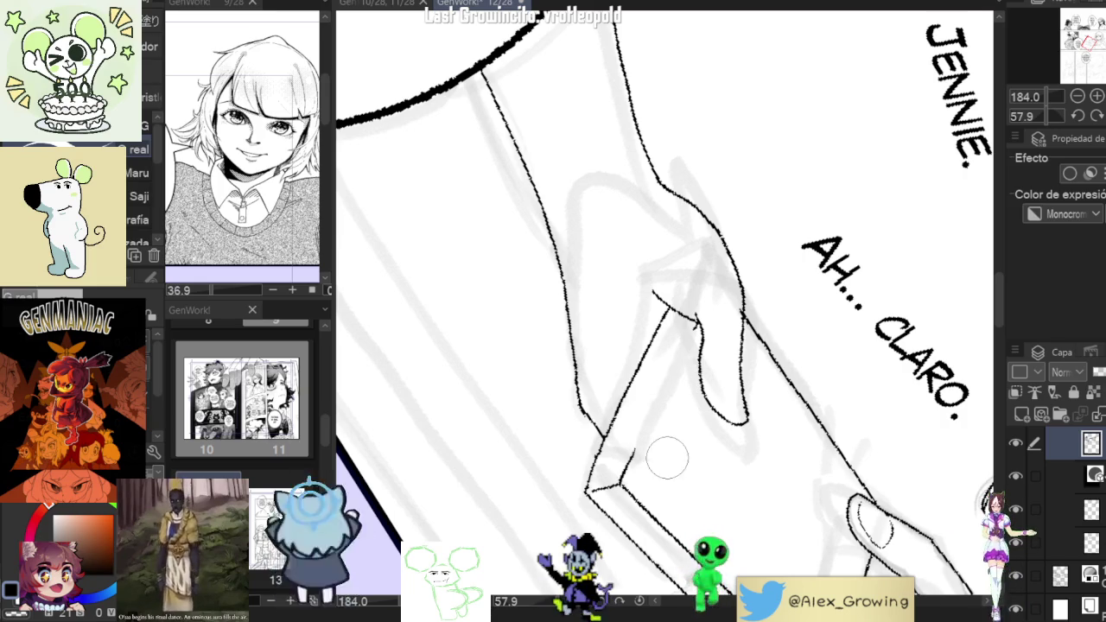
drag(631, 451, 687, 341)
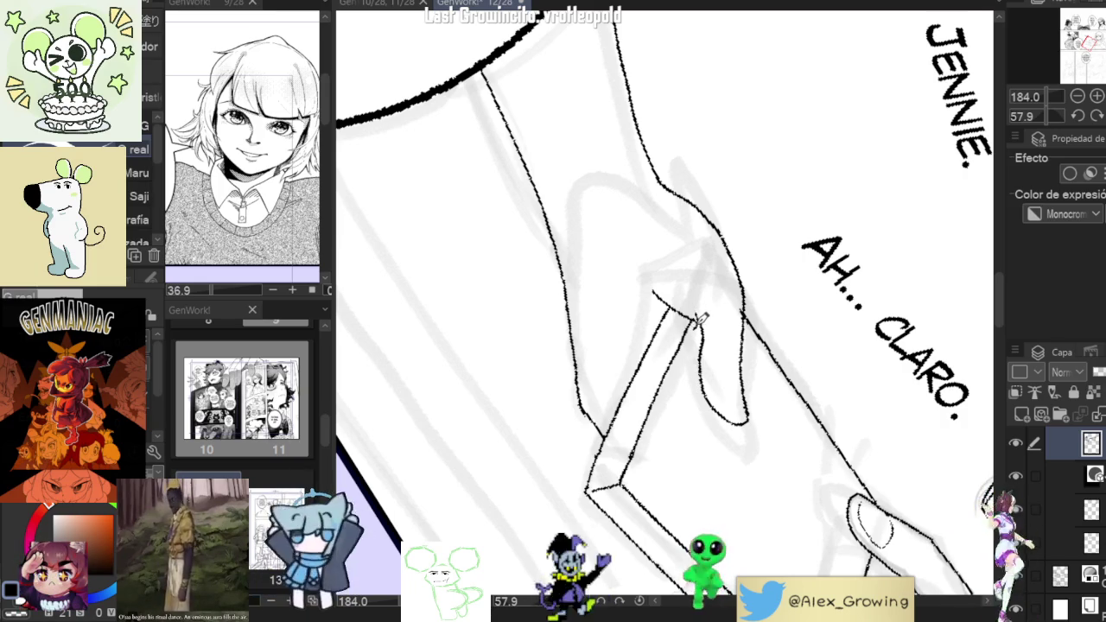
scroll(700, 320, down, 10)
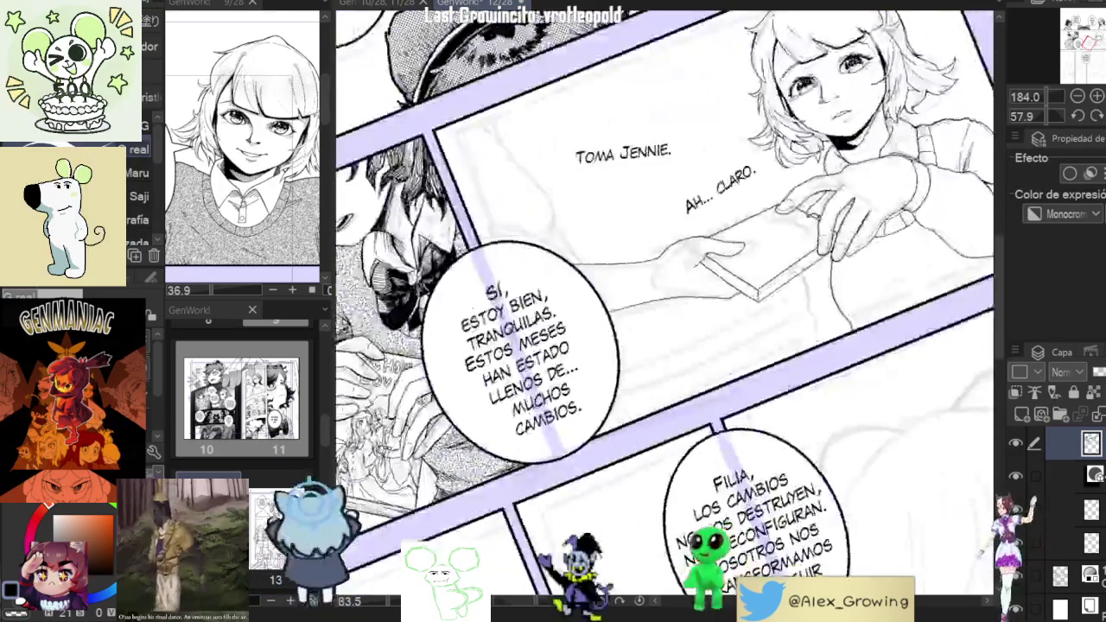
scroll(837, 318, up, 5)
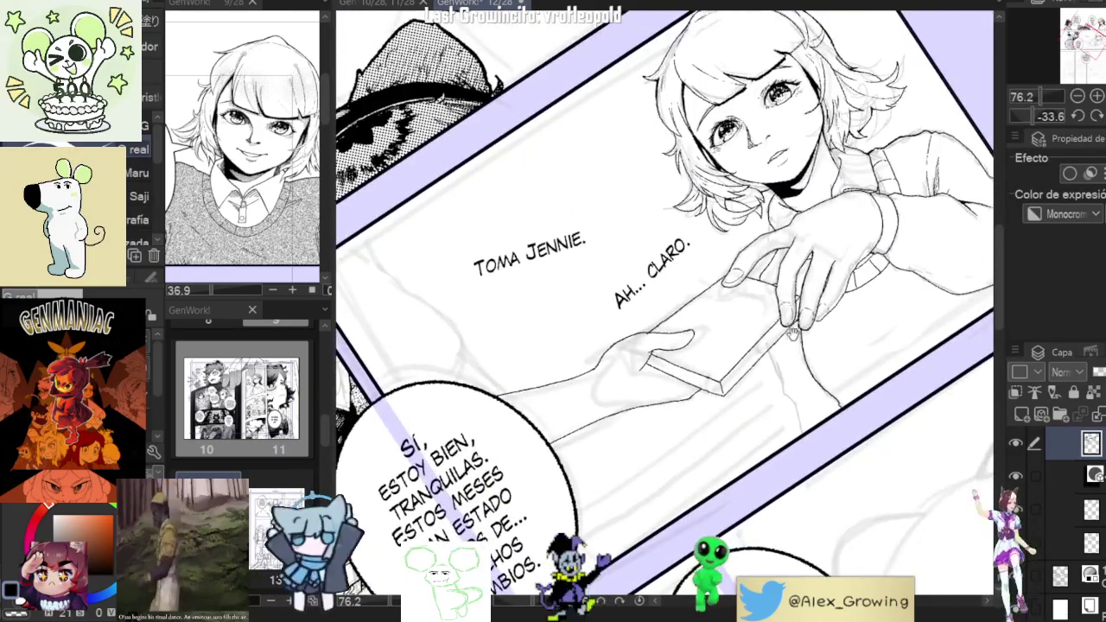
scroll(743, 322, up, 2)
scroll(748, 332, up, 2)
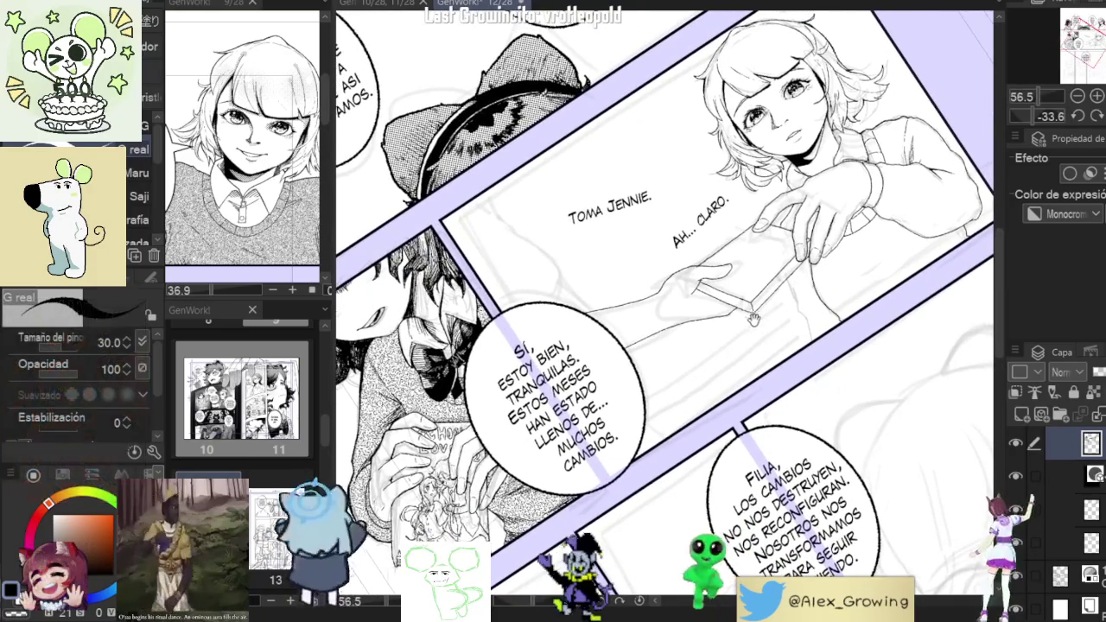
scroll(753, 342, up, 1)
scroll(754, 337, up, 1)
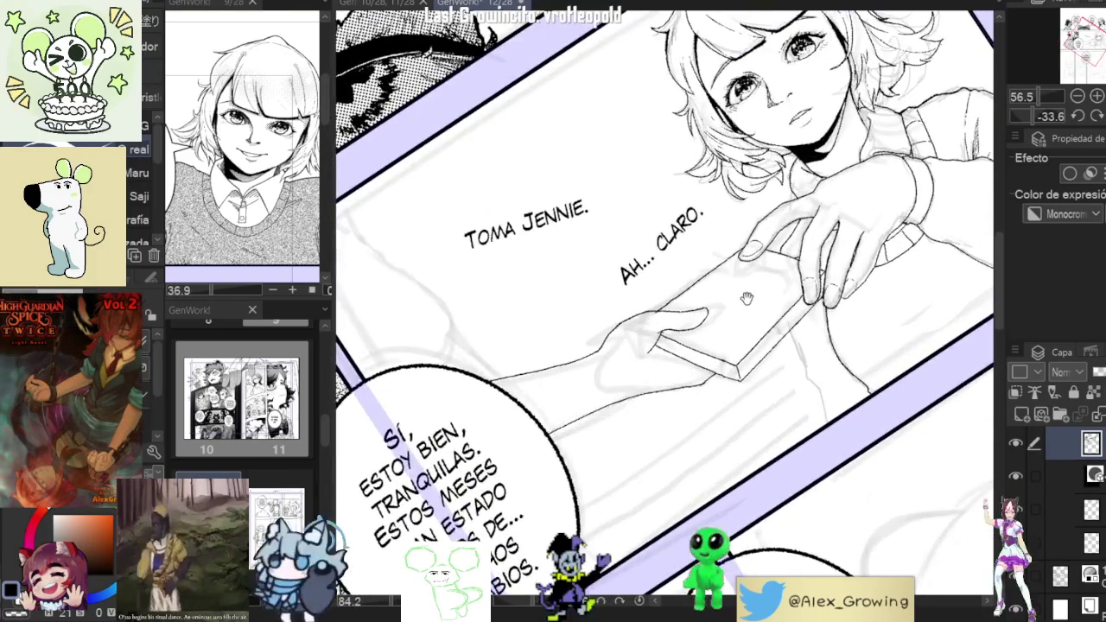
scroll(753, 316, up, 1)
scroll(755, 310, up, 1)
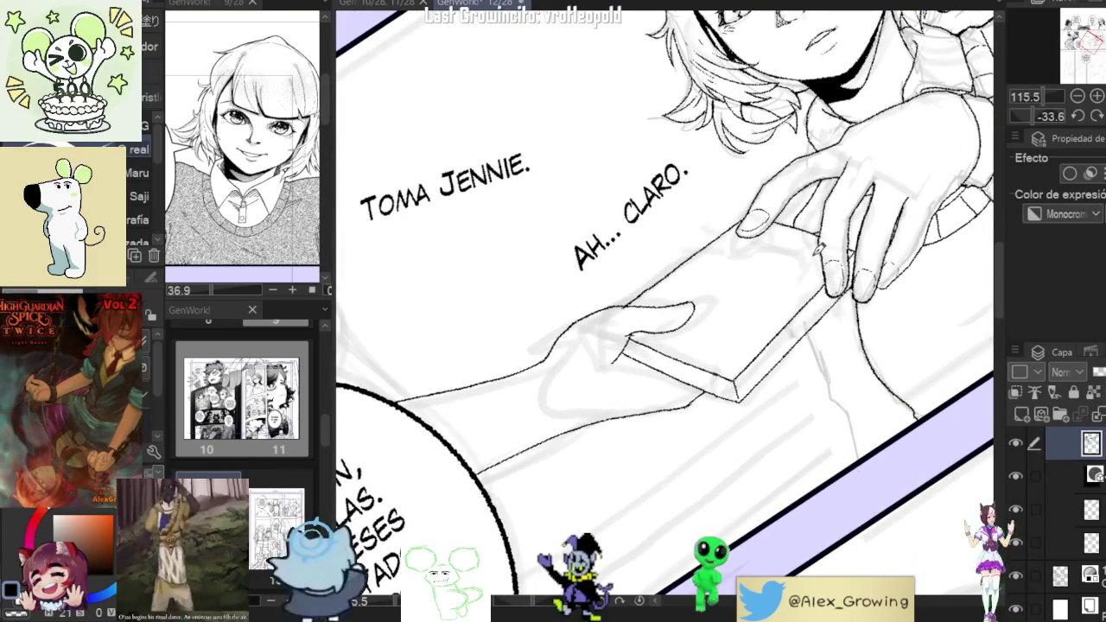
View finished page 8 zoomed in on its $85 book, then return to page 12/28.
click(396, 10)
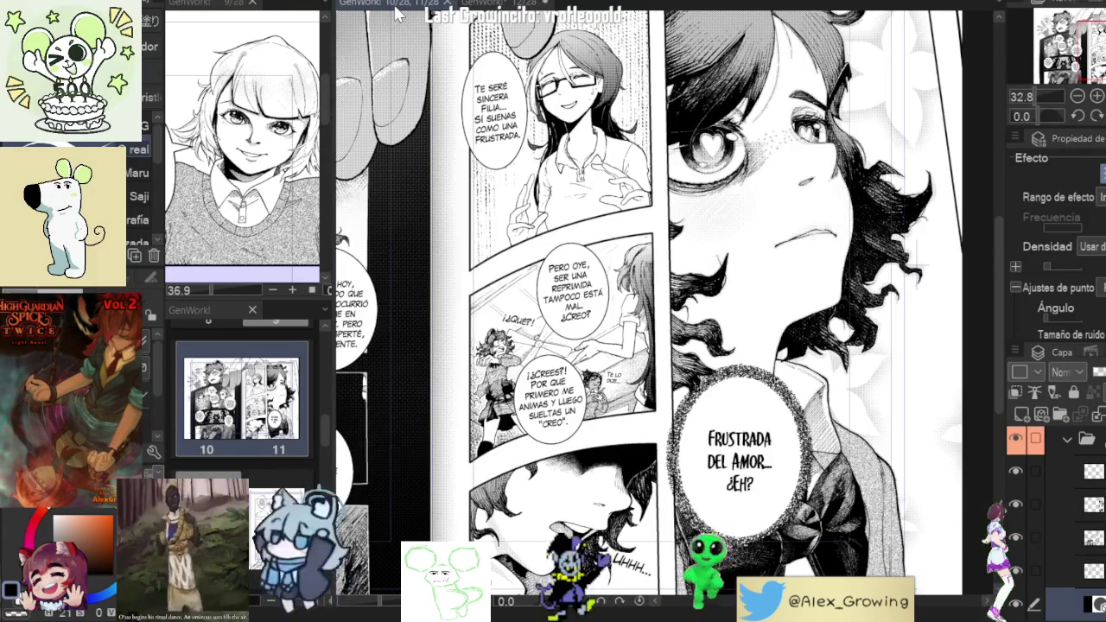
click(449, 7)
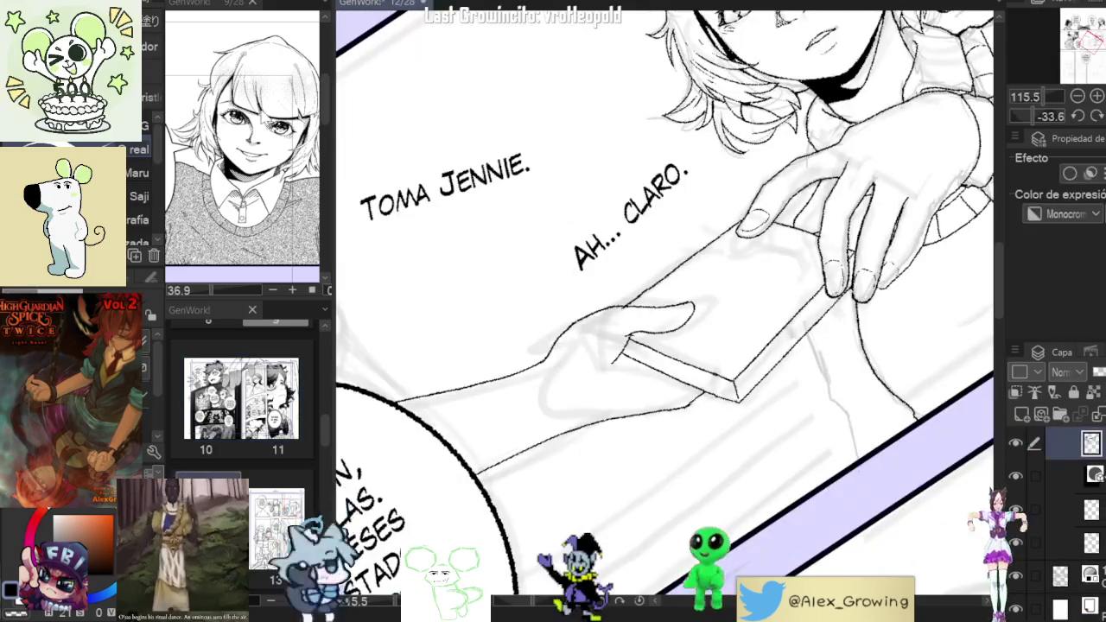
scroll(242, 407, up, 2)
scroll(242, 414, up, 2)
scroll(244, 430, up, 2)
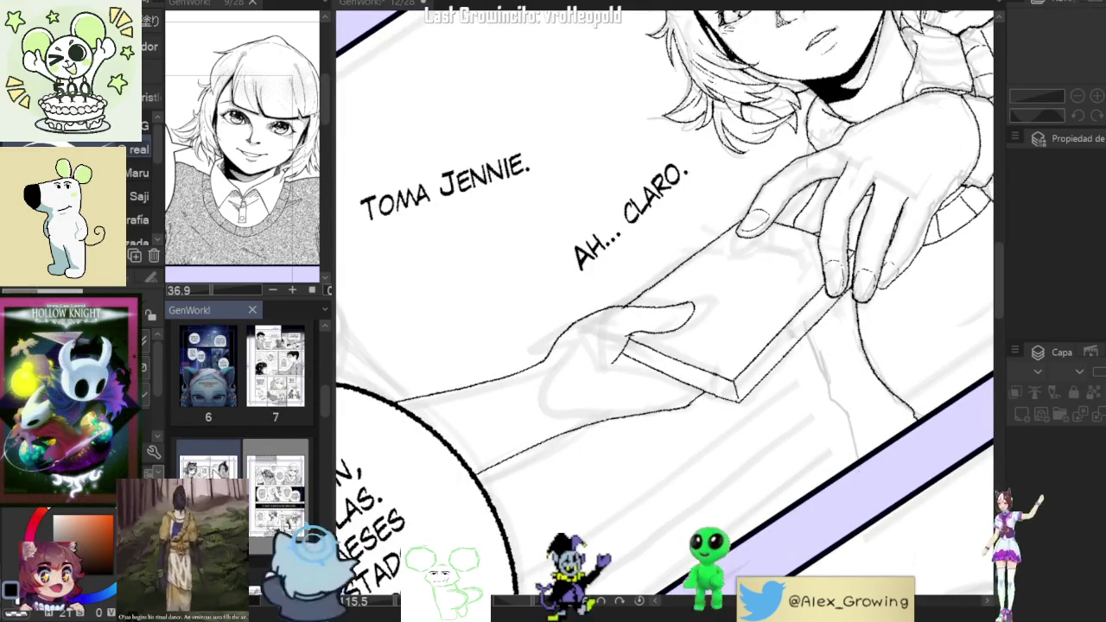
click(390, 11)
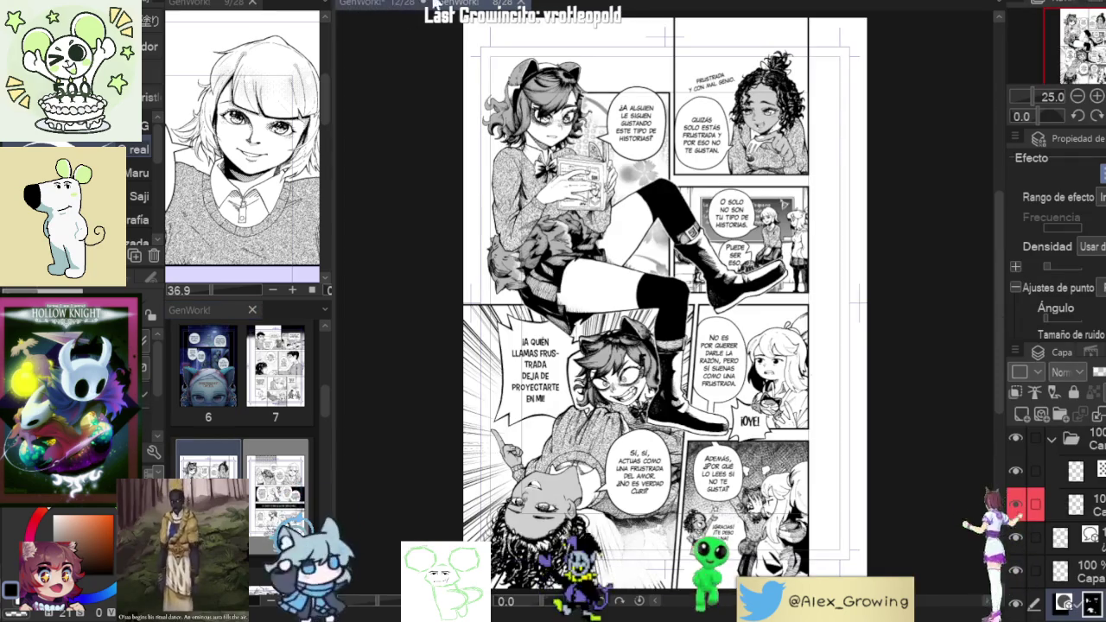
scroll(536, 134, up, 2)
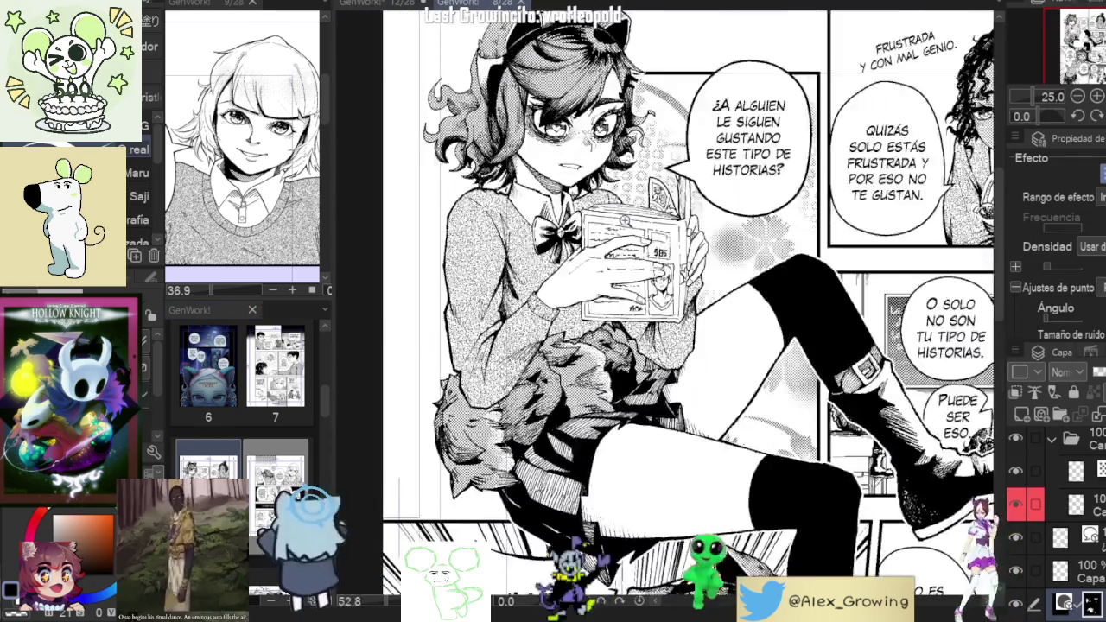
scroll(536, 134, up, 1)
scroll(535, 134, up, 1)
scroll(682, 248, up, 2)
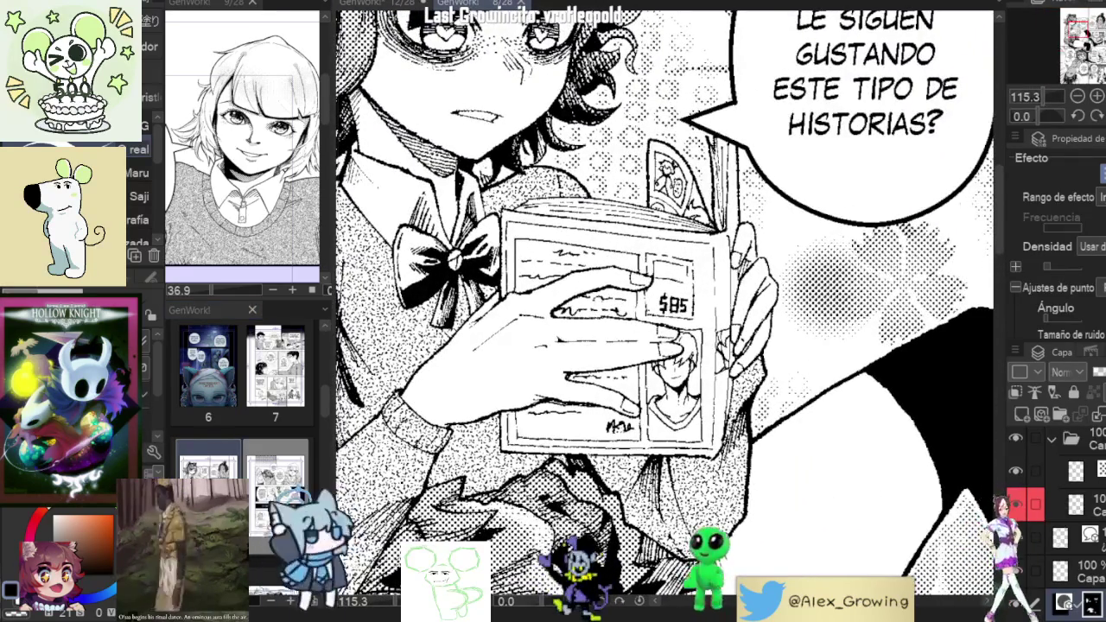
key(ctrl+Tab)
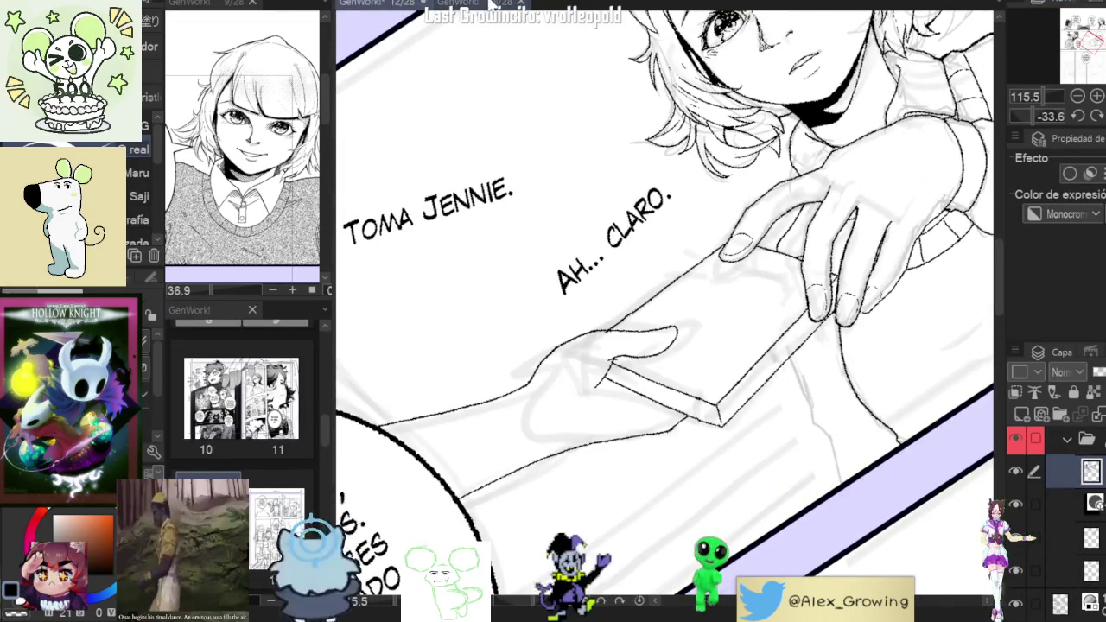
Draw the top, right and left edges of the portrait frame on the book cover.
key(ctrl+Tab)
key(ctrl+Tab)
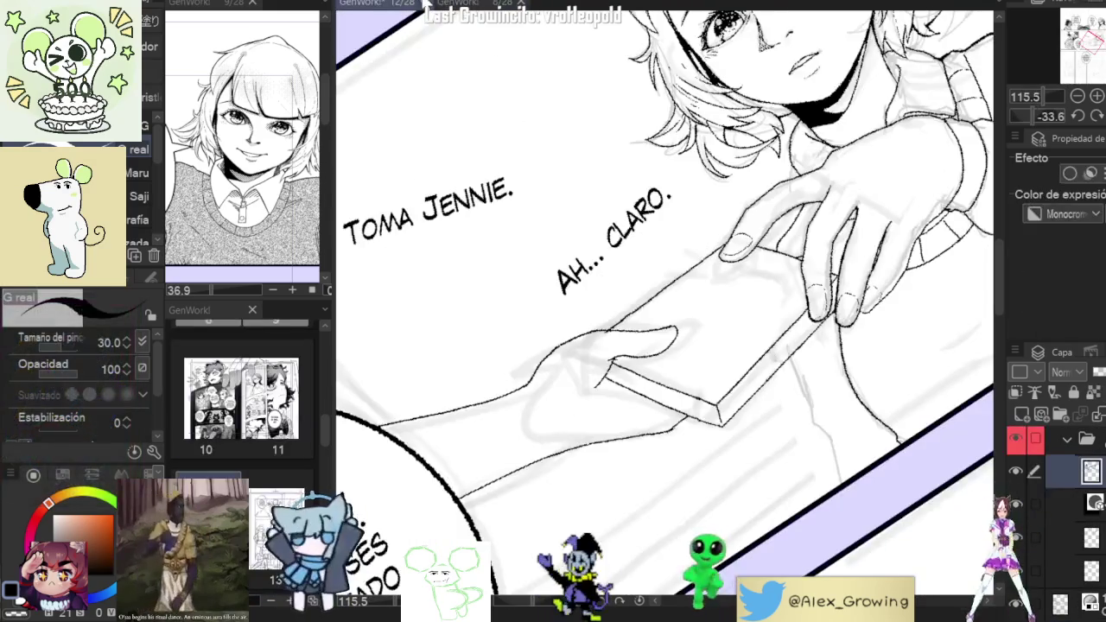
scroll(793, 331, up, 2)
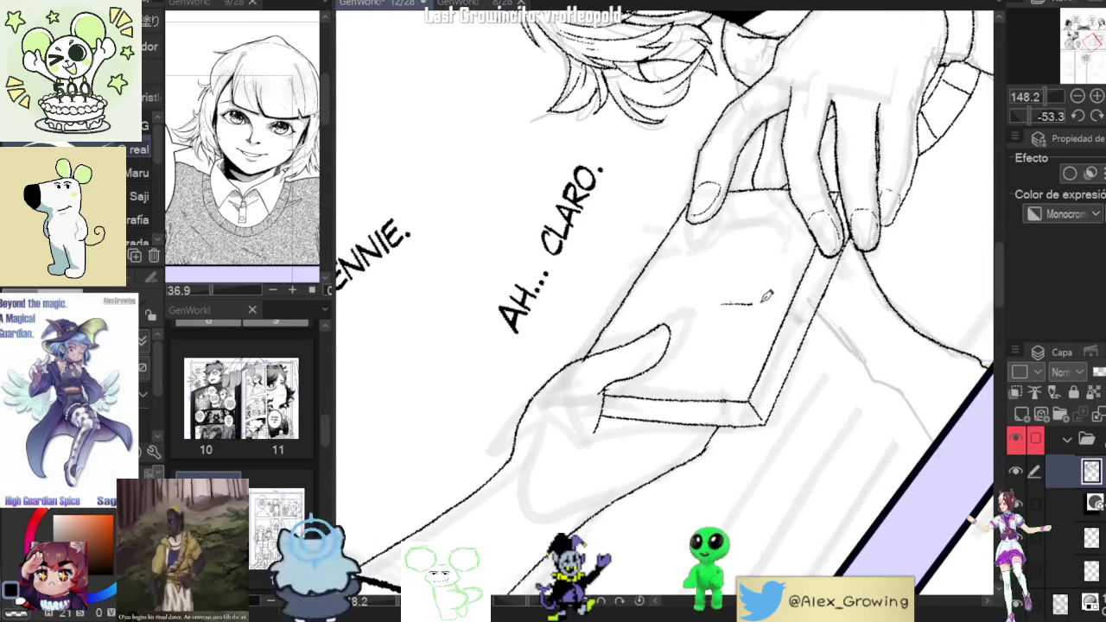
drag(772, 304, 765, 350)
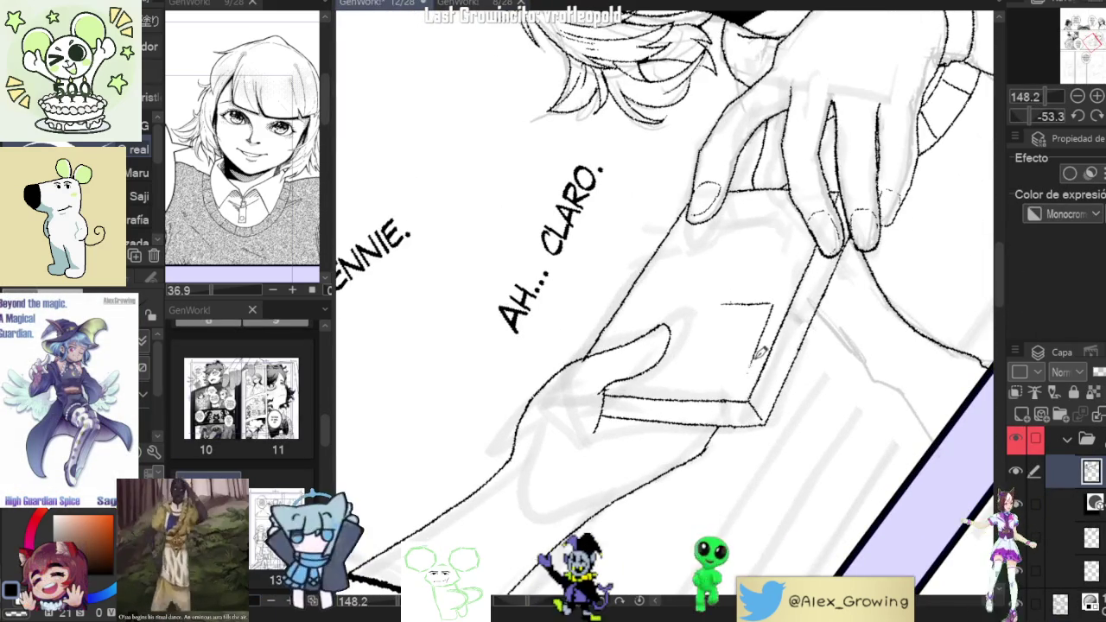
drag(724, 306, 700, 376)
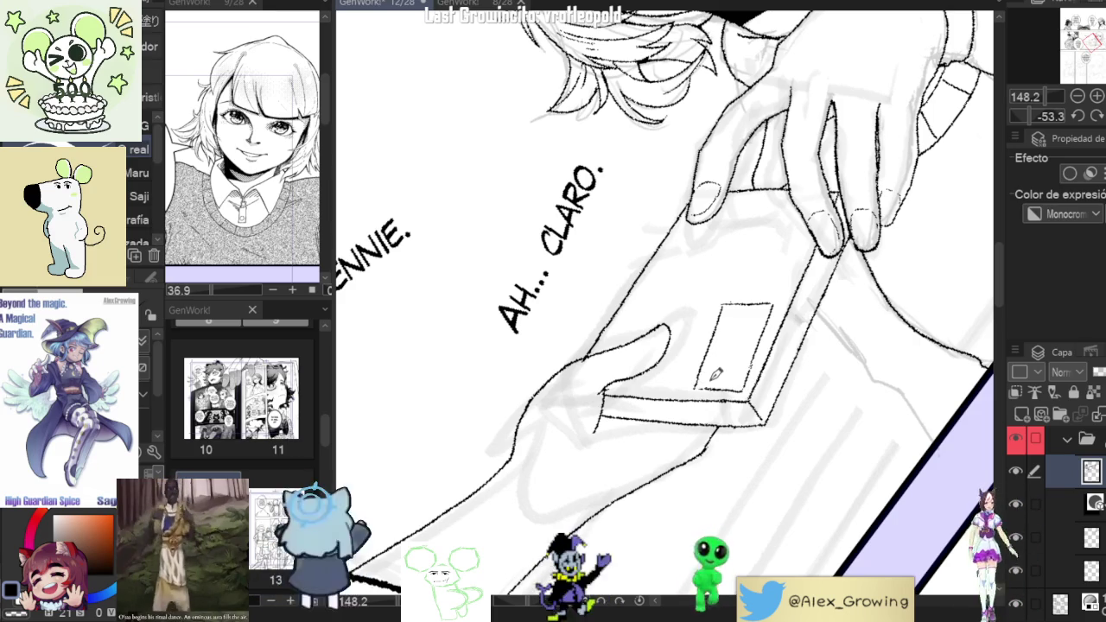
Check page 8, then erase and redraw the frame's top edge.
key(ctrl+Tab)
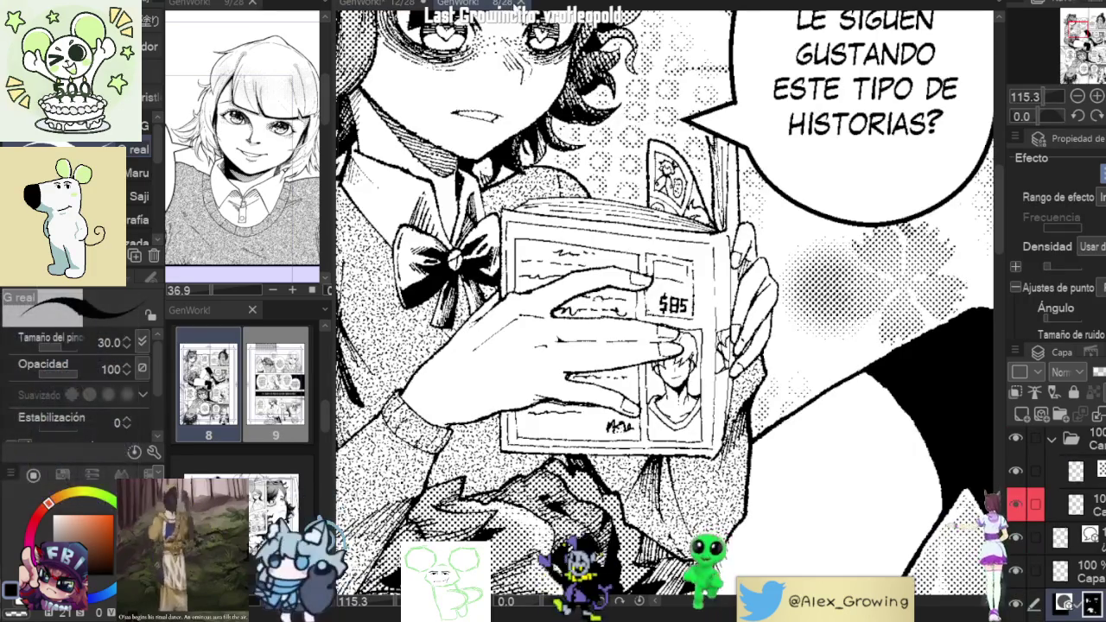
click(388, 3)
mouse_move(754, 302)
mouse_down()
mouse_move(699, 371)
mouse_move(742, 276)
mouse_up()
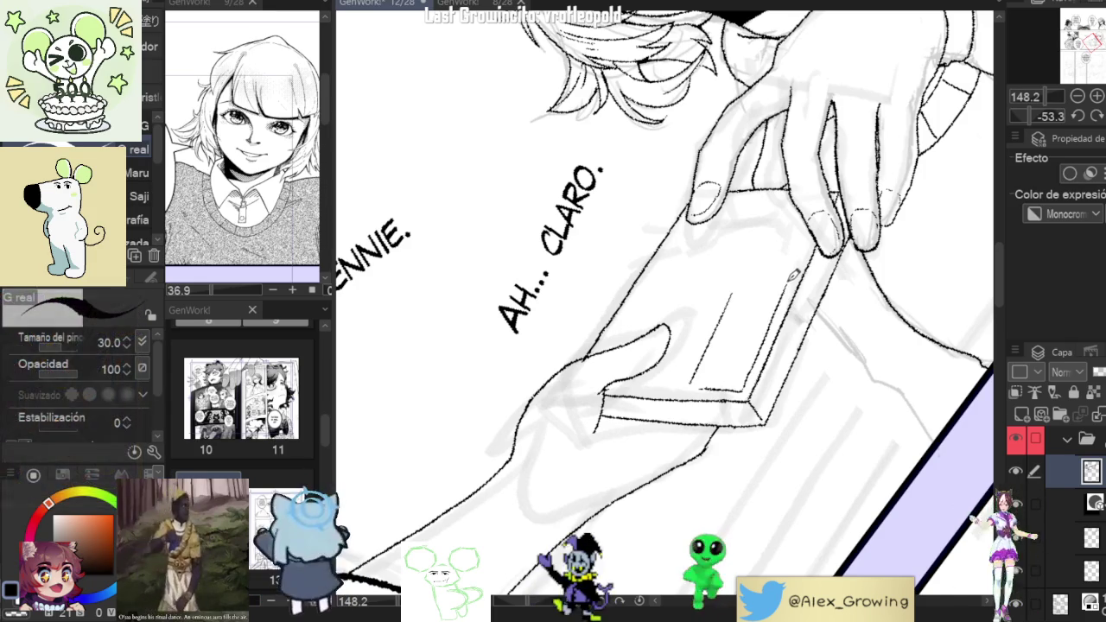
drag(761, 284, 786, 280)
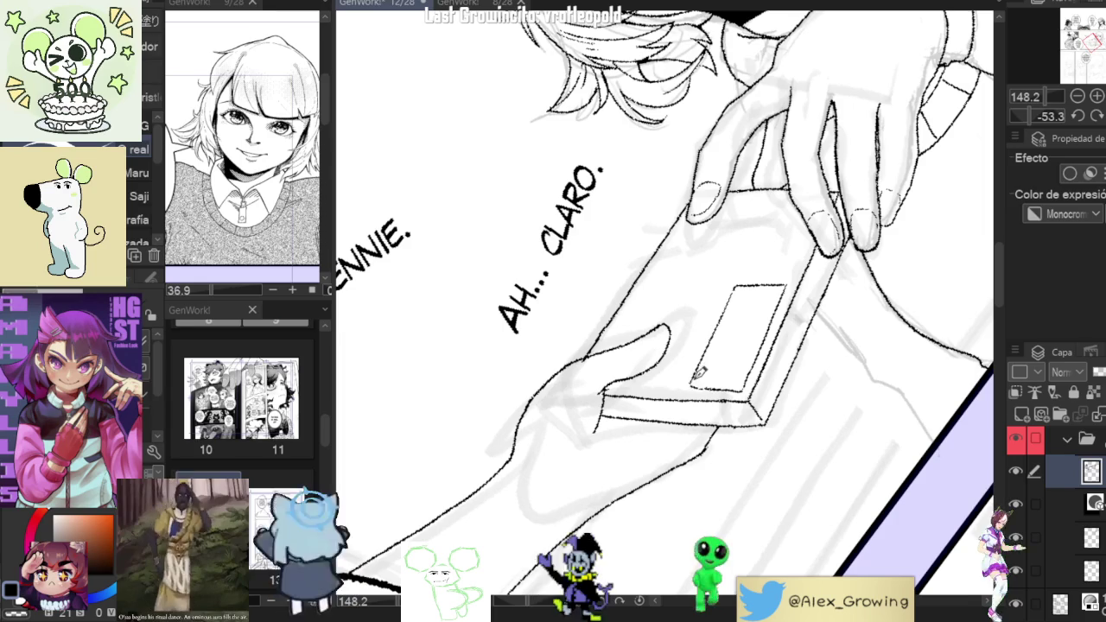
scroll(807, 401, up, 3)
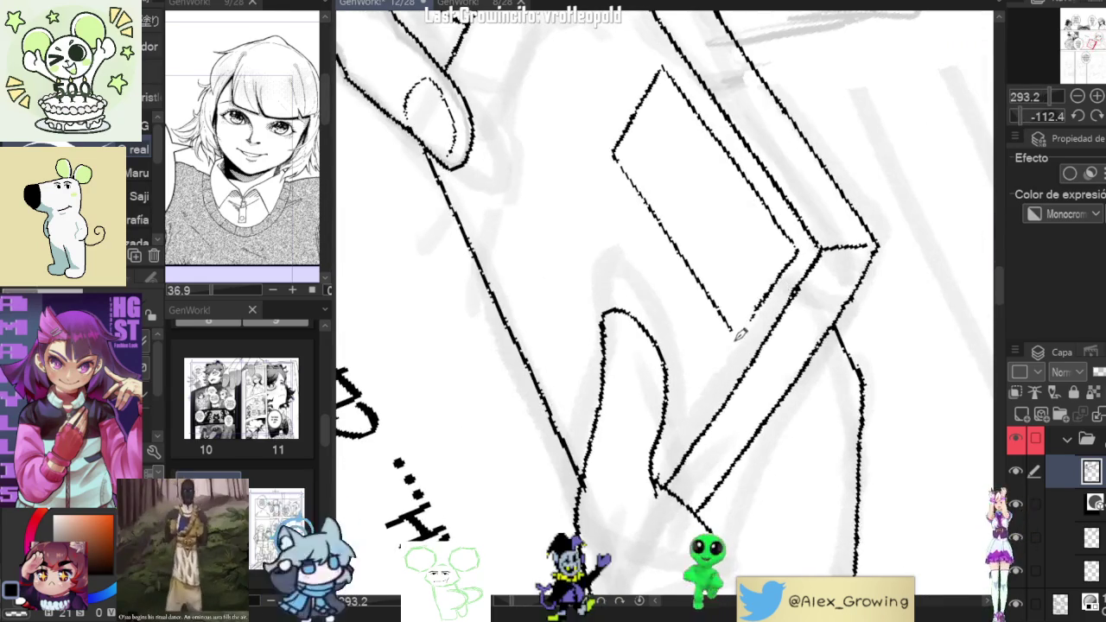
mouse_move(778, 293)
mouse_down()
mouse_move(834, 354)
mouse_move(829, 276)
mouse_up()
scroll(834, 354, down, 3)
Redraw the top edge of the book cover, undoing unsatisfying attempts.
key(ctrl+at)
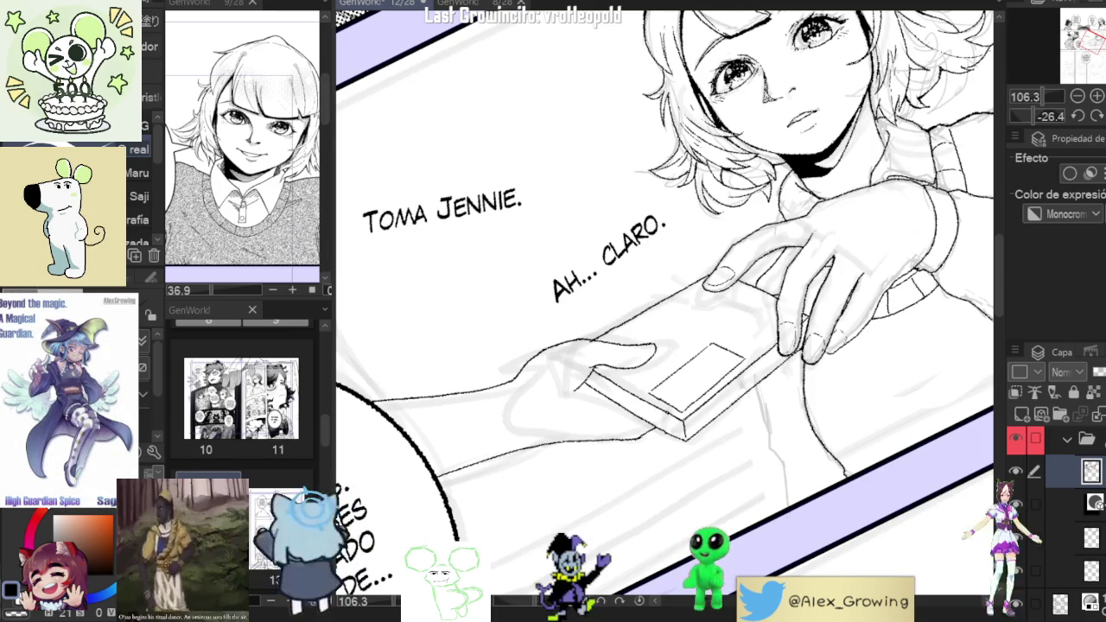
scroll(779, 321, down, 2)
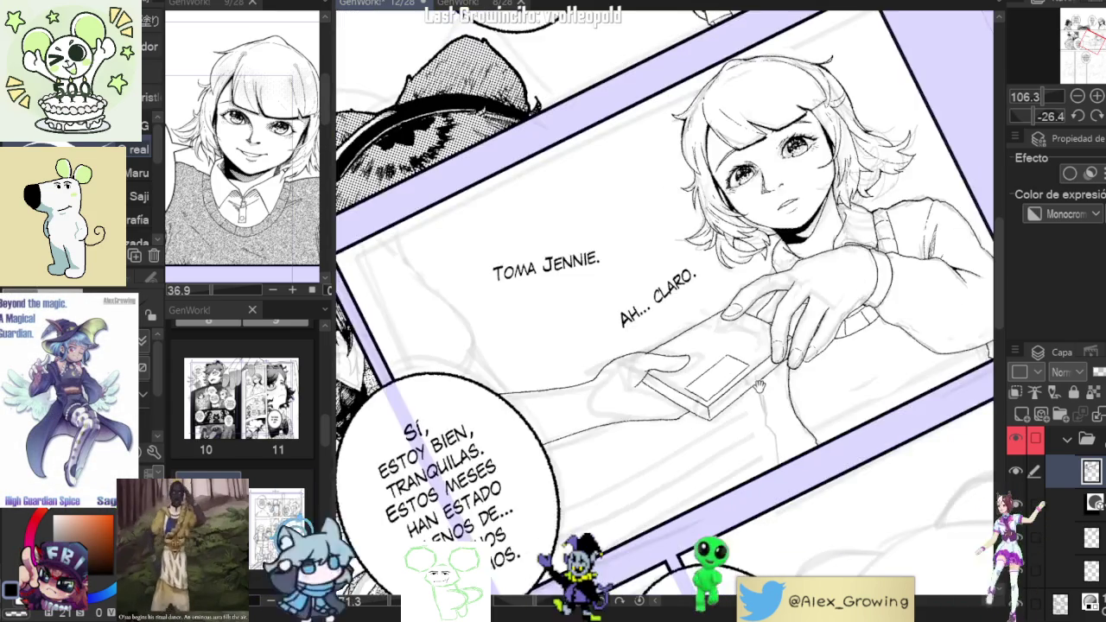
scroll(779, 322, down, 1)
scroll(786, 337, up, 1)
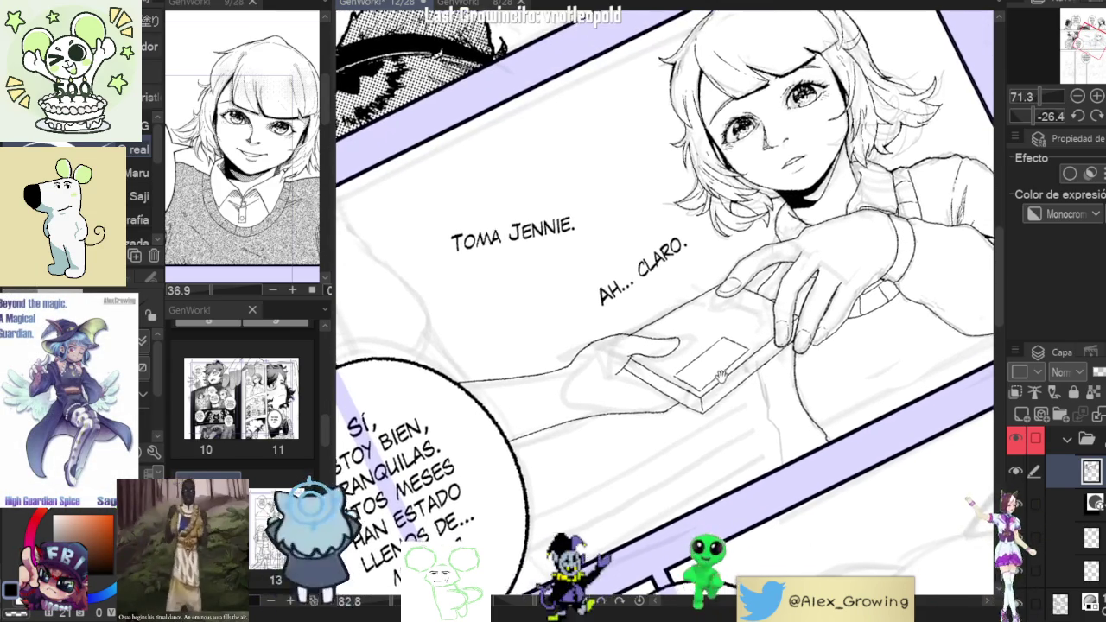
drag(793, 366, 768, 383)
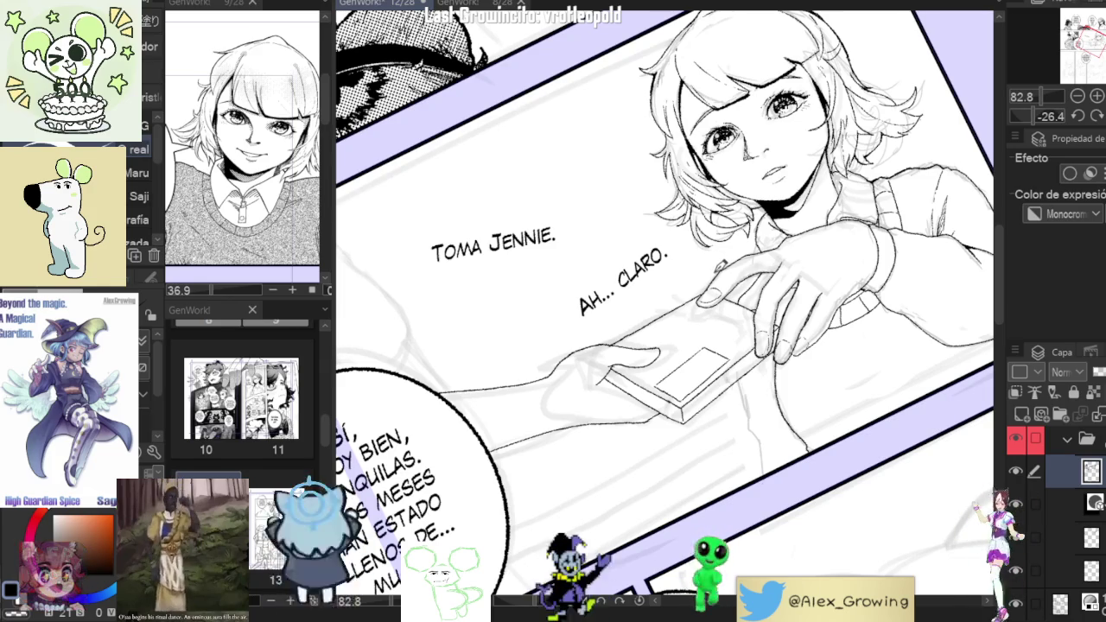
drag(709, 253, 705, 314)
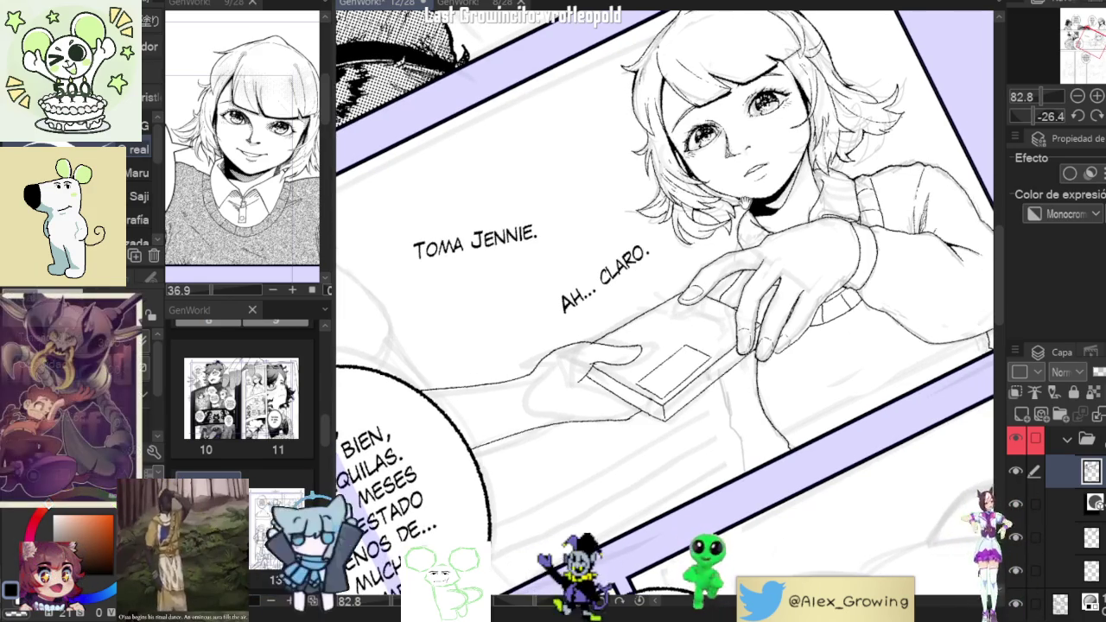
scroll(705, 314, up, 2)
scroll(705, 313, up, 2)
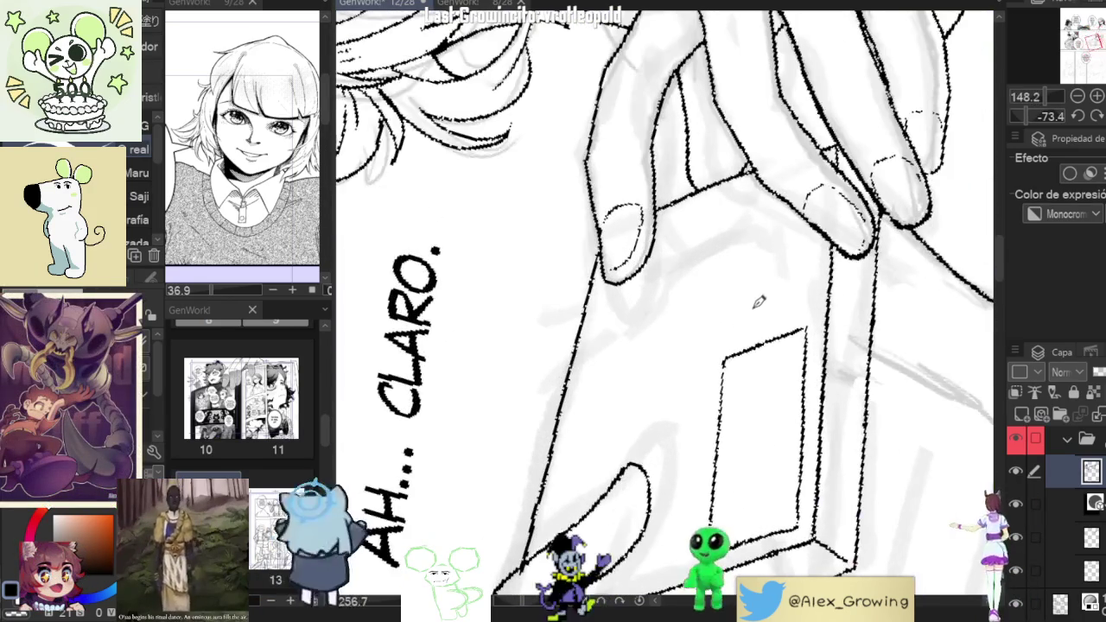
key(ctrl+z)
drag(728, 339, 816, 299)
key(ctrl+z)
mouse_move(726, 341)
mouse_down()
mouse_move(818, 297)
mouse_move(750, 403)
mouse_up()
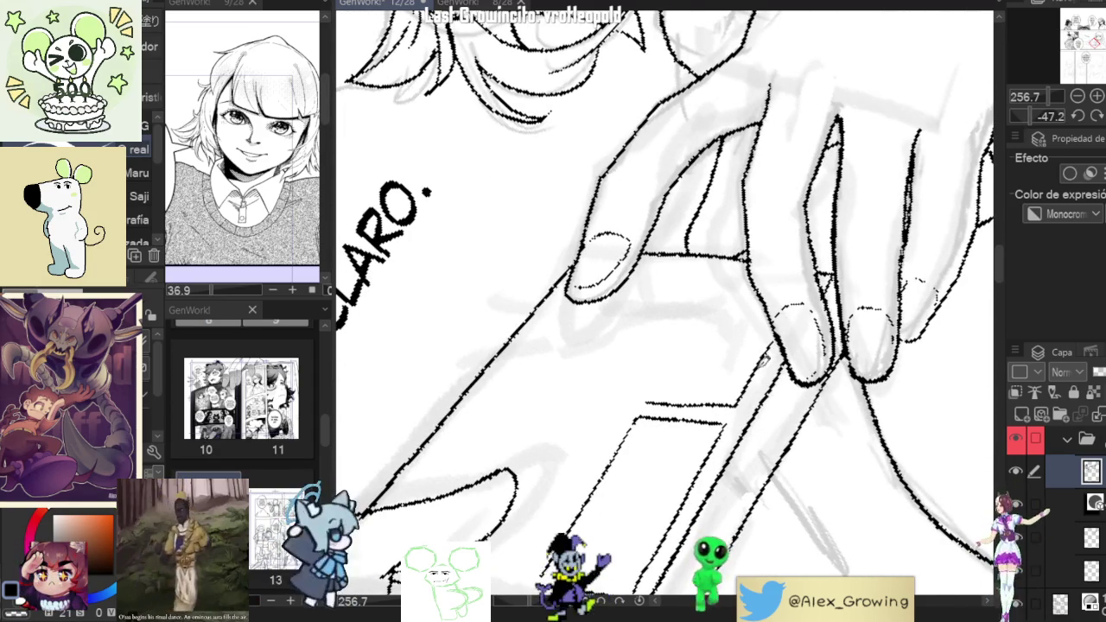
Redo the book's diagonal edge line and bring up the finished 8/28 page.
drag(653, 399, 697, 326)
key(ctrl+z)
drag(653, 400, 697, 326)
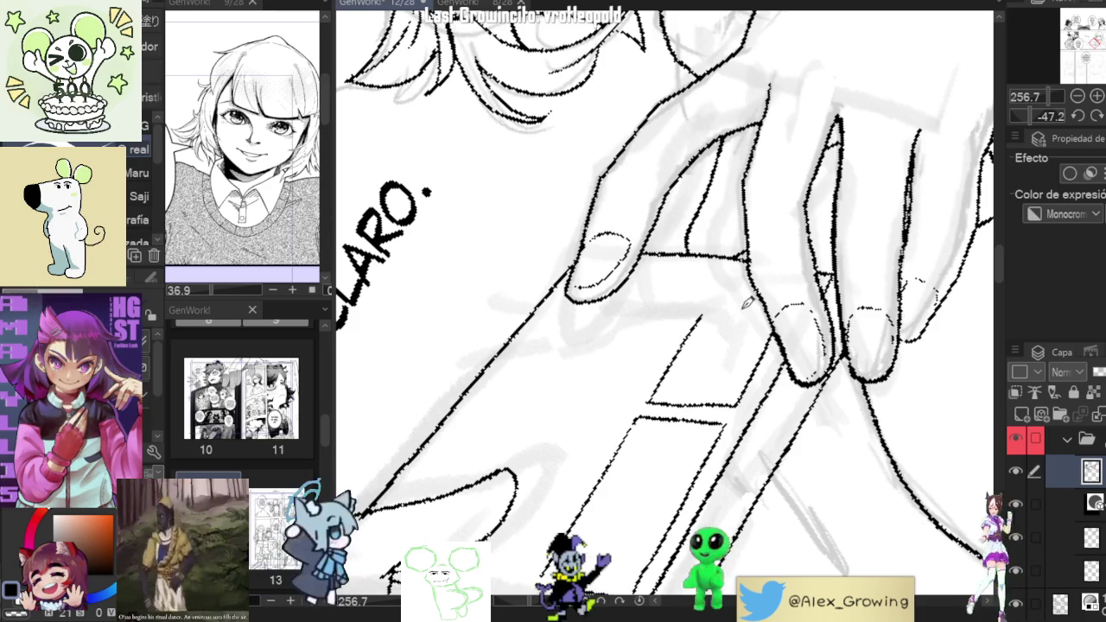
click(509, 4)
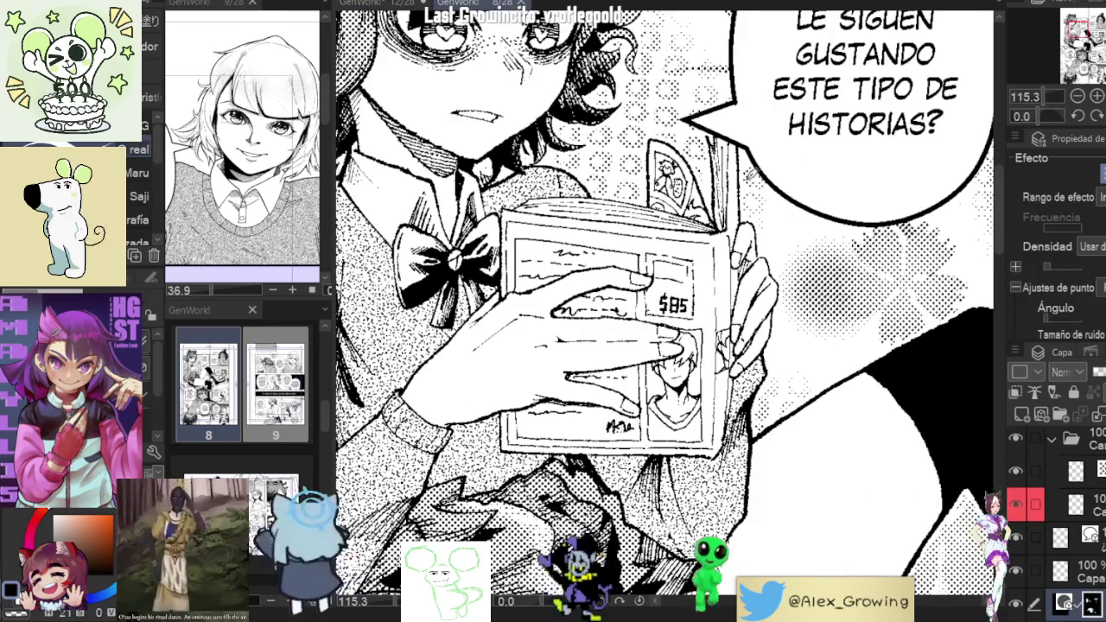
Dock page 8/28 in the left side pane, return to the book cover and lasso its inner rectangle.
drag(307, 10, 294, 12)
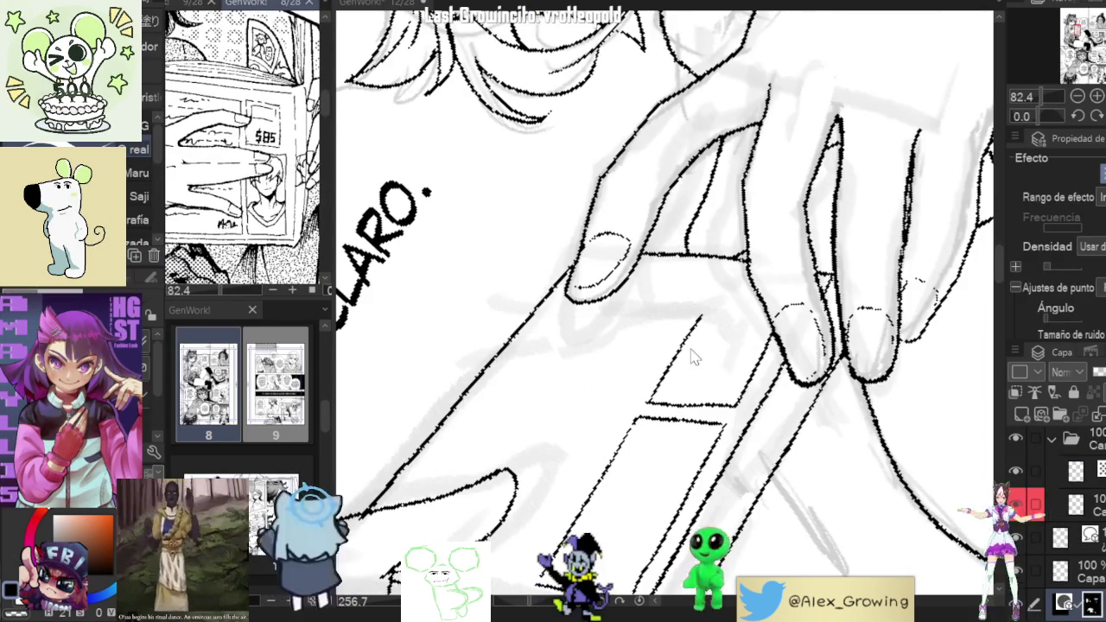
drag(758, 306, 778, 285)
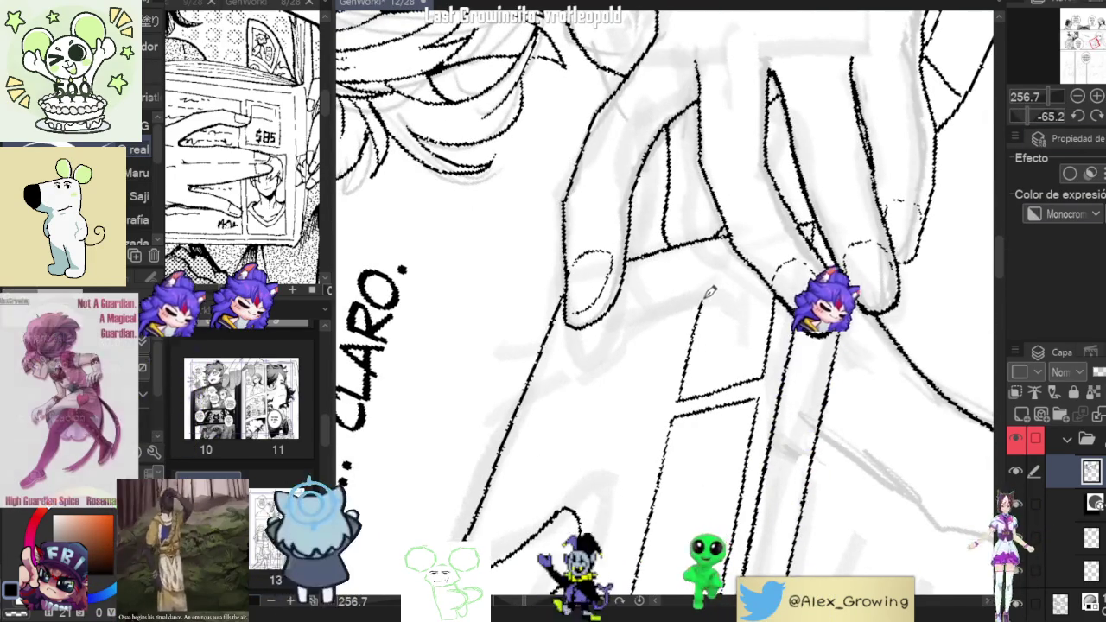
drag(771, 300, 731, 245)
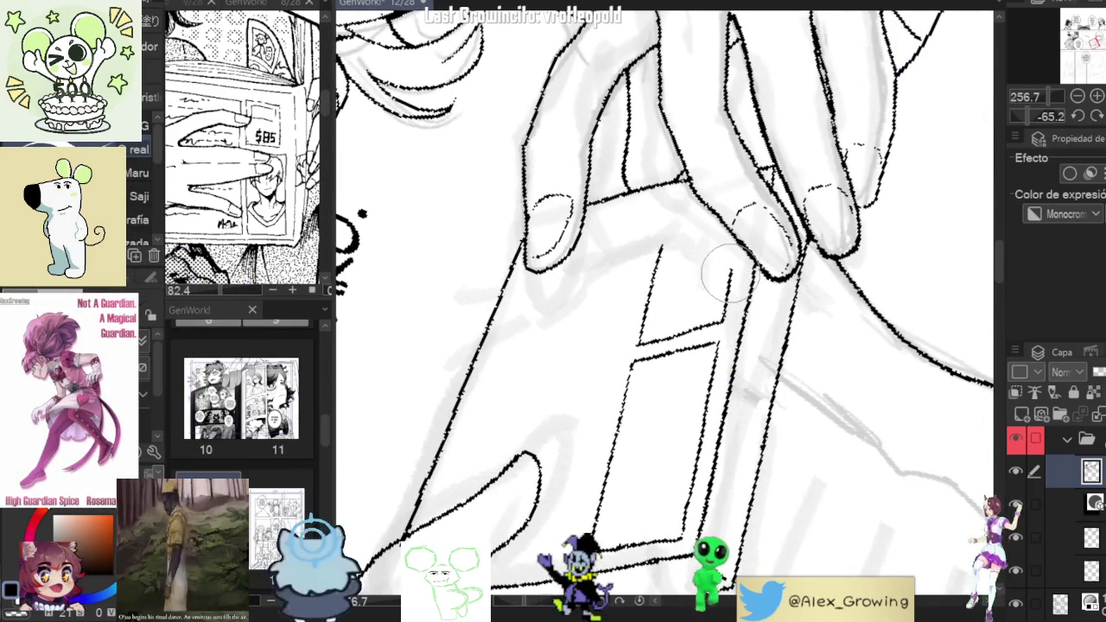
key(m)
mouse_move(741, 280)
mouse_down()
mouse_move(683, 214)
mouse_move(756, 262)
mouse_up()
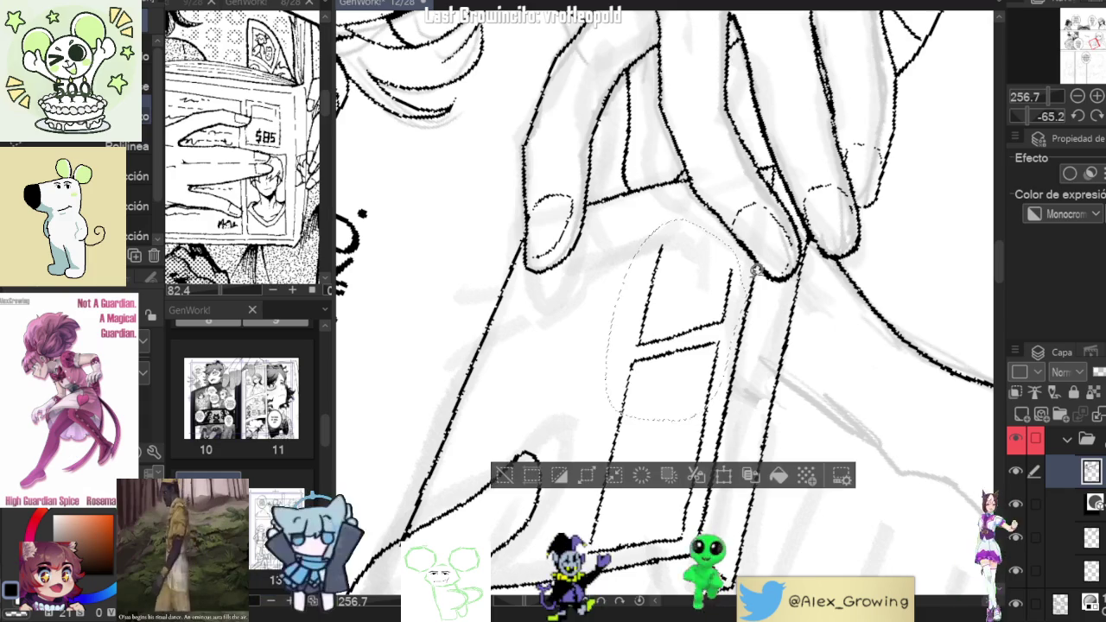
Rotate the cover rectangle to the book's angle, confirm with Aceptar, deselect and return to the pen.
click(724, 475)
drag(734, 414, 720, 362)
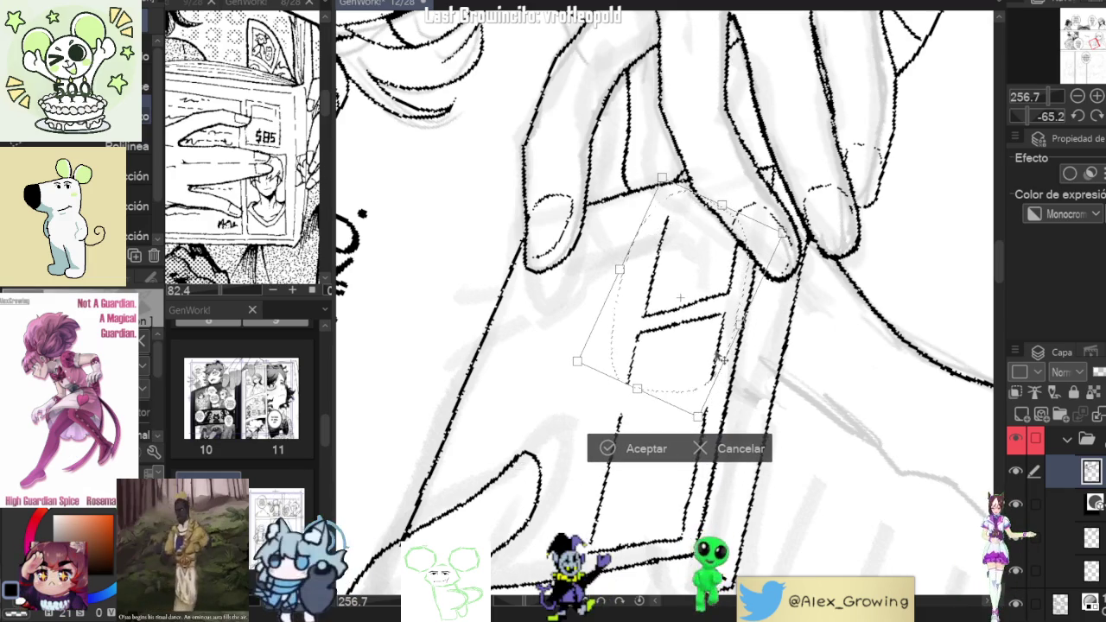
click(635, 449)
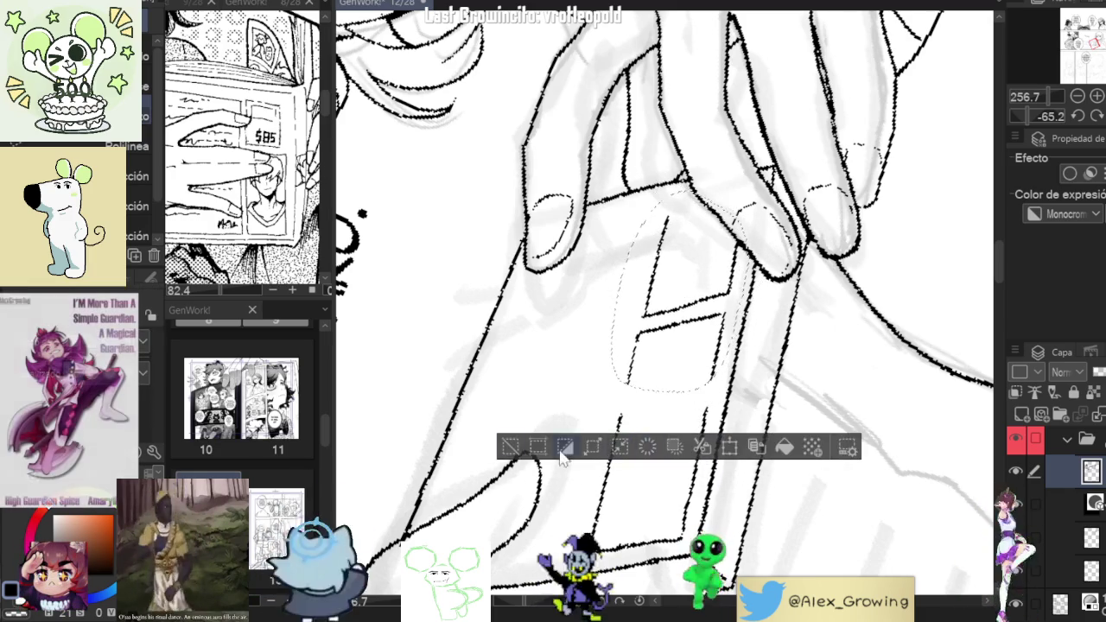
click(508, 444)
key(p)
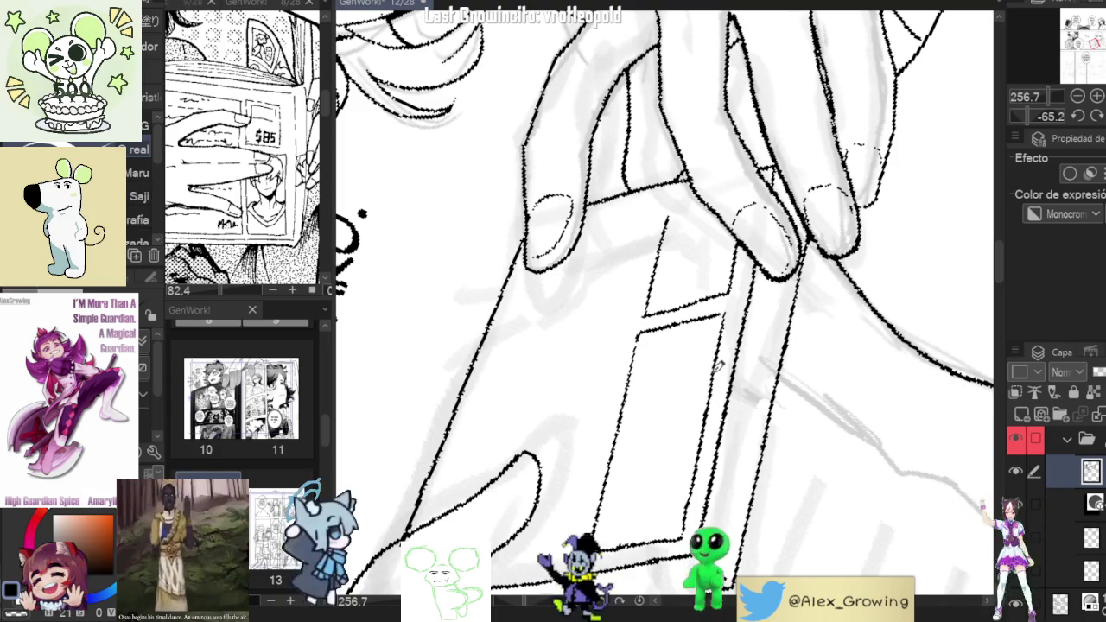
Zoom in on the book cover and ink the label's top divider line and sides.
scroll(710, 410, up, 3)
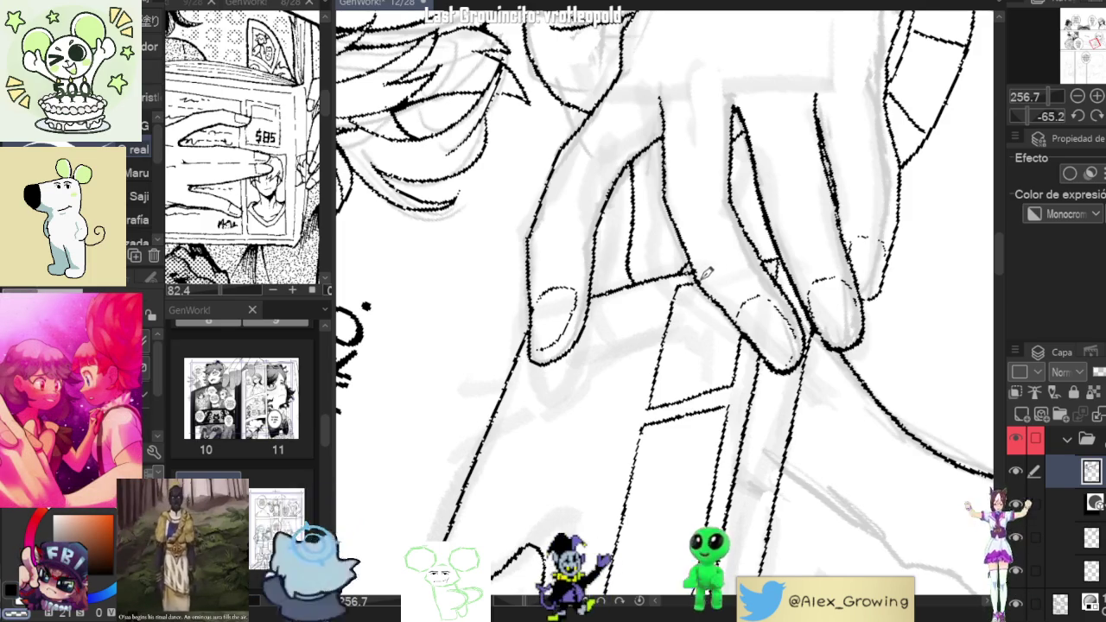
scroll(705, 272, down, 5)
scroll(778, 328, down, 1)
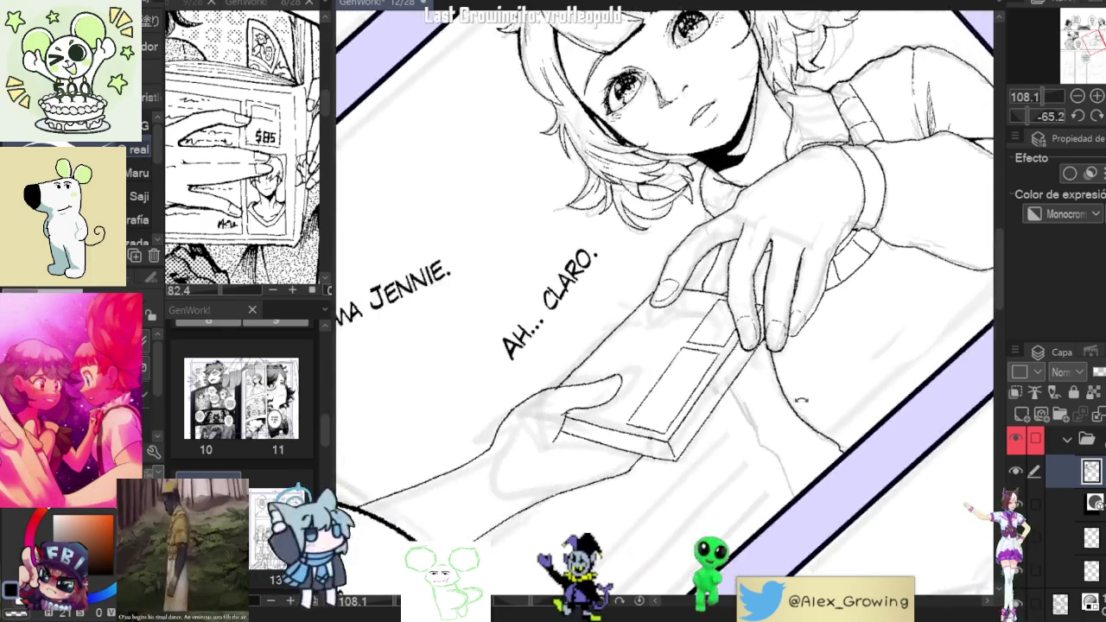
scroll(812, 391, up, 3)
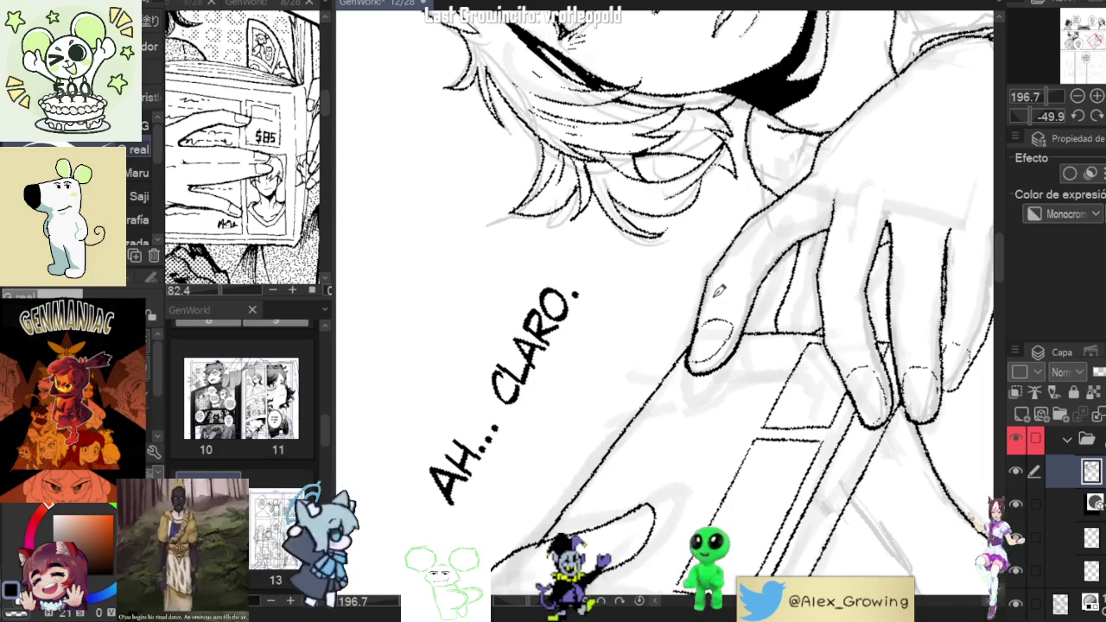
scroll(778, 307, down, 2)
scroll(817, 311, down, 2)
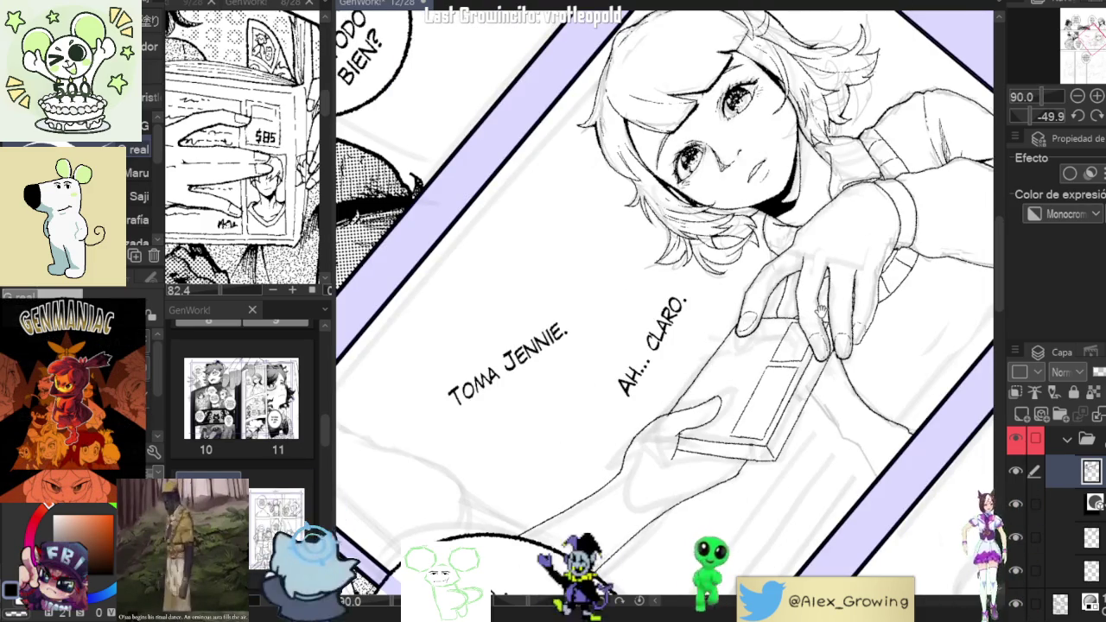
scroll(774, 354, up, 2)
scroll(778, 328, up, 1)
scroll(795, 294, up, 1)
scroll(802, 275, up, 3)
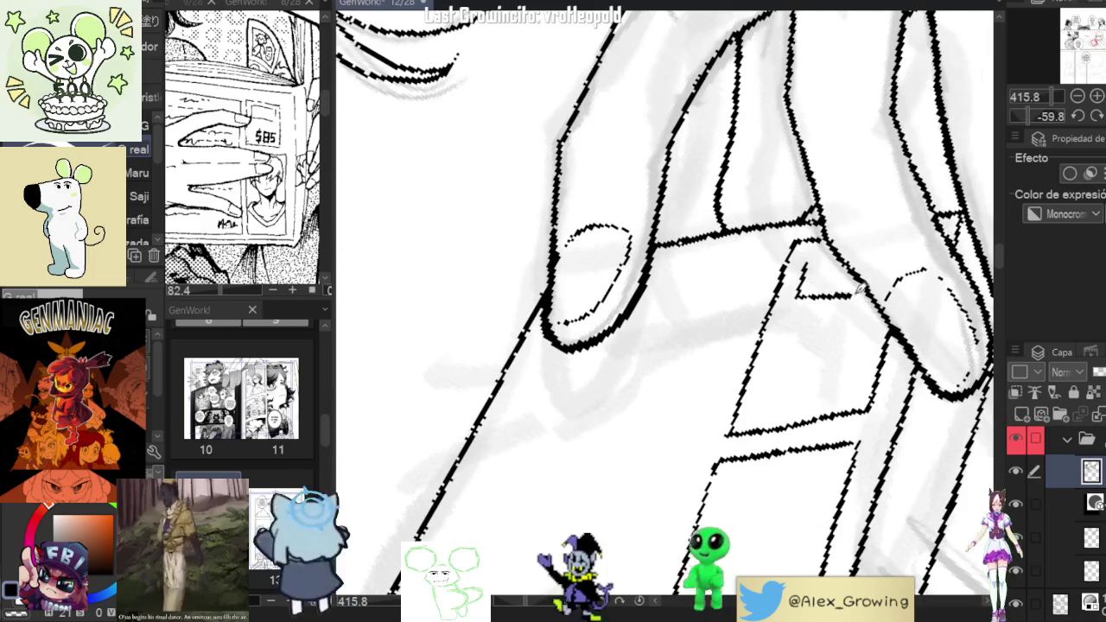
drag(812, 304, 877, 308)
mouse_move(808, 261)
mouse_down()
mouse_move(800, 275)
mouse_move(833, 246)
mouse_up()
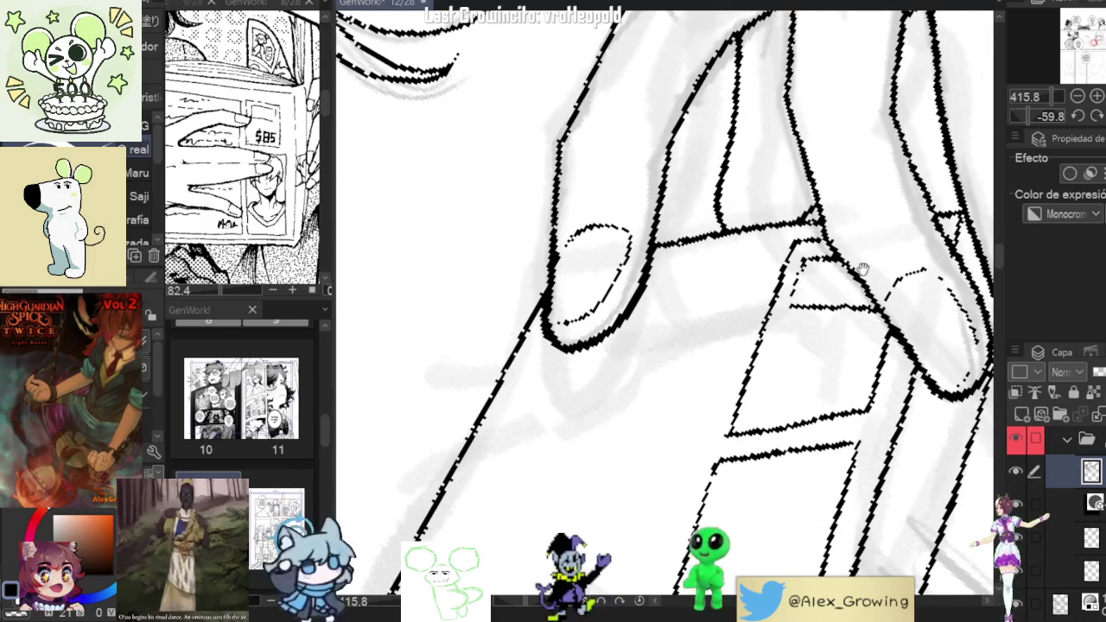
Begin hand-lettering the price on the label.
scroll(834, 268, down, 1)
scroll(864, 294, down, 2)
scroll(903, 320, down, 2)
scroll(903, 320, up, 2)
scroll(765, 256, up, 1)
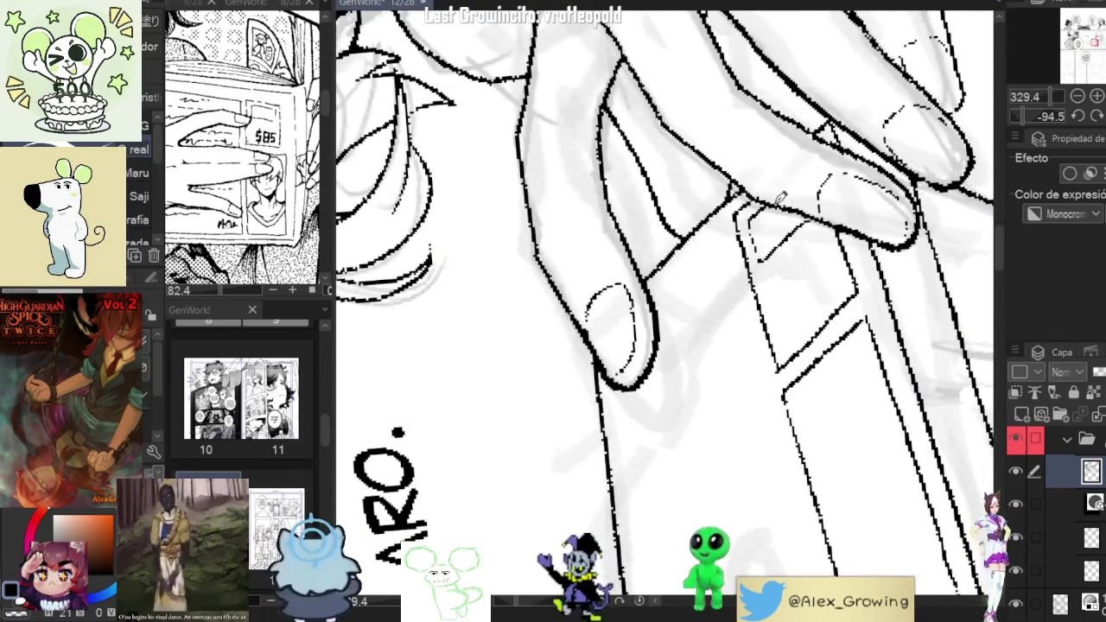
scroll(779, 196, down, 3)
scroll(785, 307, up, 2)
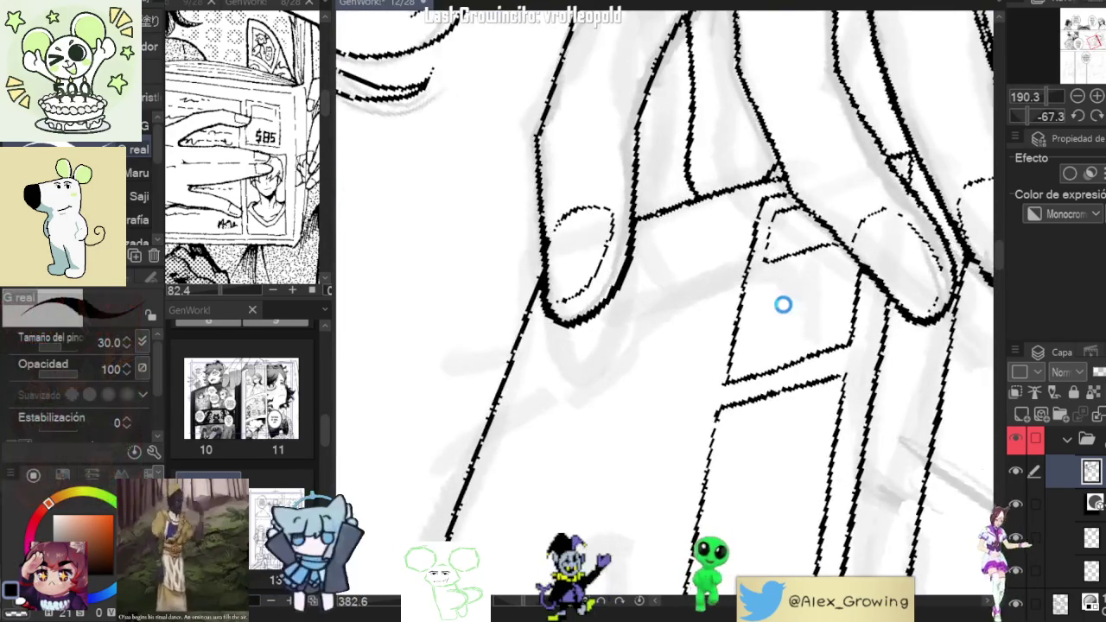
mouse_move(767, 299)
mouse_down()
mouse_move(791, 313)
mouse_move(778, 316)
mouse_move(772, 339)
mouse_up()
Ink the 5 and turn it into the $85 price lettering, undoing stray strokes.
key(ctrl+z)
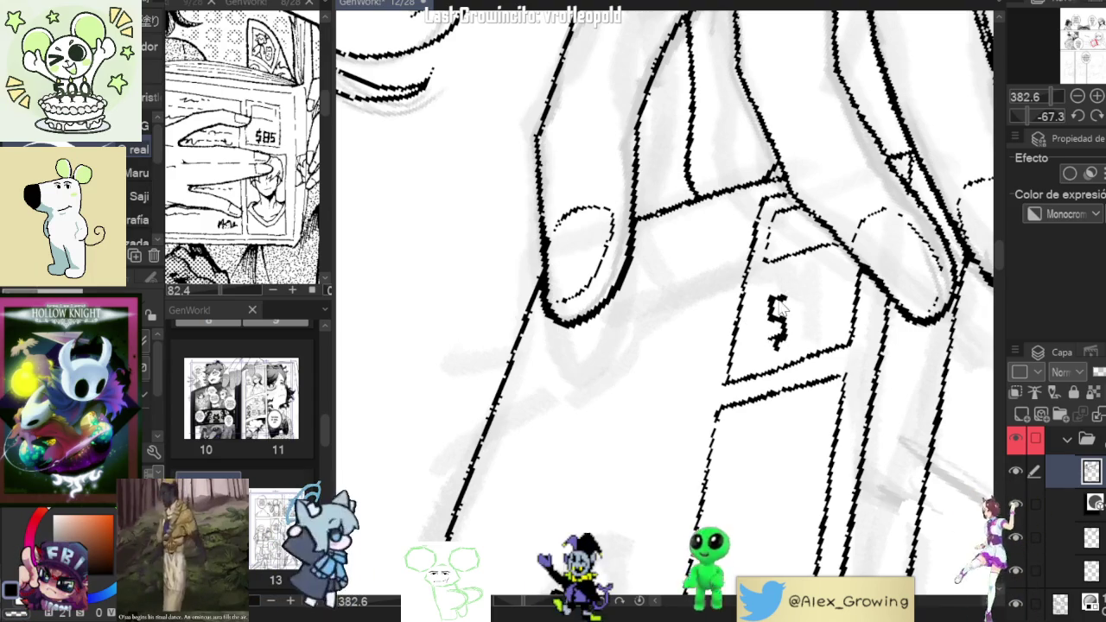
mouse_move(772, 290)
mouse_down()
mouse_move(785, 341)
mouse_move(762, 337)
mouse_up()
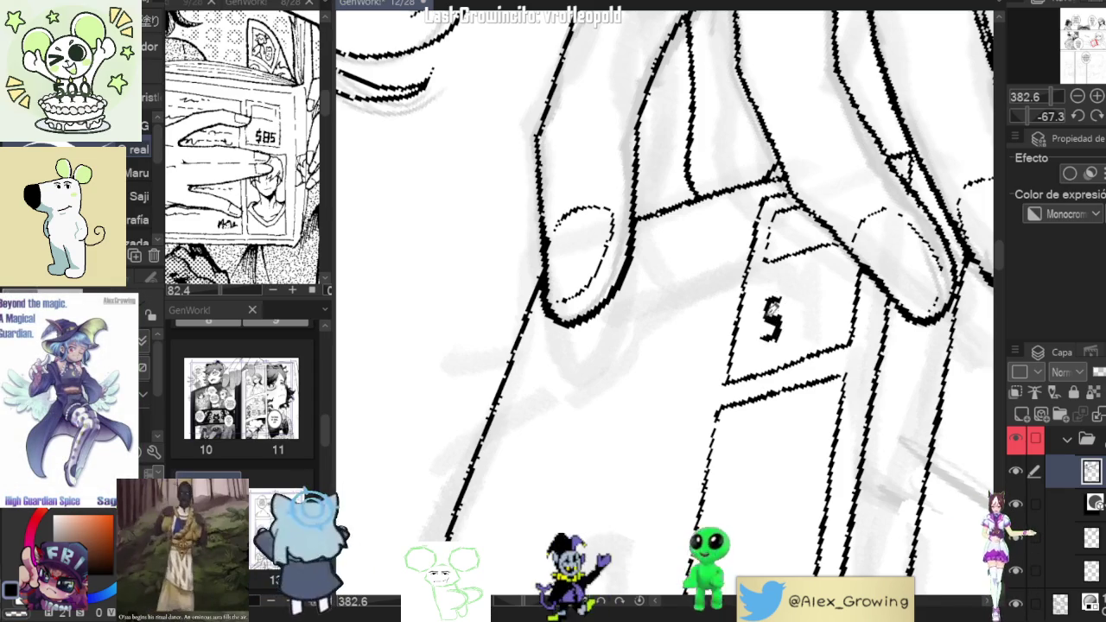
drag(772, 305, 766, 328)
key(ctrl+z)
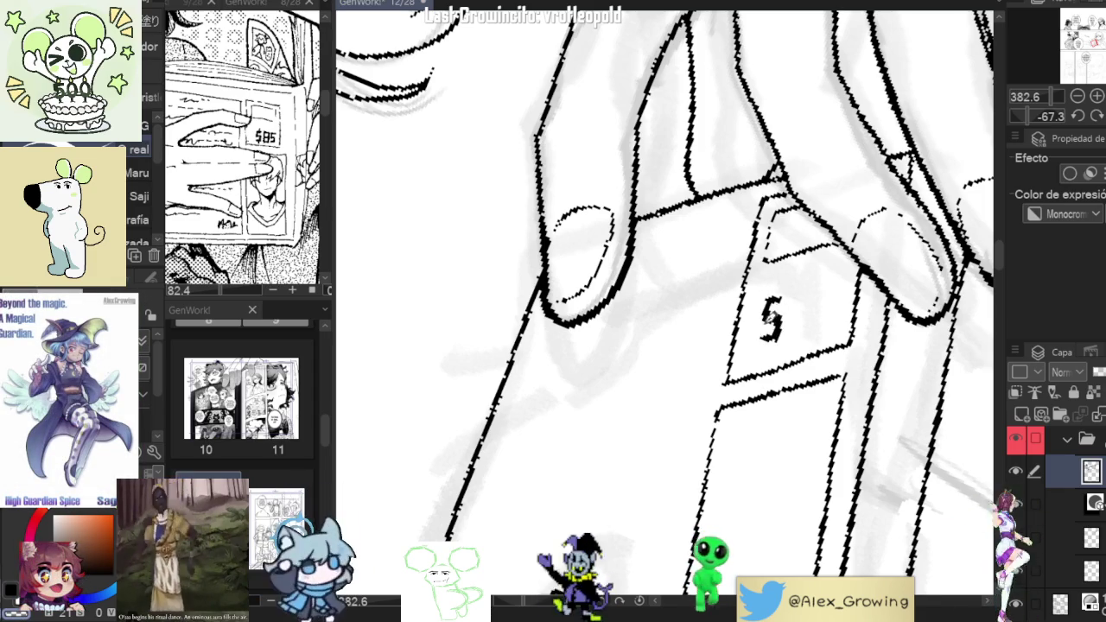
drag(774, 292, 783, 345)
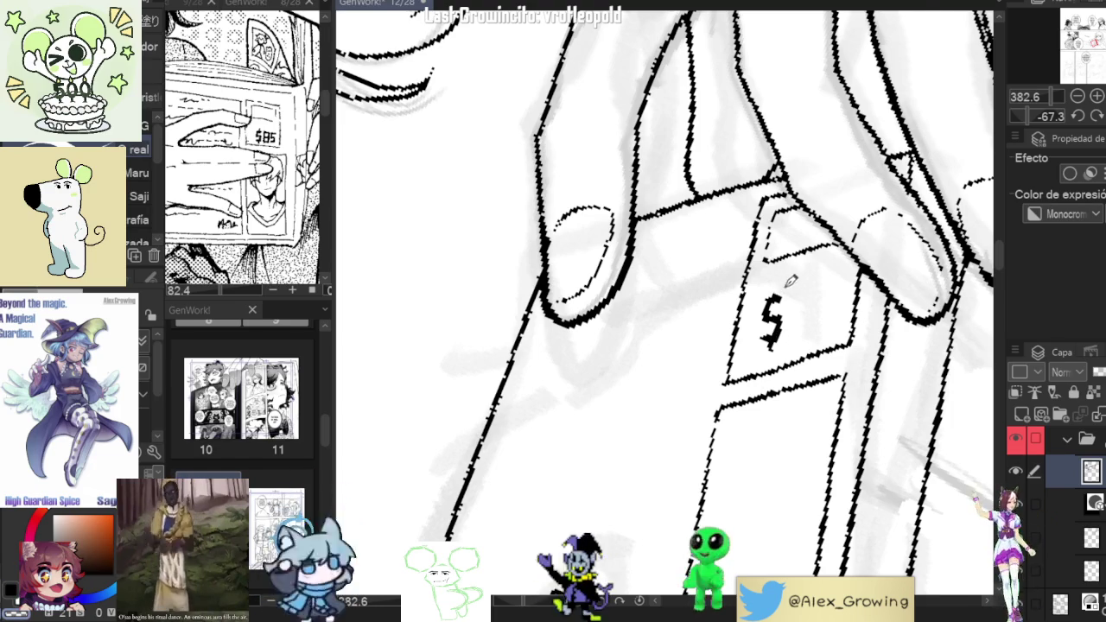
Check the lettering: reset canvas rotation, re-tilt the view, and zoom onto the price tag.
scroll(783, 282, down, 3)
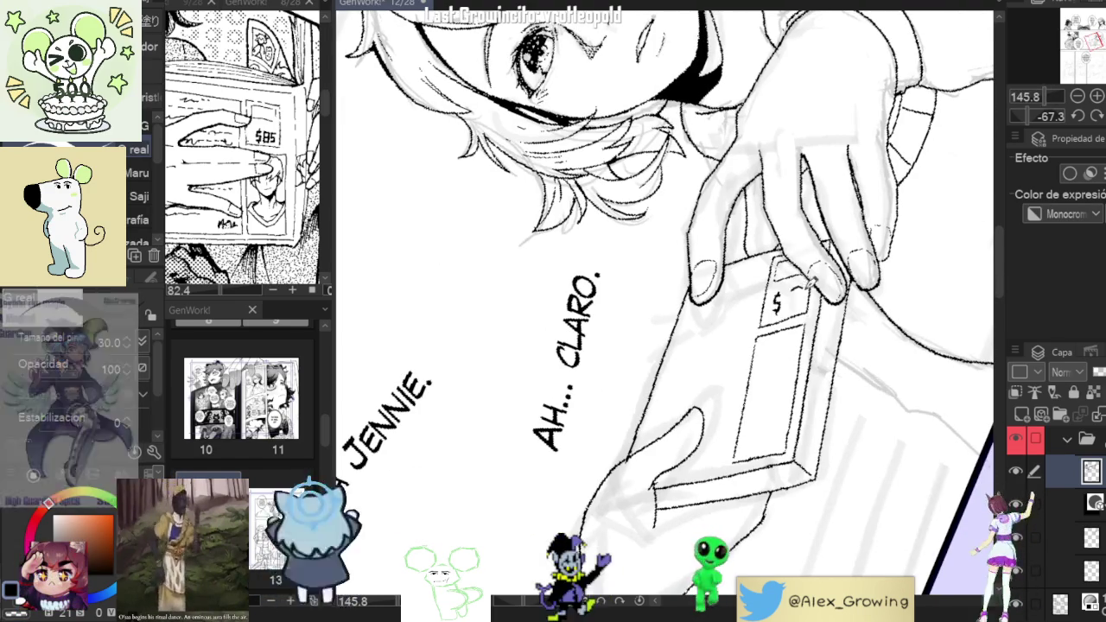
scroll(795, 306, up, 2)
scroll(782, 298, up, 2)
scroll(781, 298, up, 3)
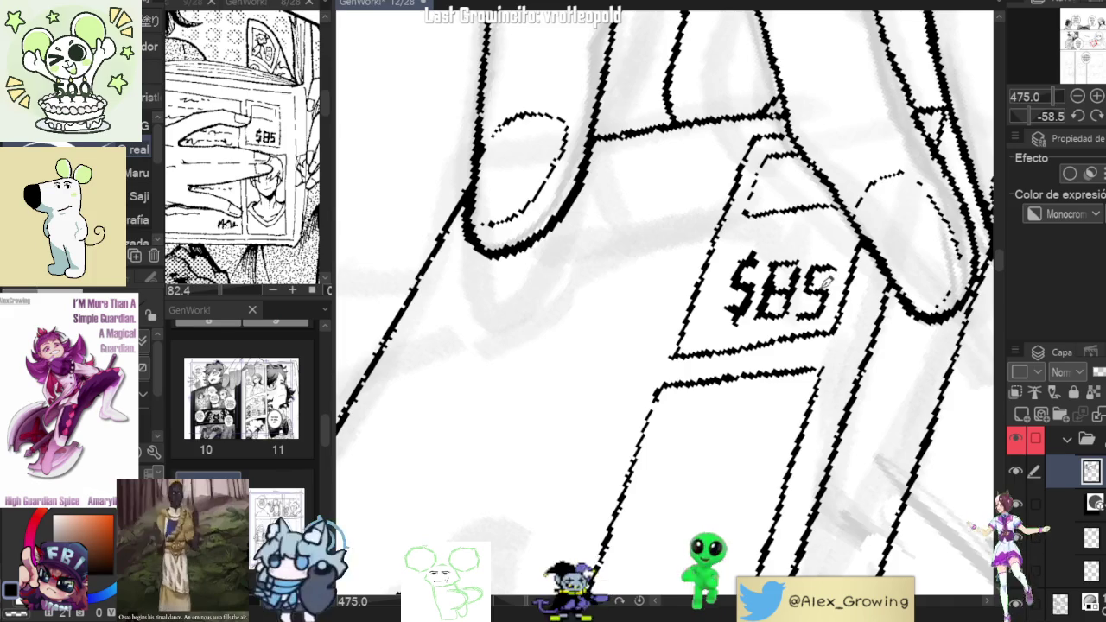
scroll(828, 281, down, 4)
scroll(842, 287, up, 2)
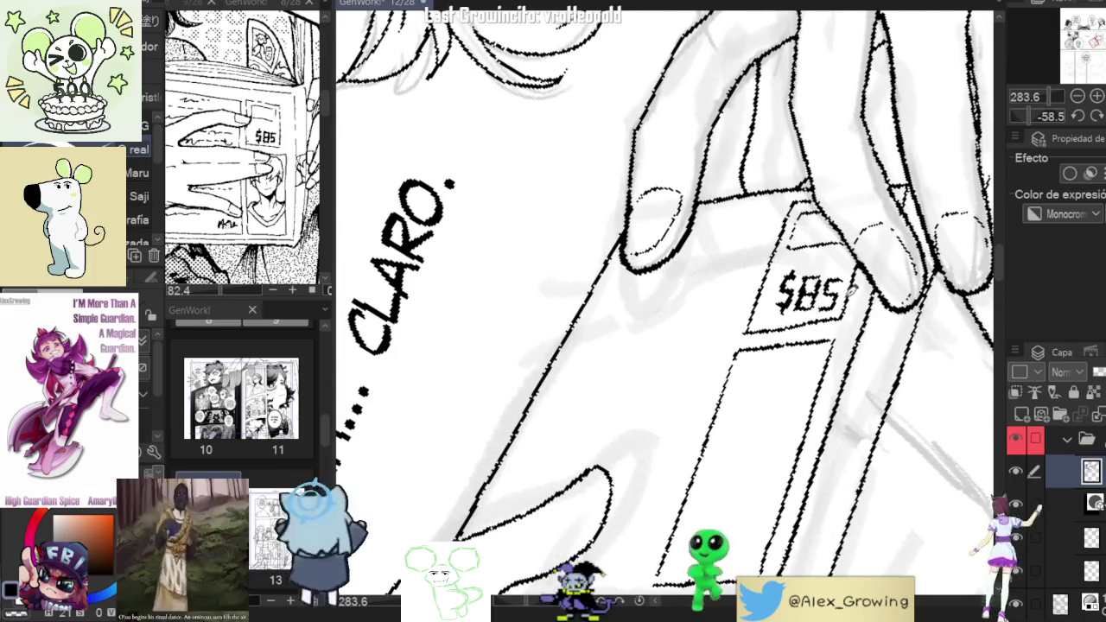
scroll(847, 292, down, 2)
scroll(830, 298, up, 3)
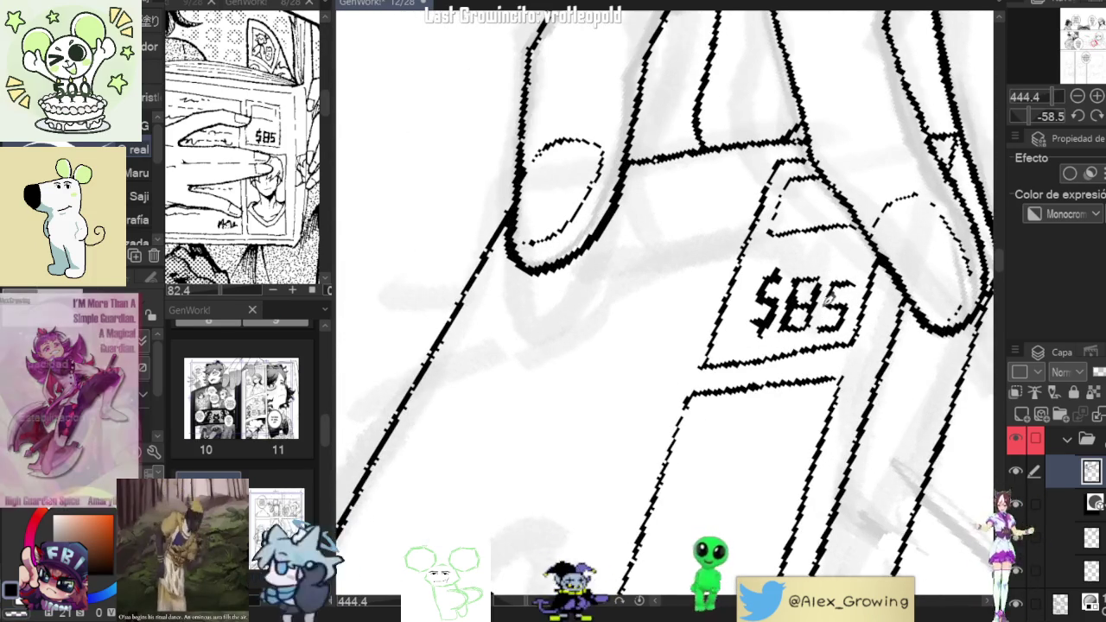
scroll(828, 298, down, 1)
scroll(828, 295, up, 1)
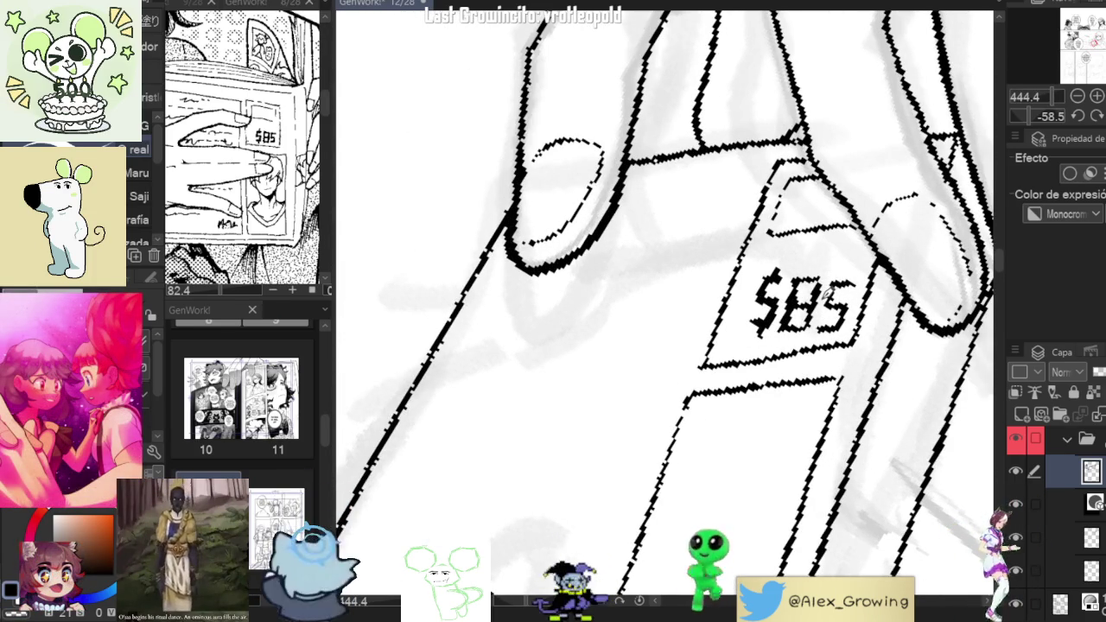
scroll(855, 284, up, 3)
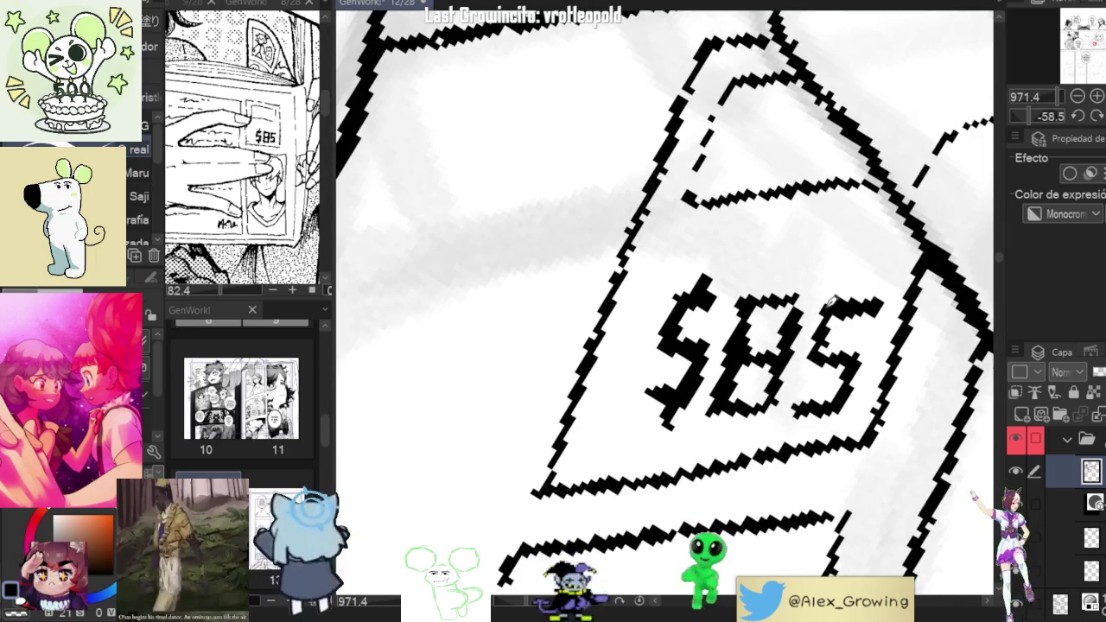
scroll(809, 422, down, 5)
scroll(808, 423, down, 1)
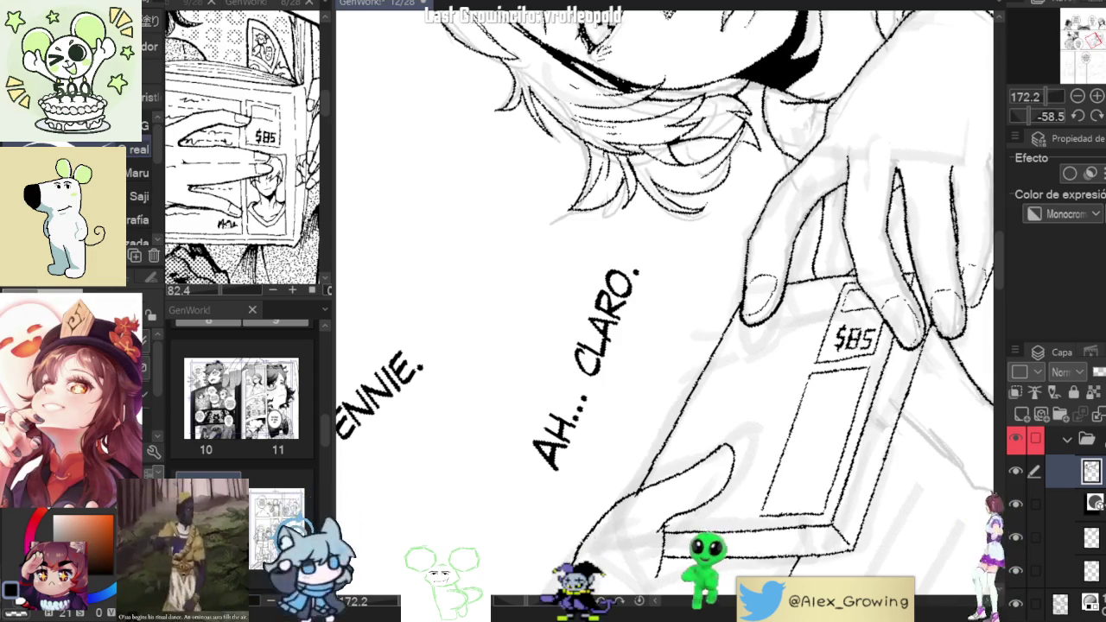
scroll(864, 320, down, 3)
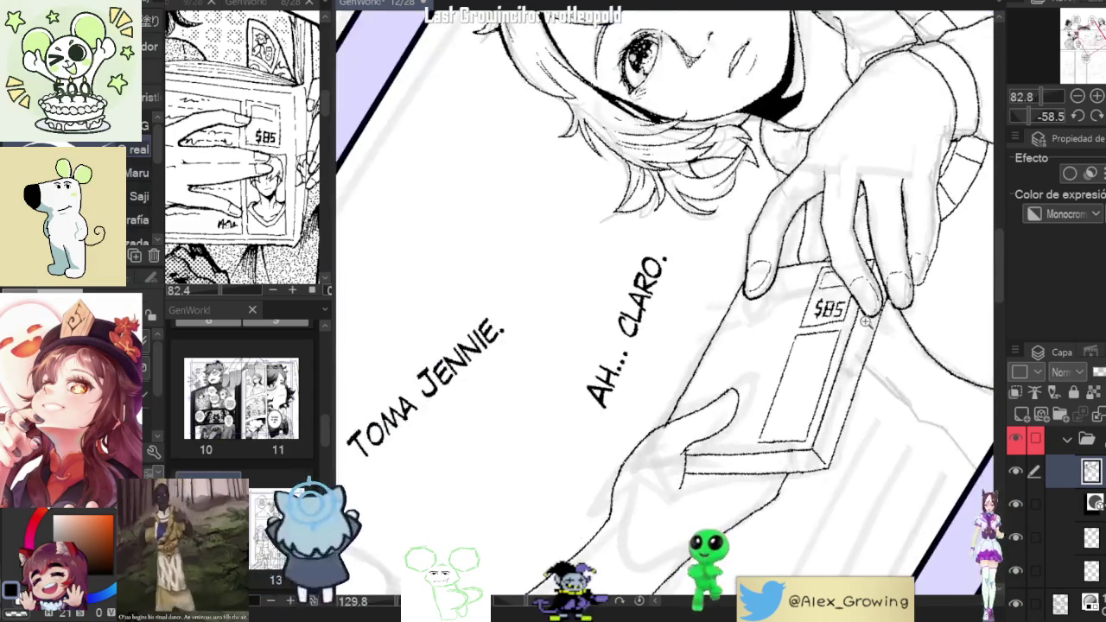
scroll(828, 297, up, 3)
scroll(828, 297, down, 3)
scroll(828, 298, up, 1)
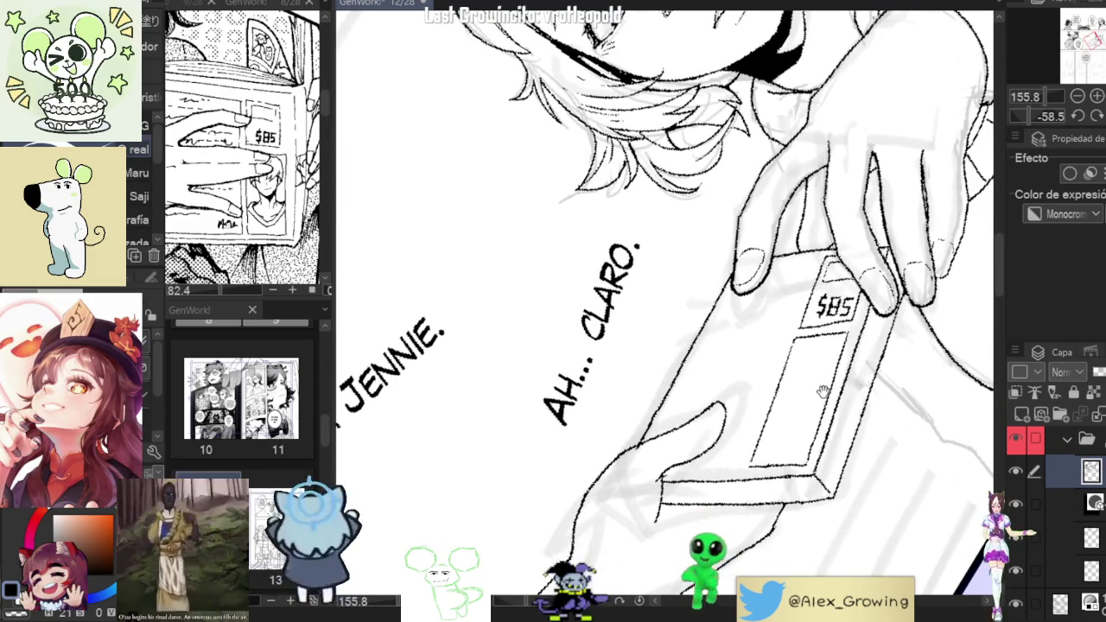
click(1096, 116)
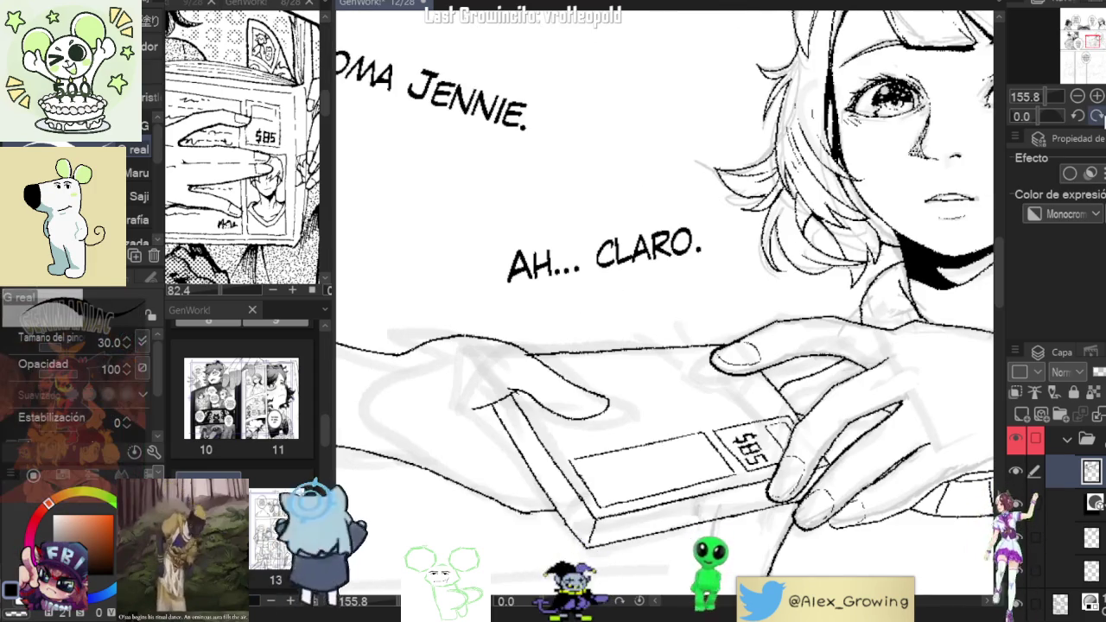
drag(804, 357, 834, 258)
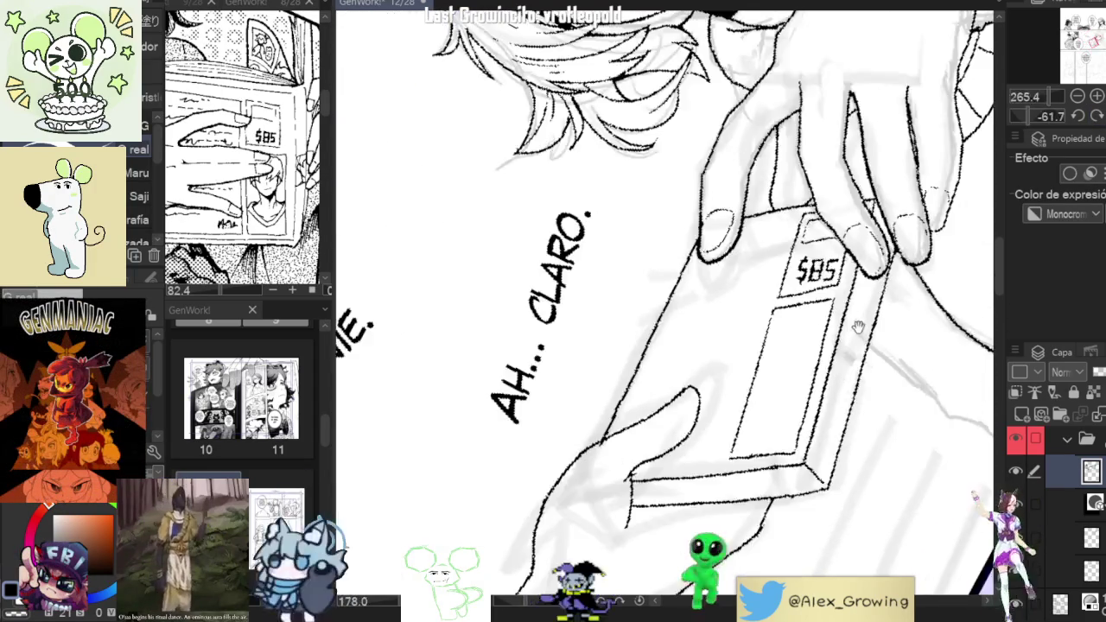
mouse_move(834, 259)
mouse_down()
mouse_move(835, 298)
mouse_move(816, 314)
mouse_up()
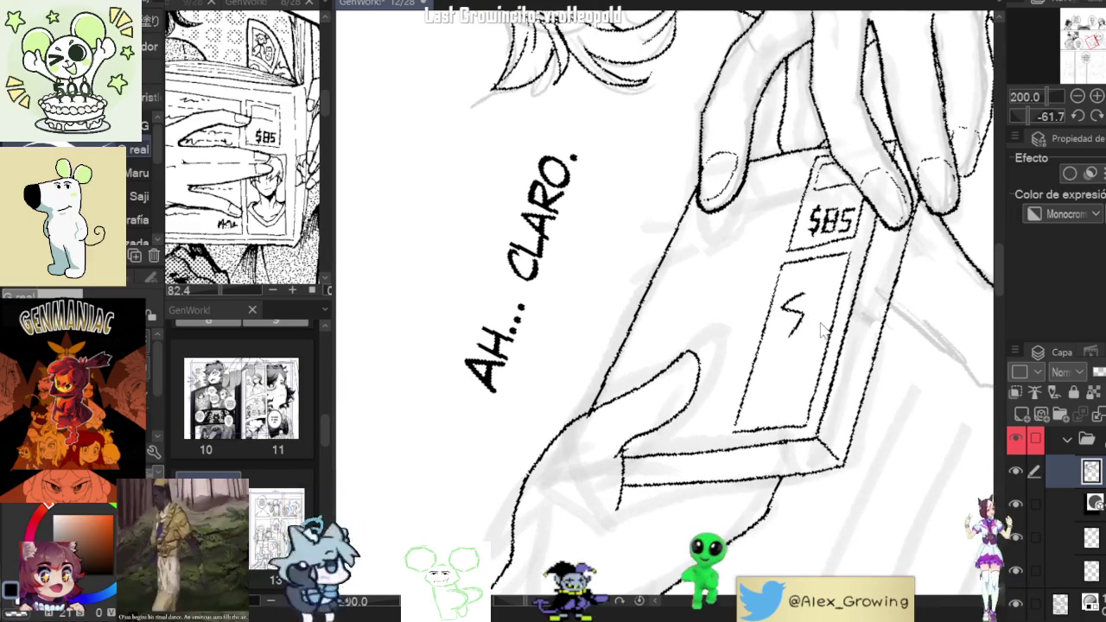
mouse_move(832, 265)
mouse_down()
mouse_move(834, 252)
mouse_move(818, 302)
mouse_move(807, 276)
mouse_move(790, 321)
mouse_move(794, 314)
mouse_up()
Apply the dollar-sign adjustment and reposition the view over the panel.
click(841, 364)
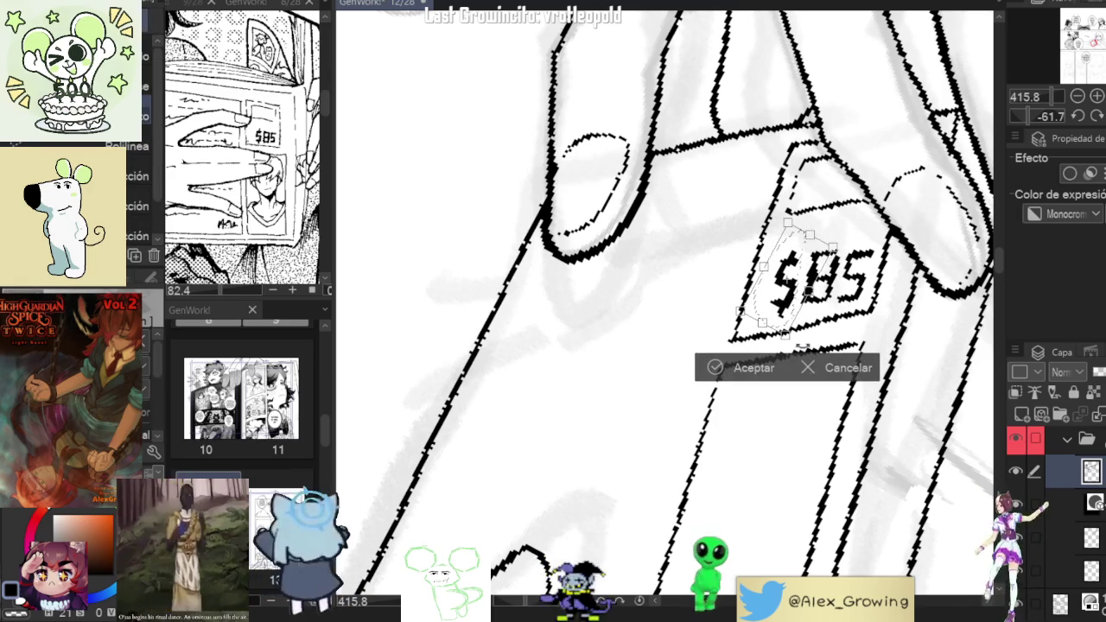
click(750, 365)
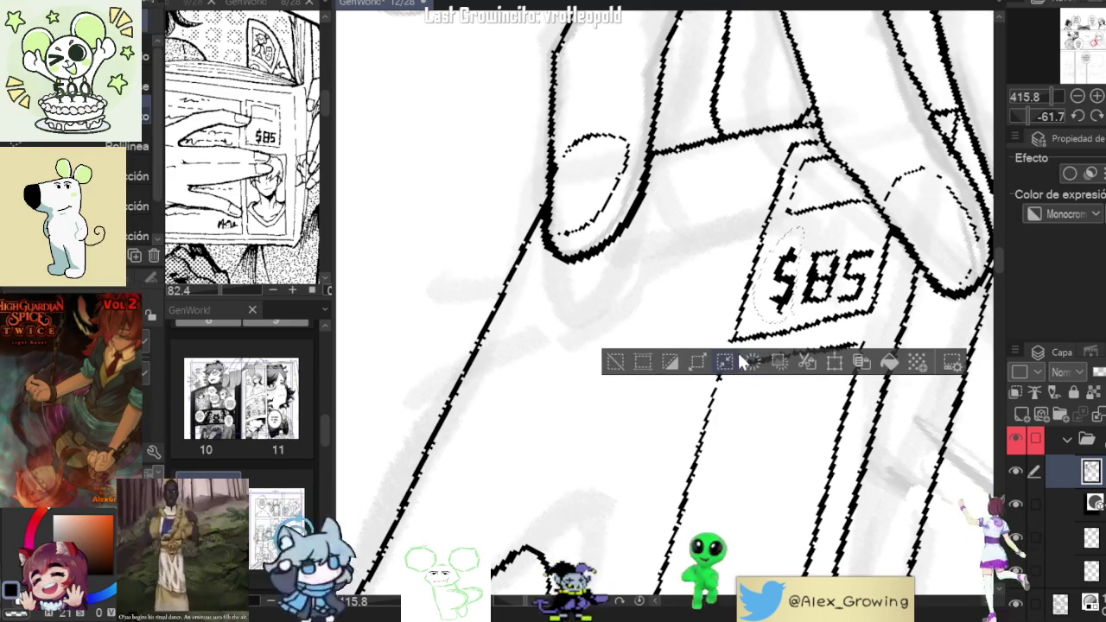
scroll(753, 400, down, 5)
drag(754, 400, 764, 378)
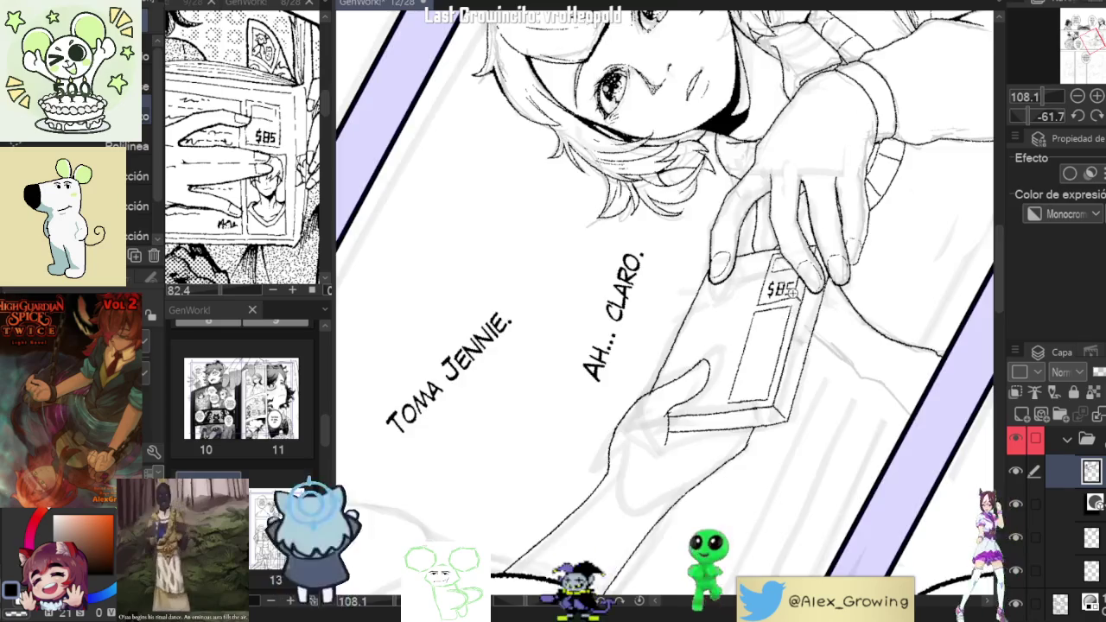
scroll(783, 294, up, 5)
Lasso the $85 lettering, then skew and nudge it into the tilted tag.
key(m)
drag(825, 221, 831, 217)
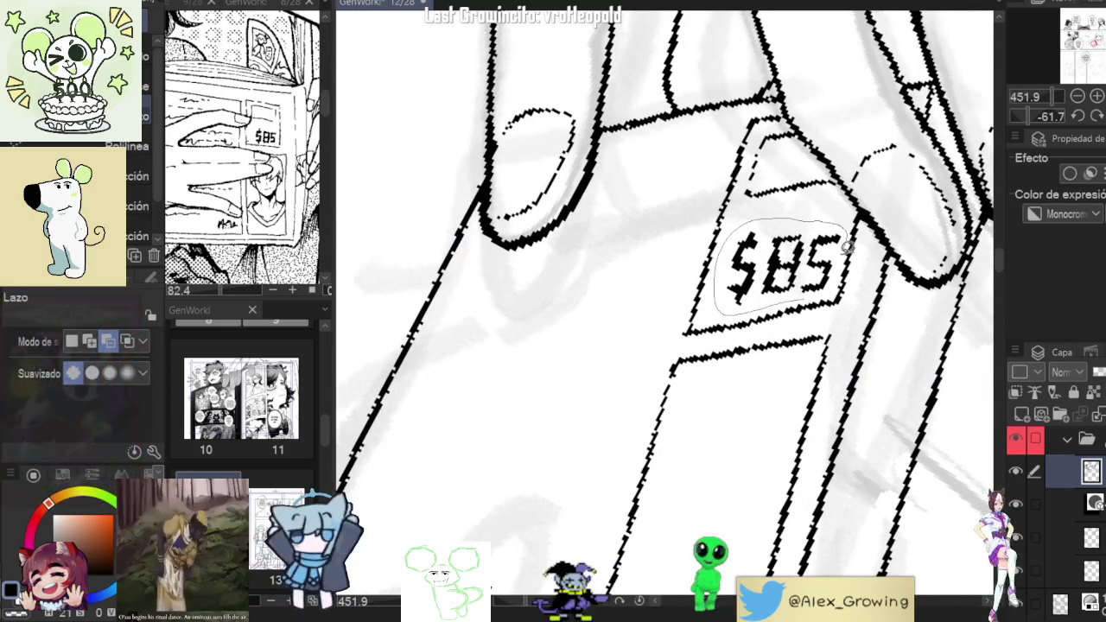
click(800, 371)
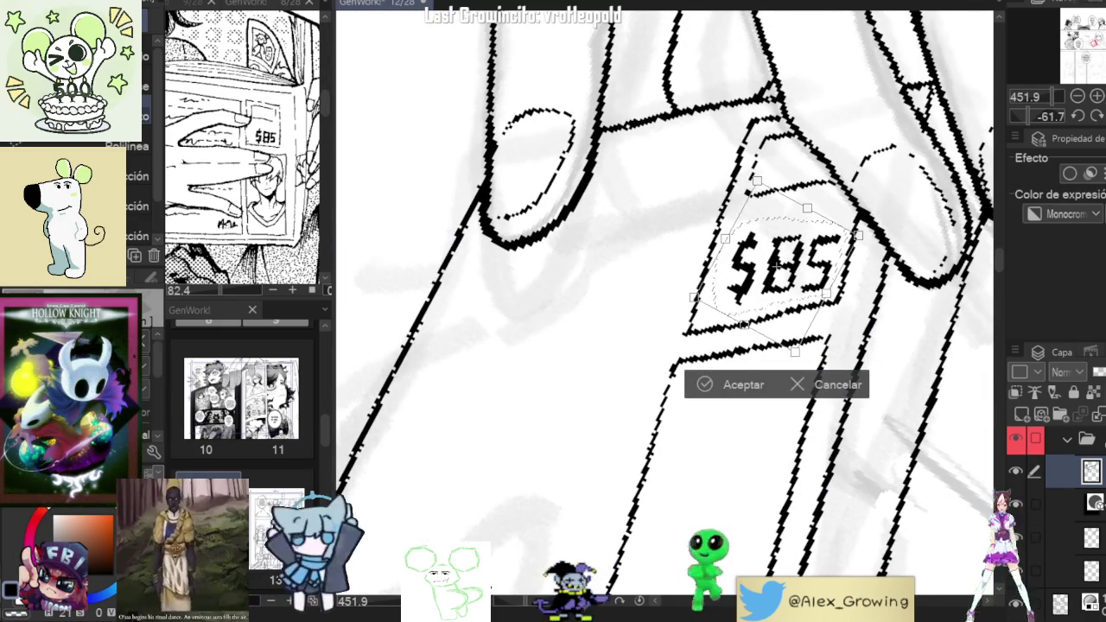
drag(727, 249, 737, 251)
drag(821, 272, 820, 266)
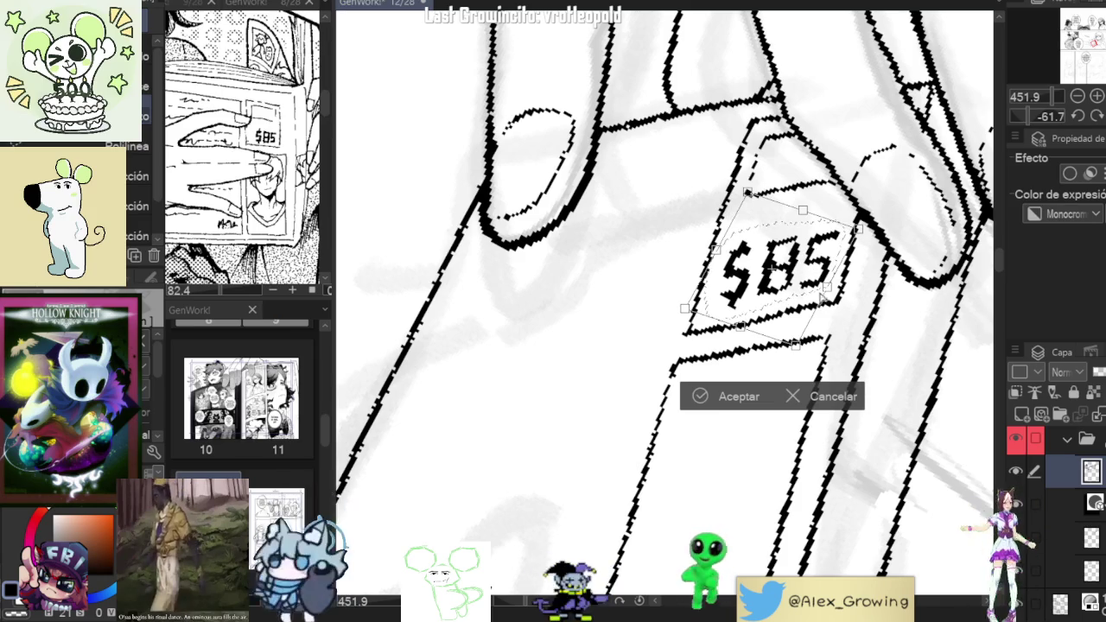
drag(784, 247, 801, 250)
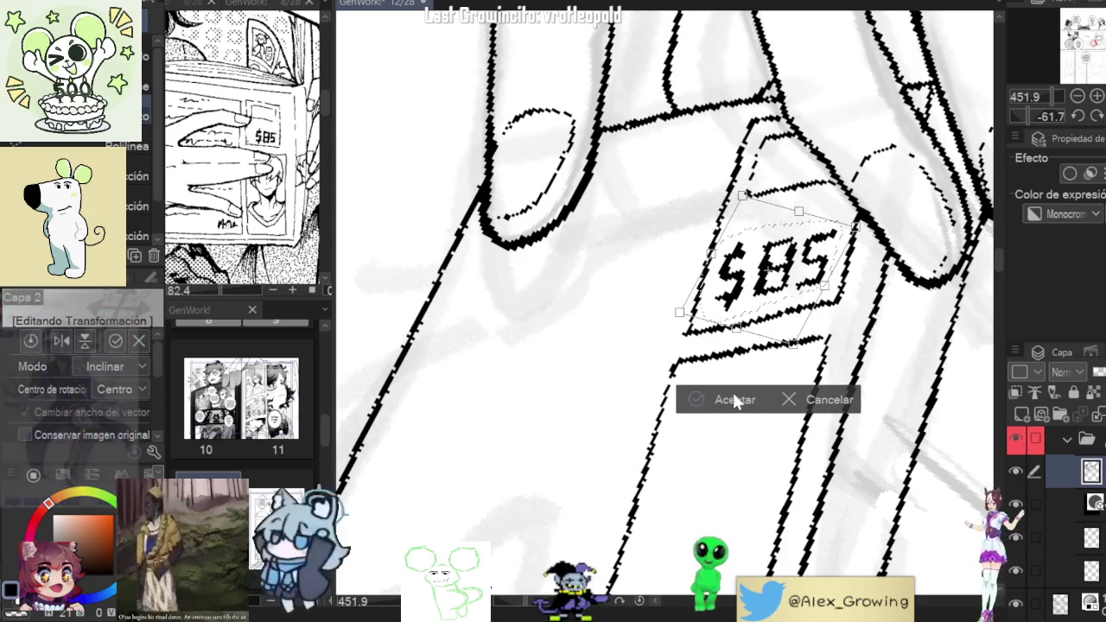
click(730, 397)
scroll(739, 381, down, 3)
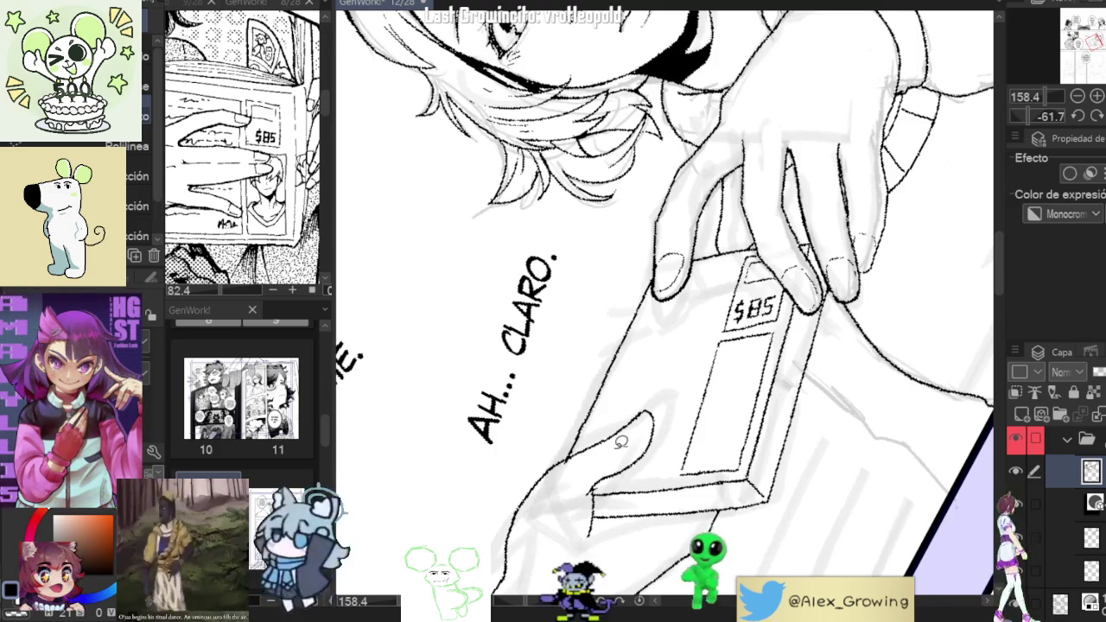
scroll(831, 148, up, 3)
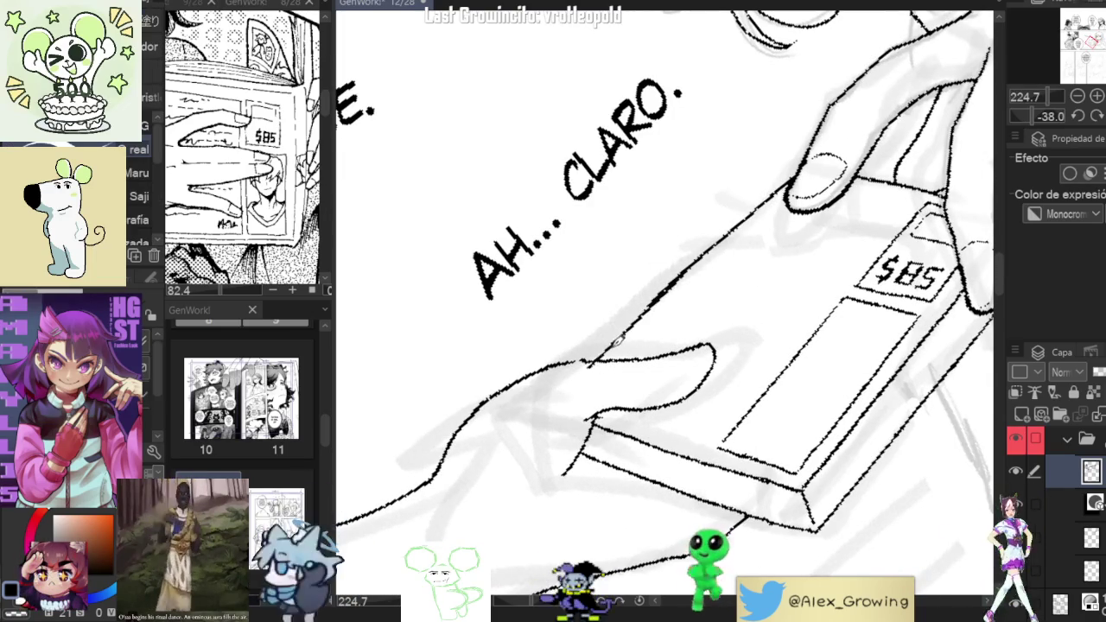
scroll(649, 302, down, 5)
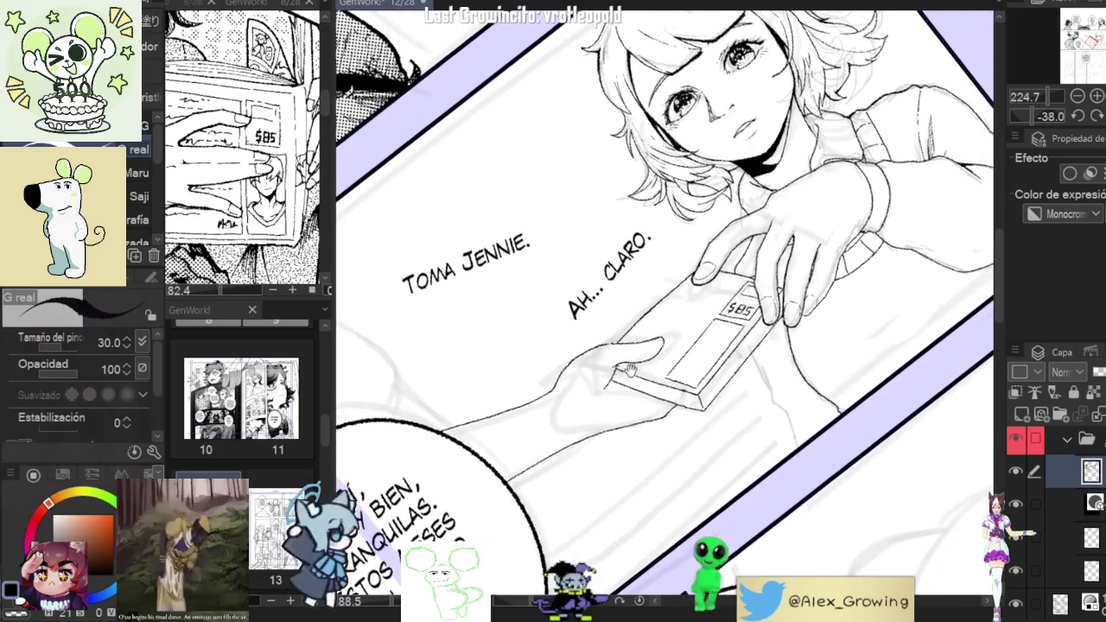
scroll(631, 328, up, 6)
scroll(624, 338, down, 5)
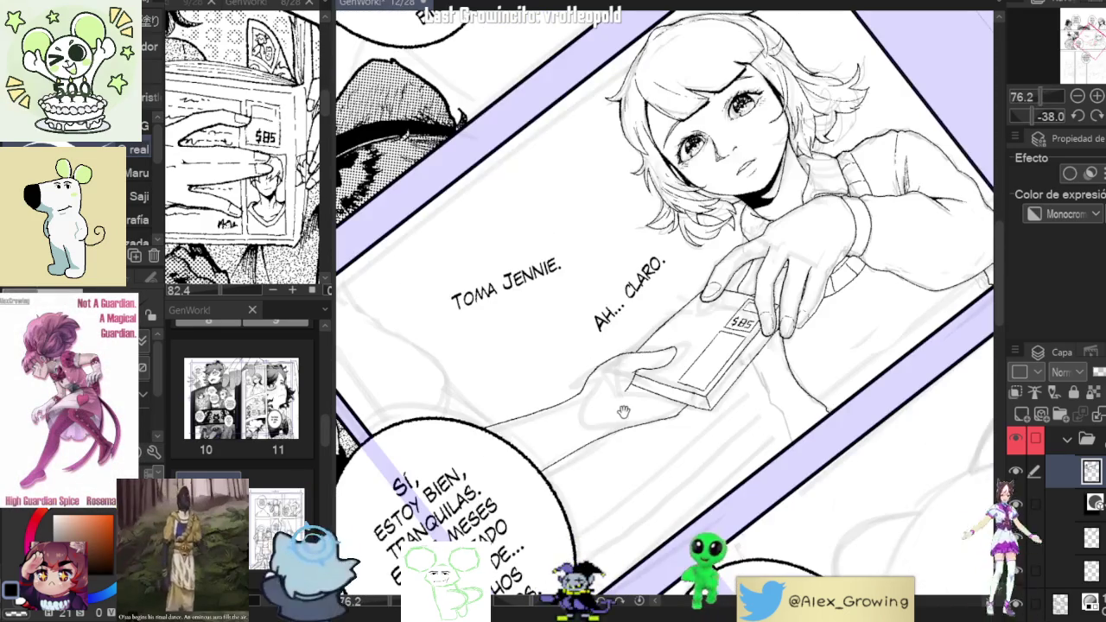
scroll(643, 402, up, 2)
scroll(851, 270, up, 2)
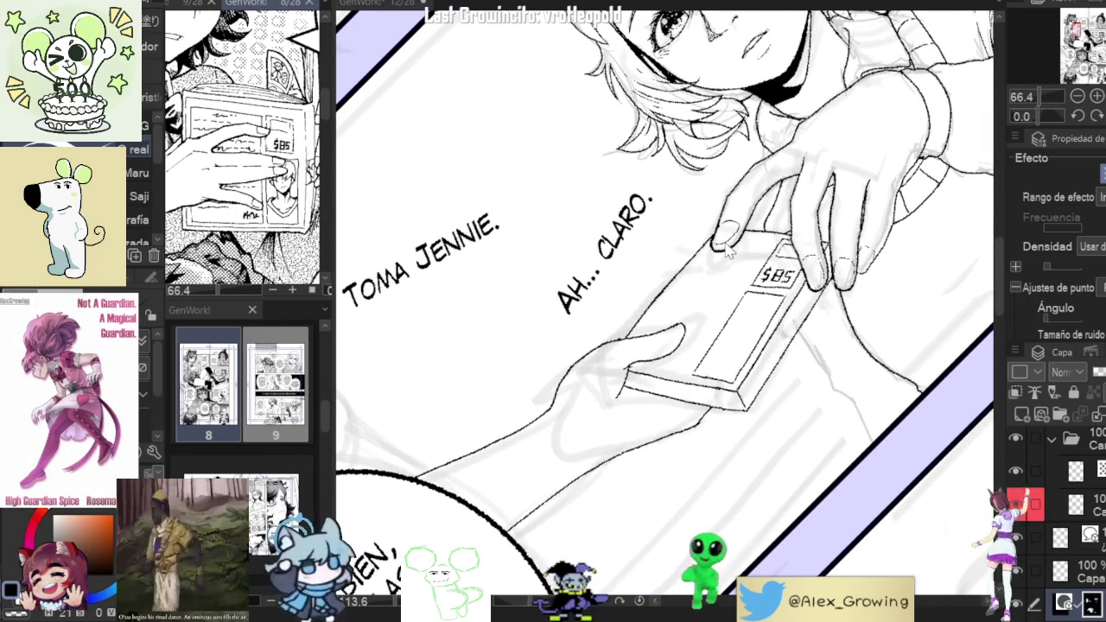
scroll(735, 250, up, 4)
key(minus)
key(minus)
key(minus)
scroll(666, 142, up, 1)
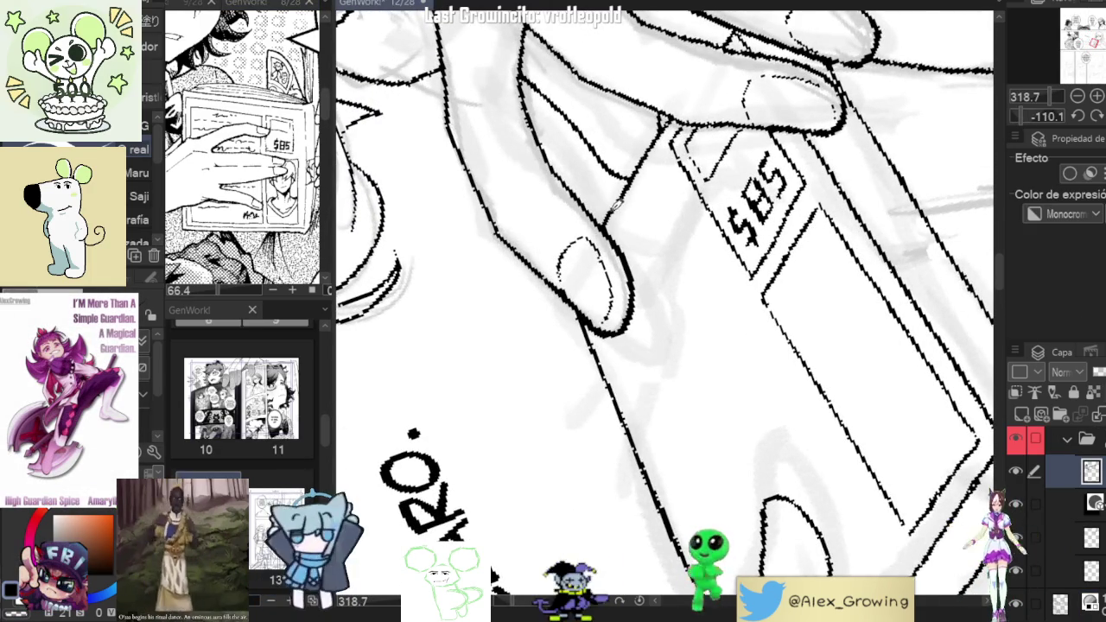
mouse_move(669, 143)
mouse_down()
mouse_move(617, 223)
mouse_move(659, 209)
mouse_move(724, 231)
mouse_move(783, 317)
mouse_move(759, 247)
mouse_up()
scroll(724, 232, down, 2)
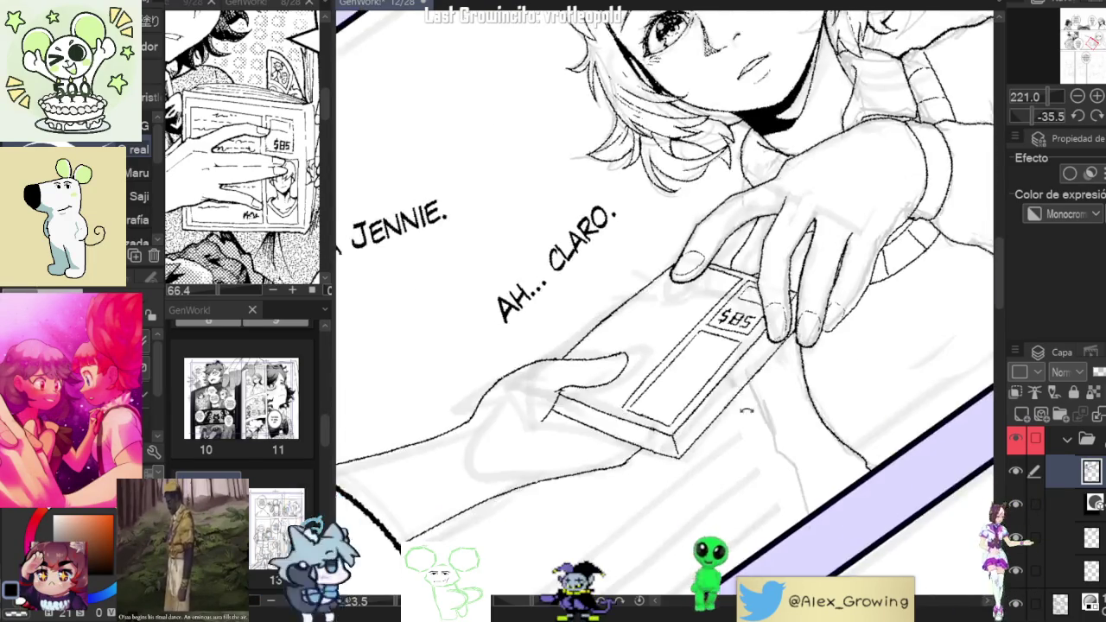
drag(623, 398, 722, 440)
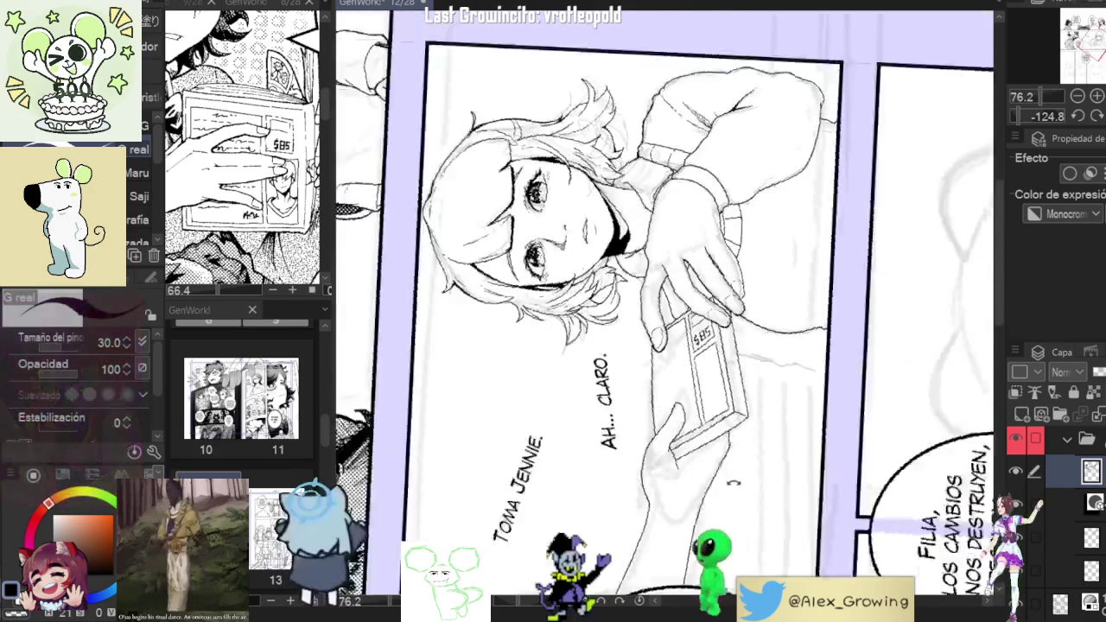
drag(731, 425, 691, 388)
scroll(745, 381, up, 5)
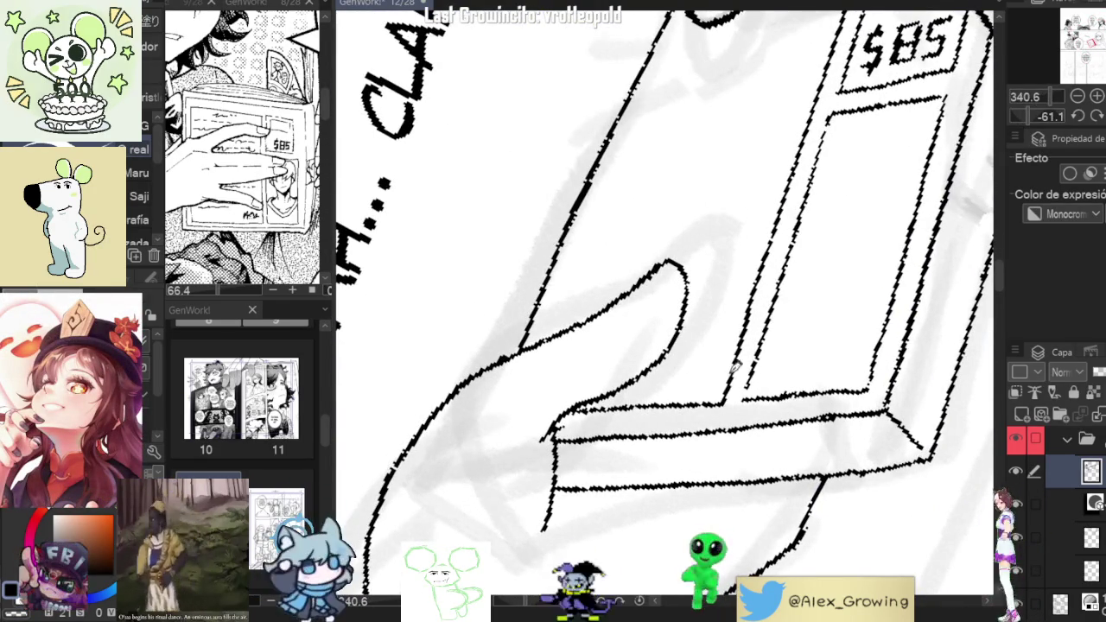
scroll(728, 381, down, 5)
scroll(728, 380, up, 5)
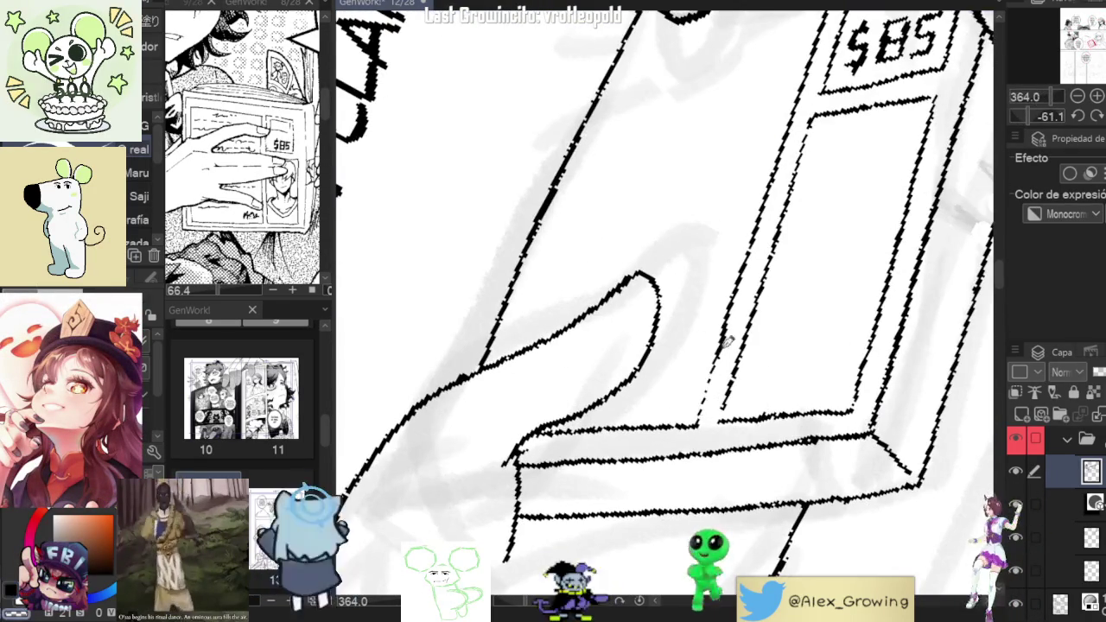
scroll(731, 319, down, 5)
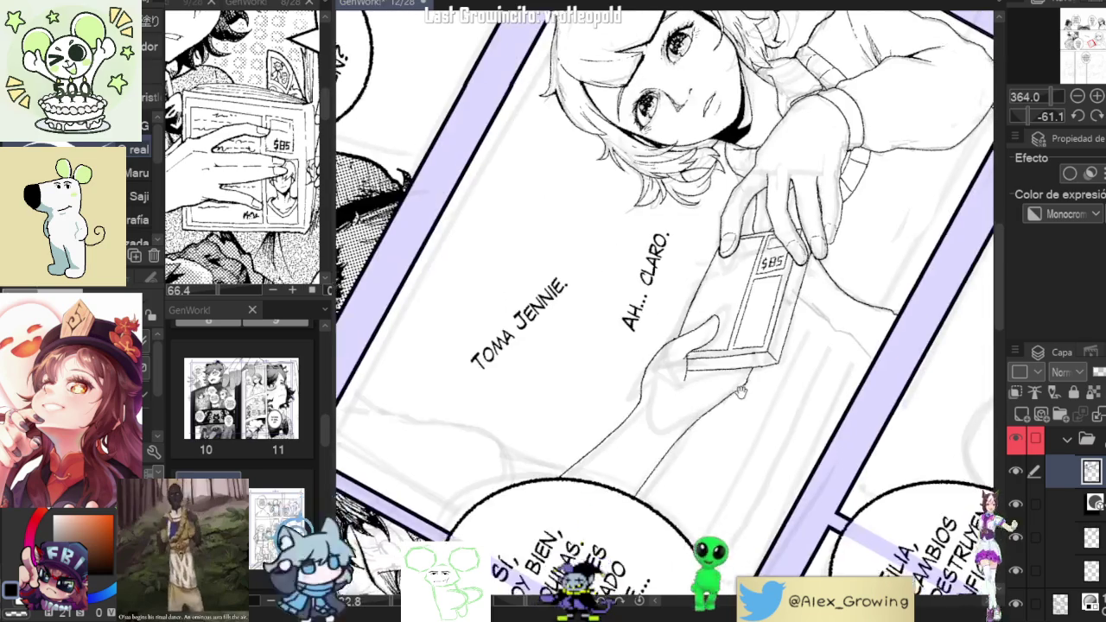
scroll(735, 315, up, 3)
scroll(743, 307, up, 2)
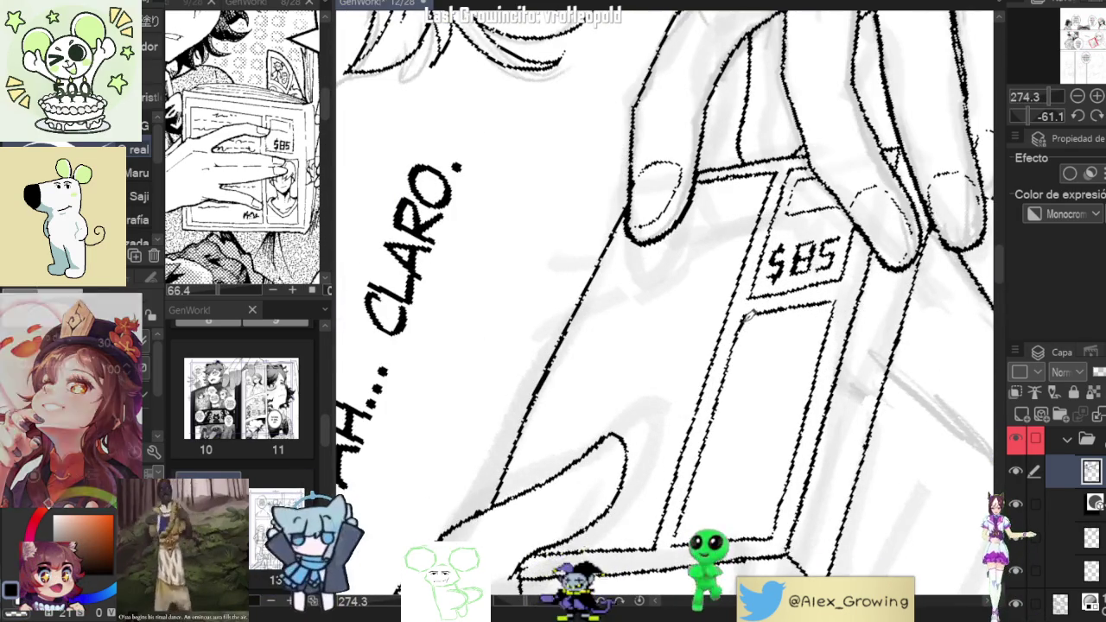
scroll(748, 315, down, 4)
scroll(778, 302, up, 5)
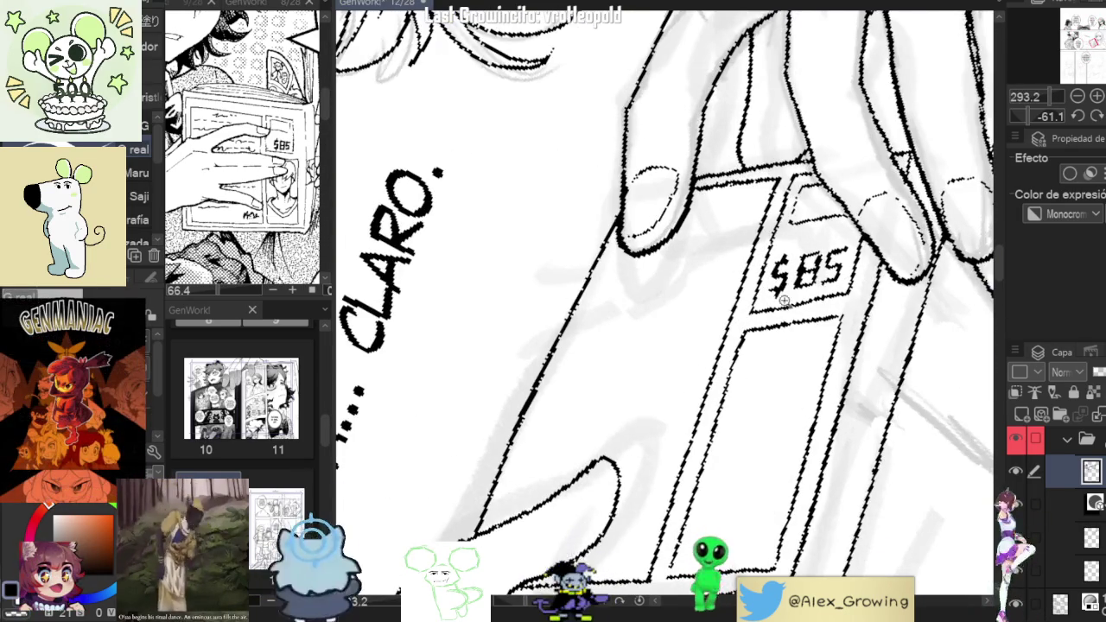
scroll(782, 300, up, 3)
scroll(784, 285, up, 1)
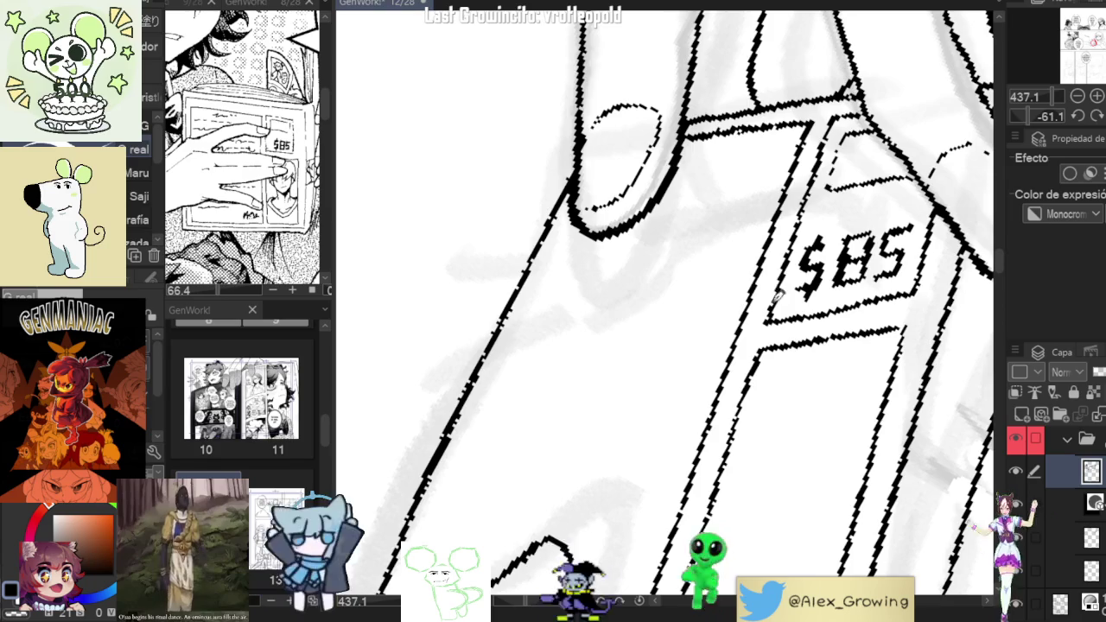
scroll(787, 274, down, 5)
scroll(783, 275, up, 1)
scroll(778, 276, up, 2)
scroll(772, 276, up, 3)
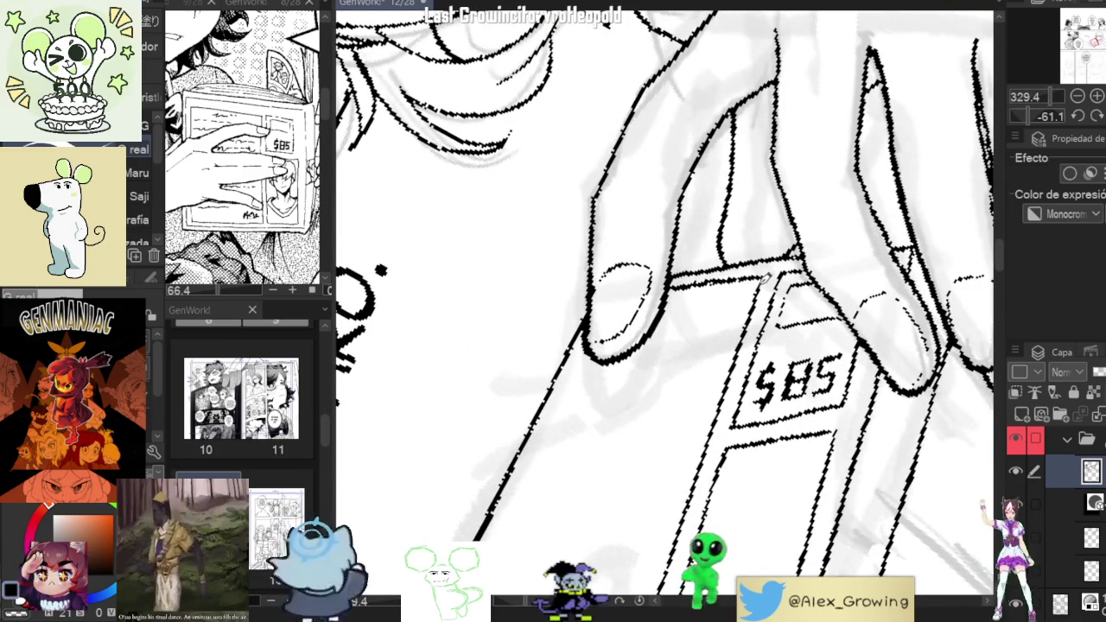
scroll(778, 320, down, 5)
scroll(795, 337, up, 1)
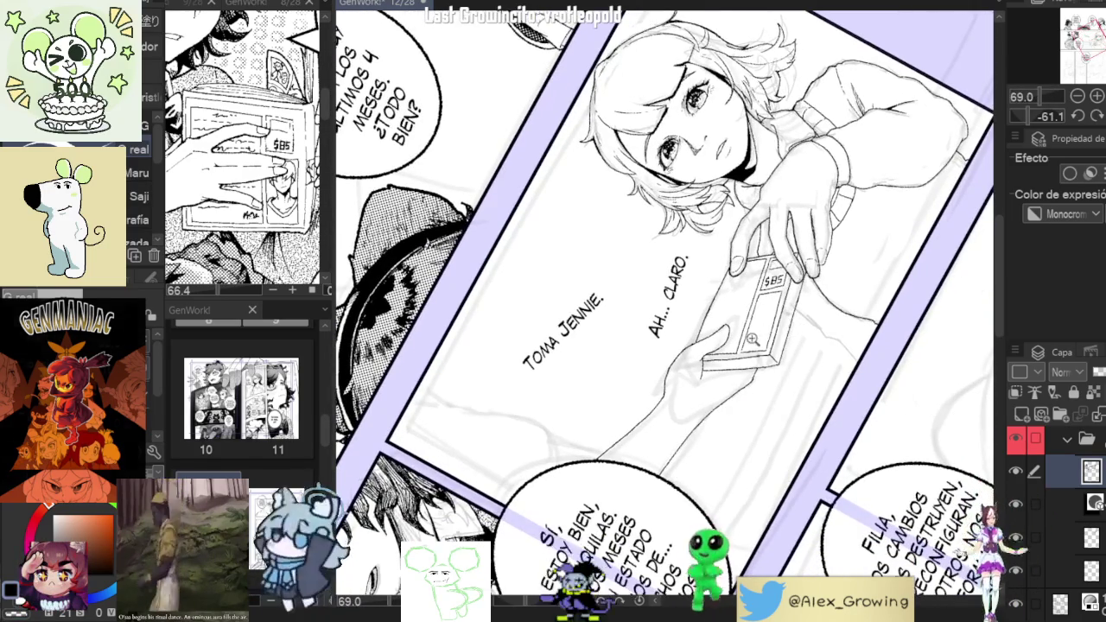
scroll(778, 333, up, 2)
scroll(743, 329, up, 3)
scroll(710, 324, up, 2)
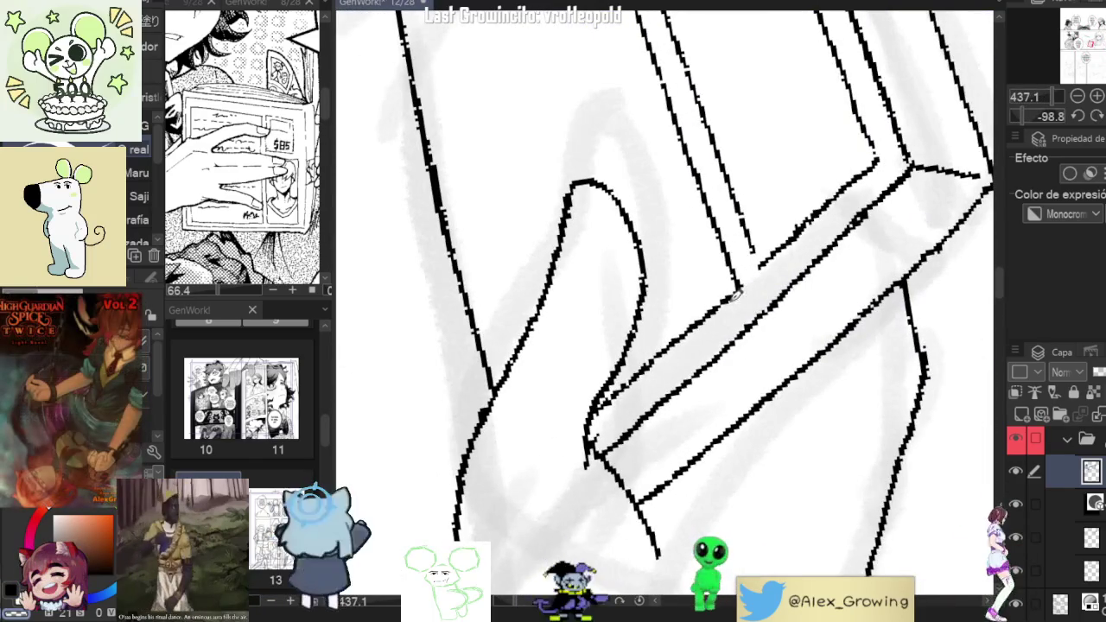
scroll(722, 317, down, 4)
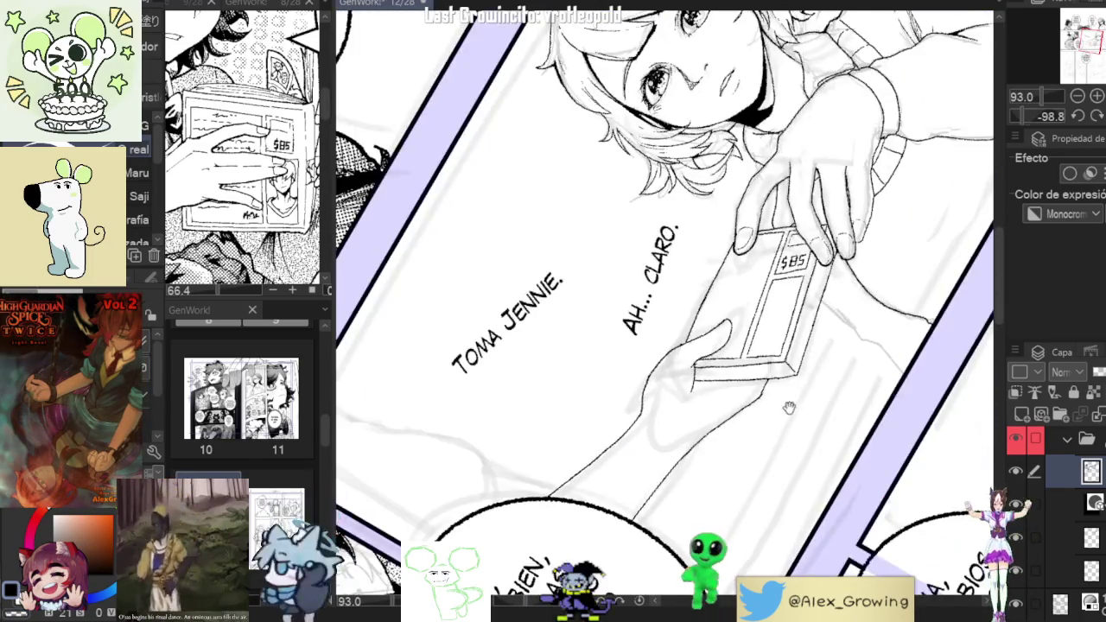
scroll(838, 394, down, 1)
scroll(841, 394, up, 2)
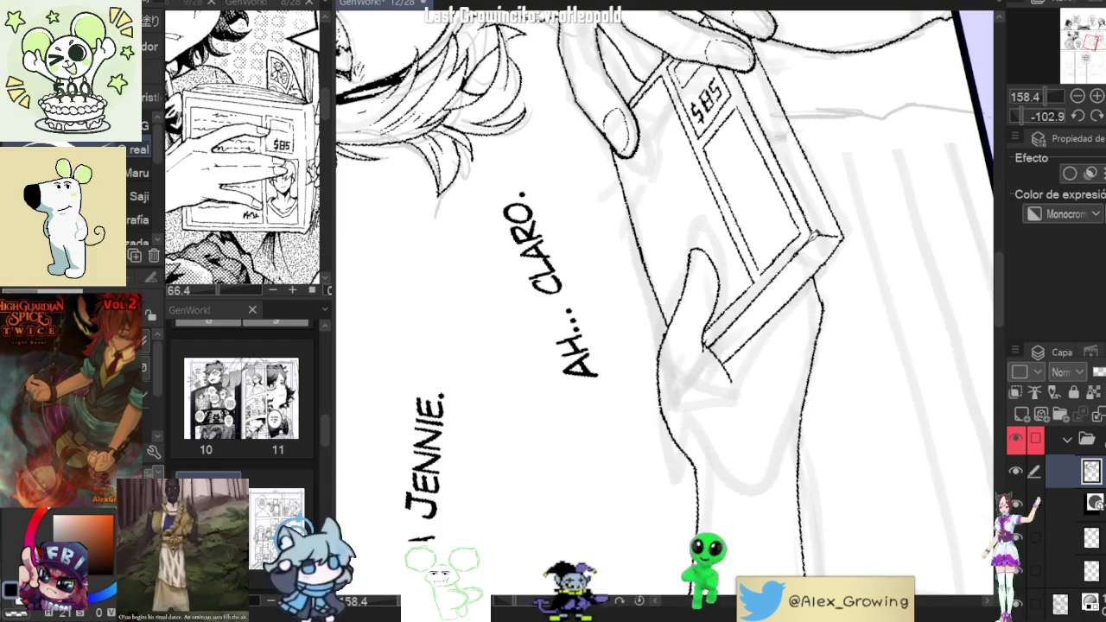
scroll(805, 257, down, 3)
scroll(715, 311, up, 5)
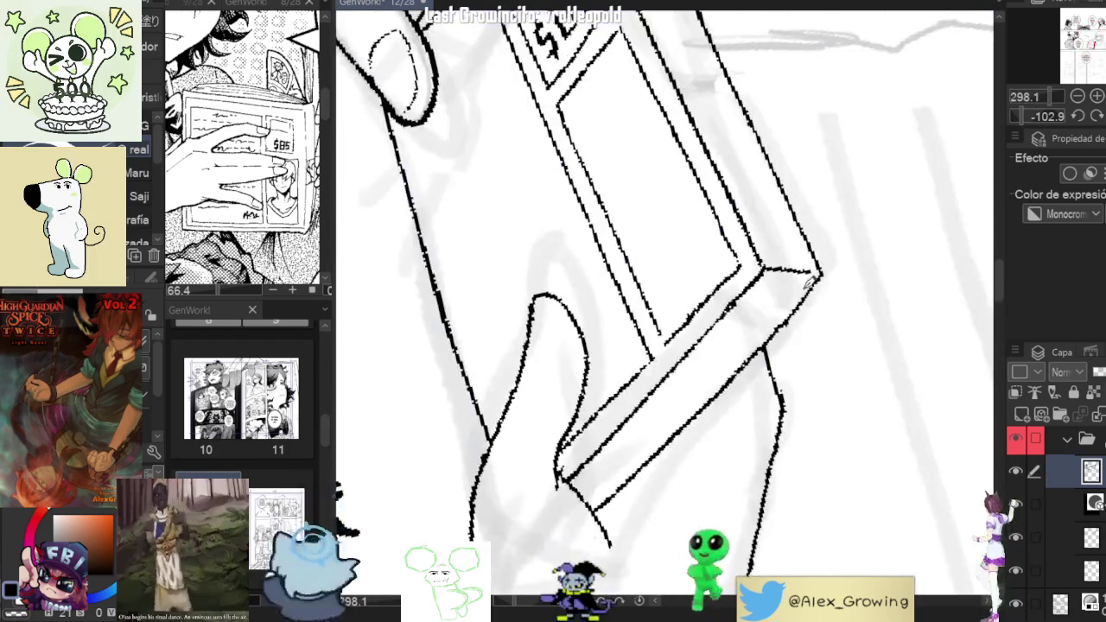
scroll(753, 309, down, 10)
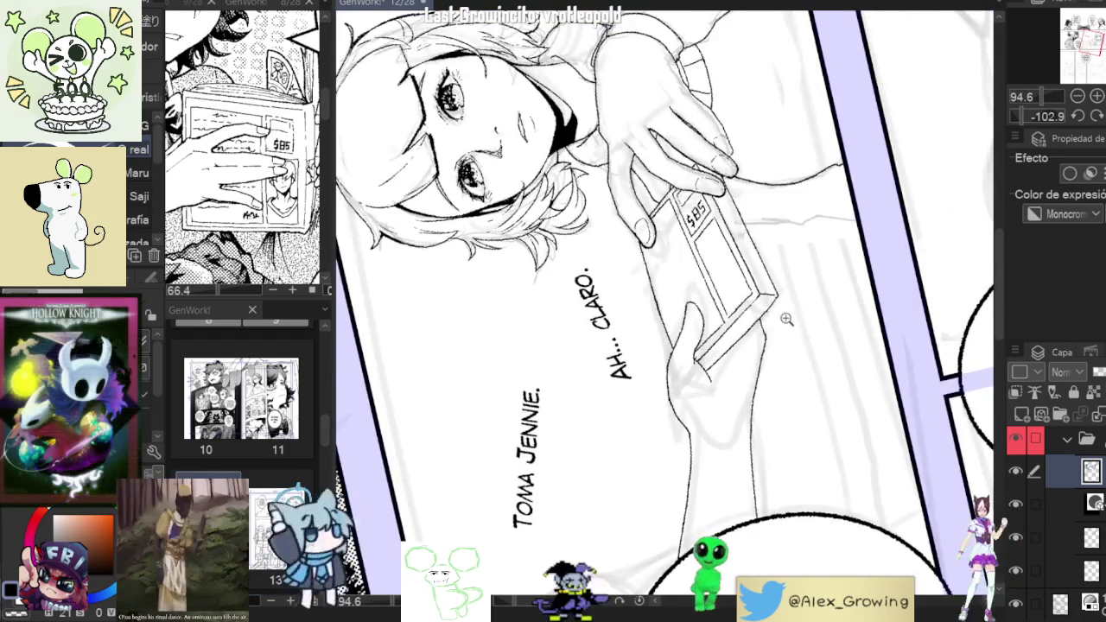
click(1075, 116)
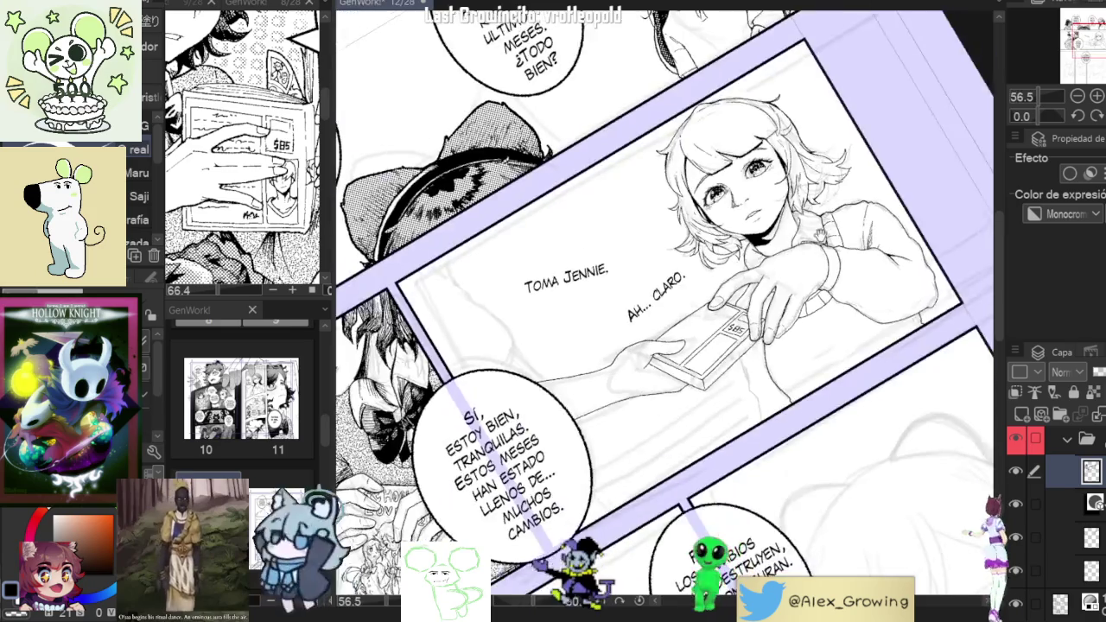
drag(712, 308, 676, 333)
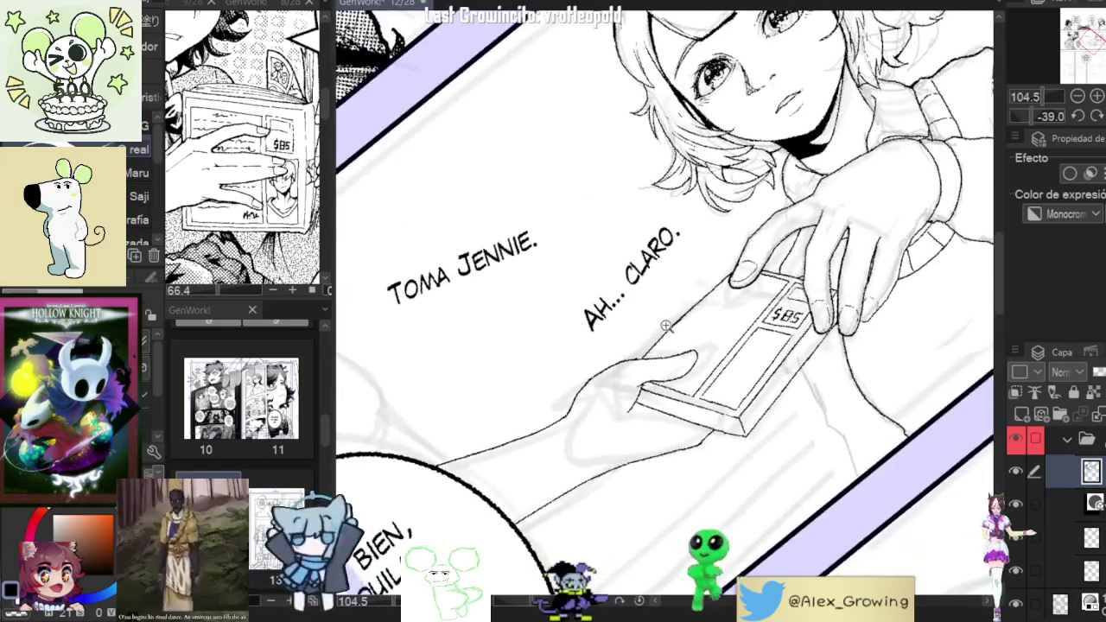
scroll(676, 332, up, 2)
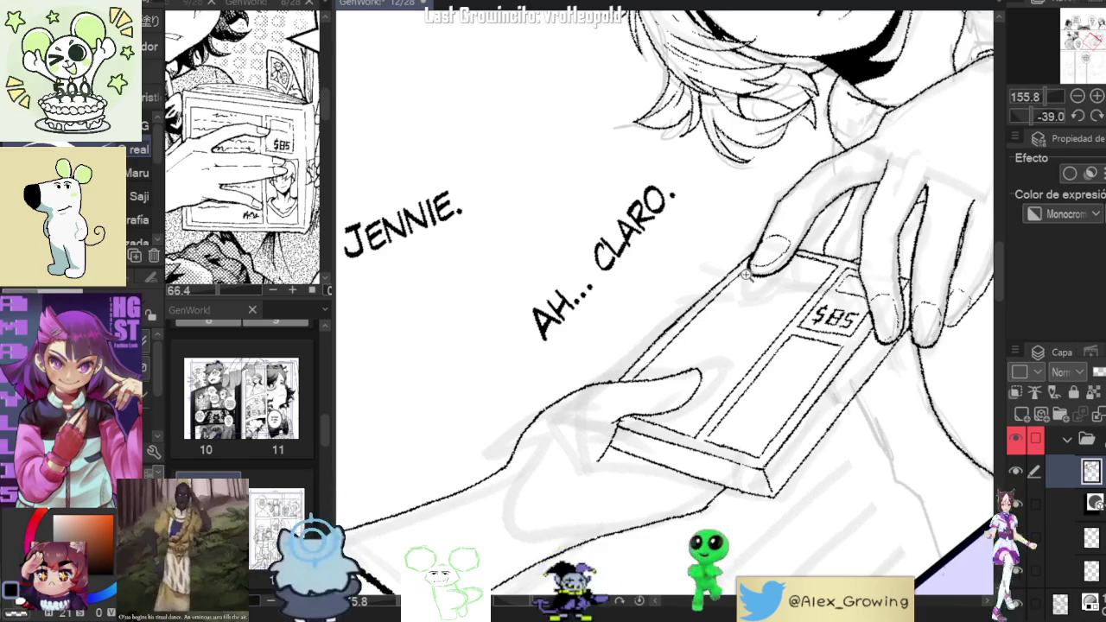
scroll(715, 318, down, 4)
scroll(695, 337, up, 2)
scroll(641, 331, up, 3)
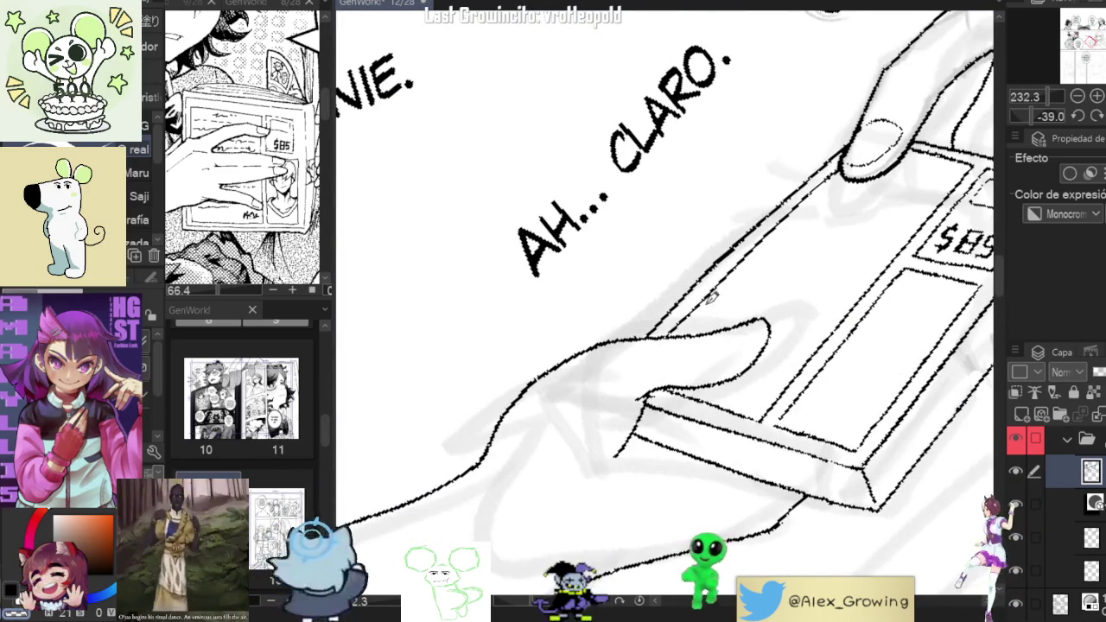
scroll(735, 318, down, 2)
scroll(795, 298, down, 2)
scroll(821, 294, down, 1)
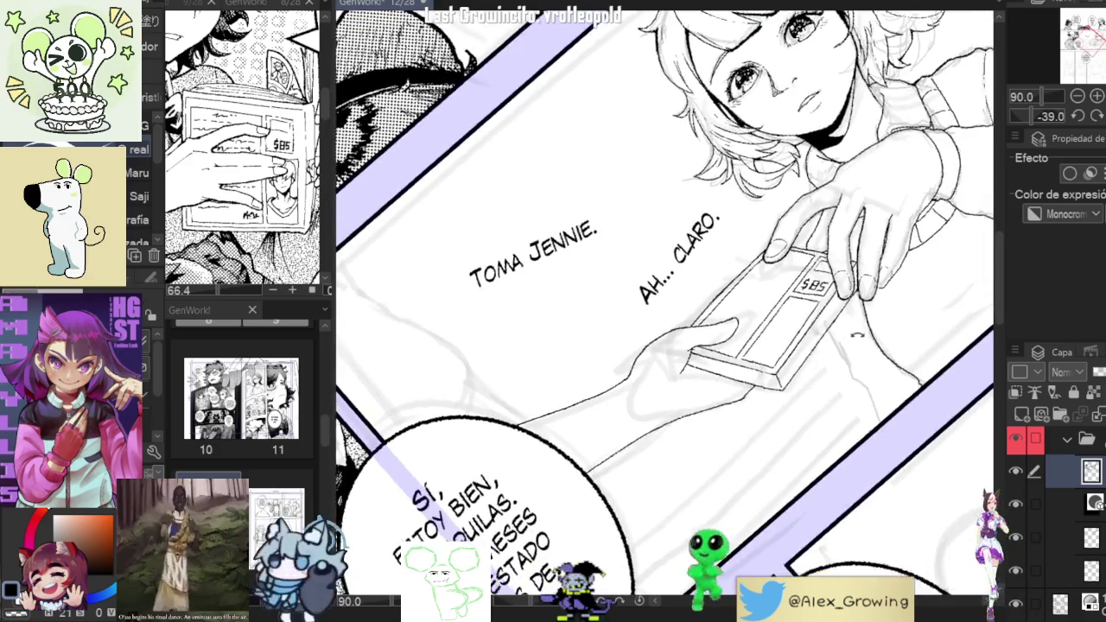
scroll(855, 291, down, 1)
scroll(855, 291, down, 1)
scroll(843, 283, up, 2)
scroll(833, 277, up, 1)
mouse_move(832, 277)
mouse_down()
mouse_move(726, 418)
mouse_move(761, 380)
mouse_up()
scroll(760, 380, down, 4)
scroll(778, 354, down, 2)
scroll(795, 337, down, 1)
scroll(793, 338, up, 5)
scroll(788, 330, down, 2)
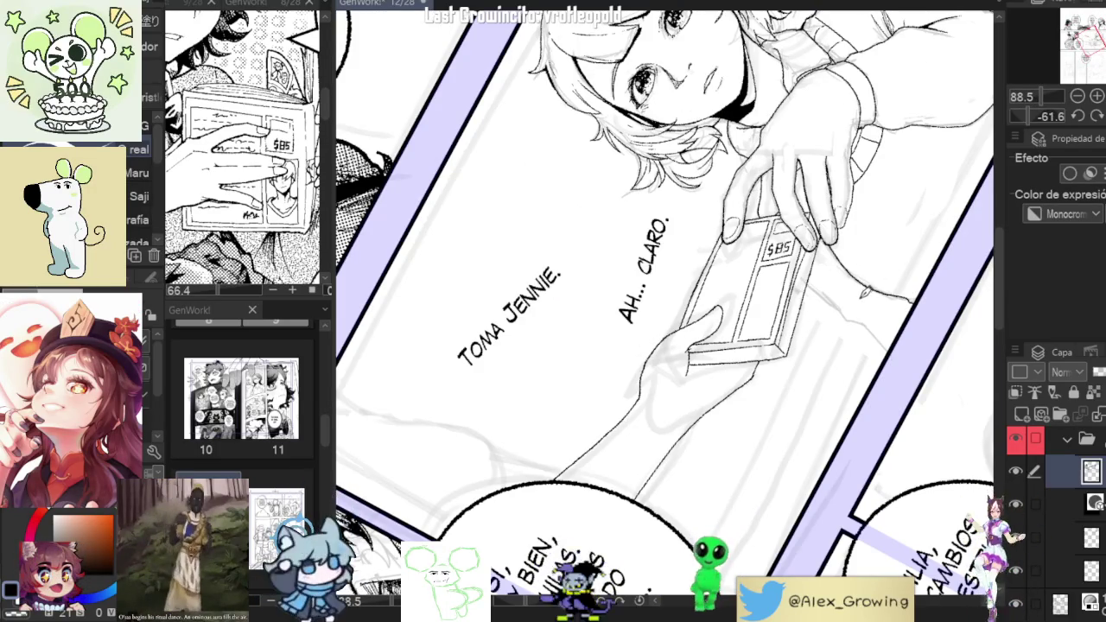
scroll(796, 298, up, 2)
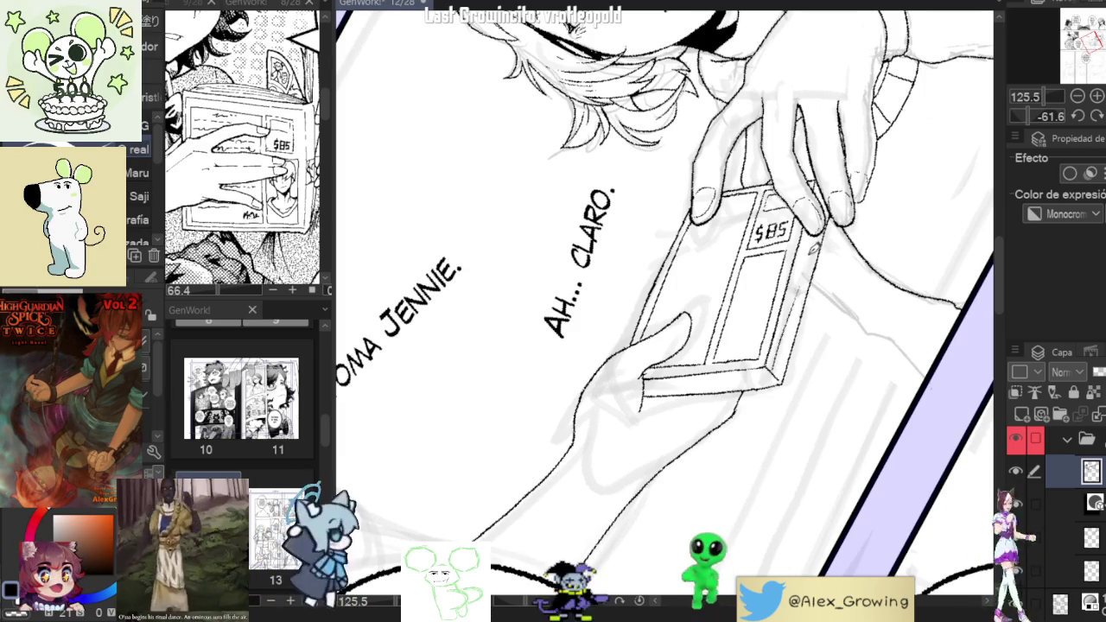
scroll(779, 346, up, 6)
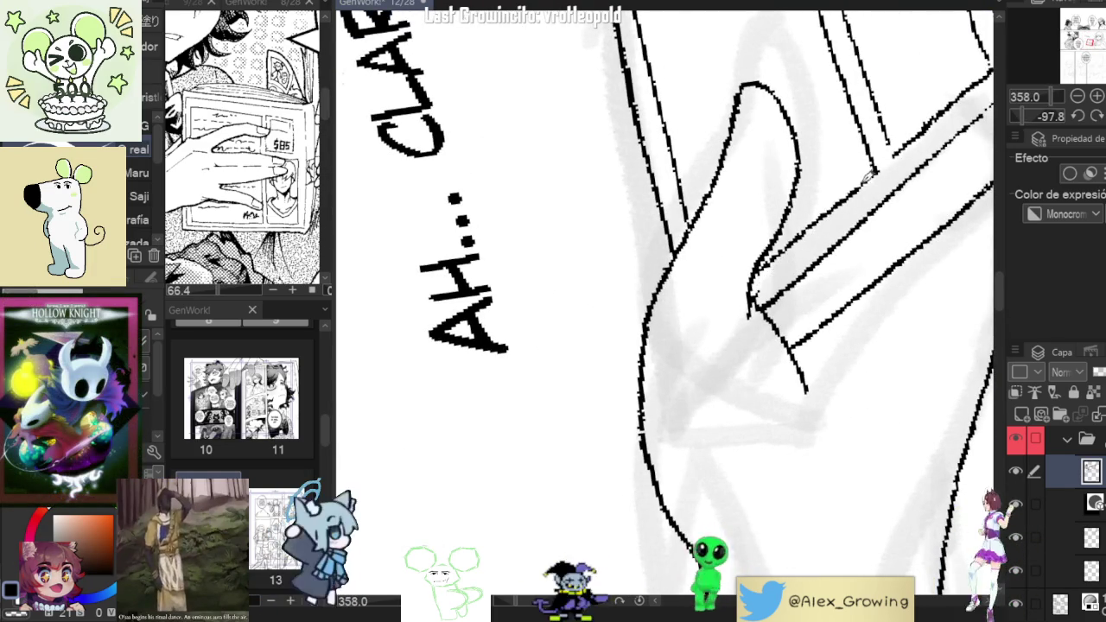
Ink page lines along the book's thick edge after undoing a stray sleeve stroke.
drag(860, 186, 778, 251)
key(ctrl+z)
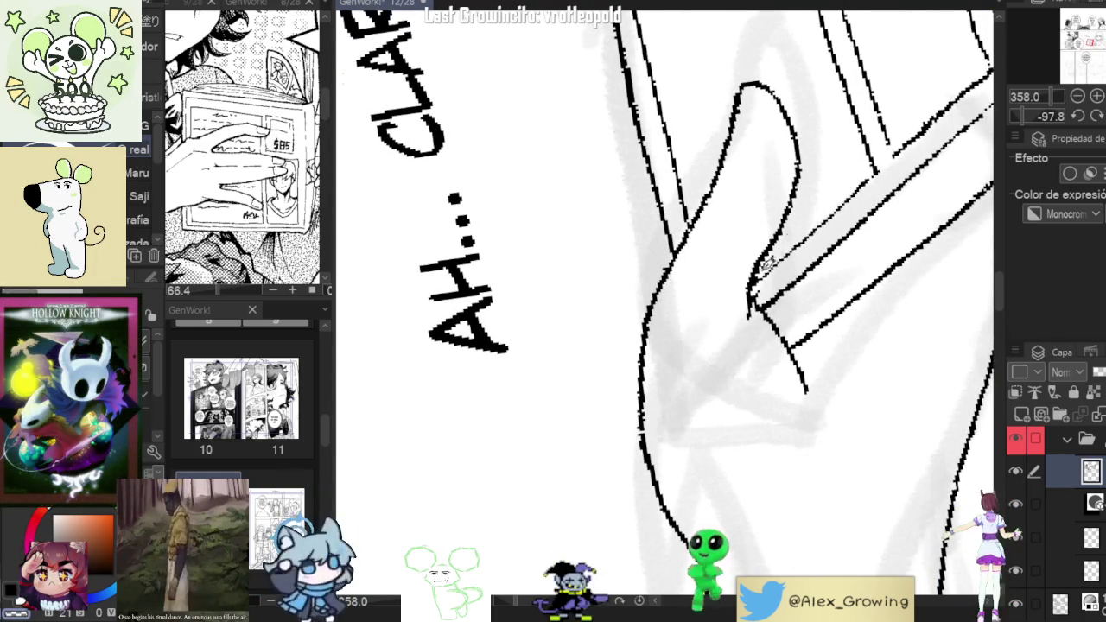
scroll(816, 275, down, 5)
scroll(763, 262, up, 5)
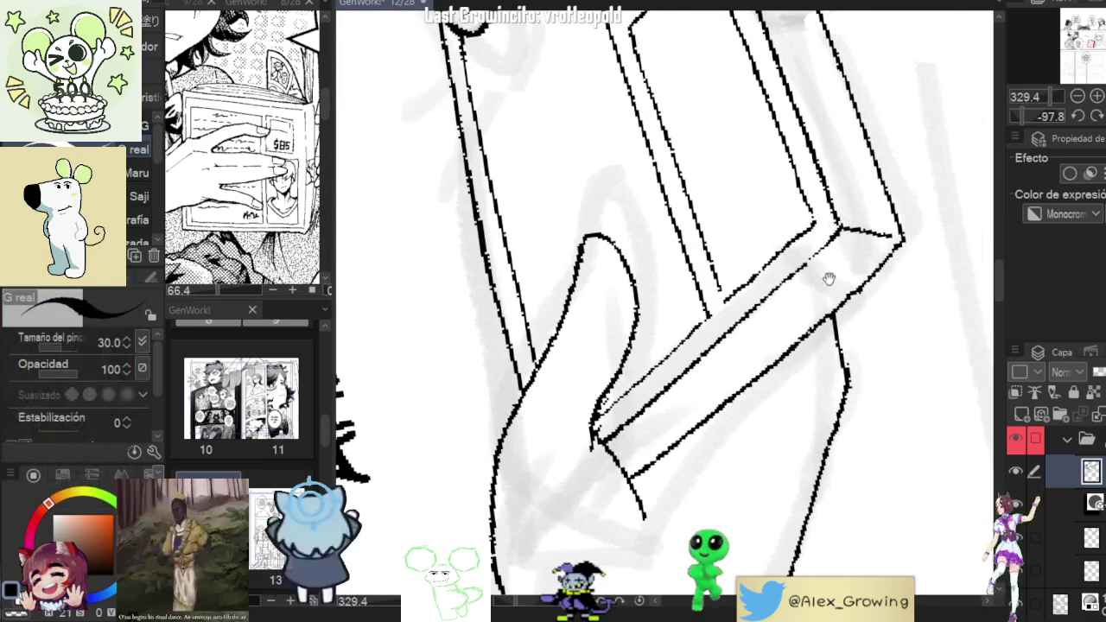
scroll(827, 277, down, 1)
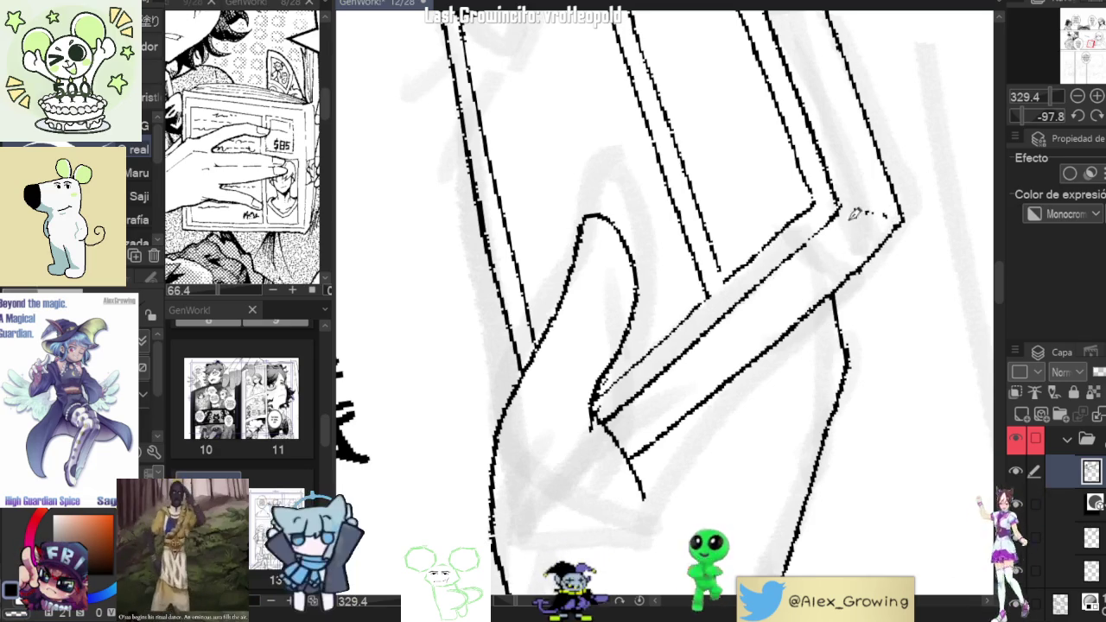
mouse_move(631, 421)
mouse_down()
mouse_move(858, 208)
mouse_move(826, 239)
mouse_up()
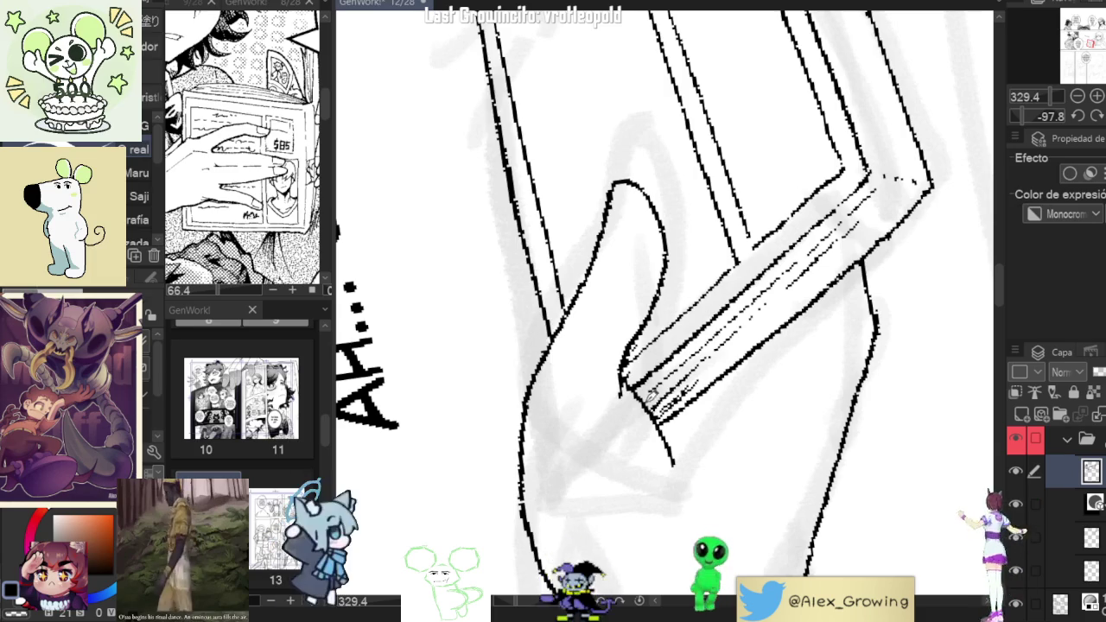
drag(638, 406, 654, 393)
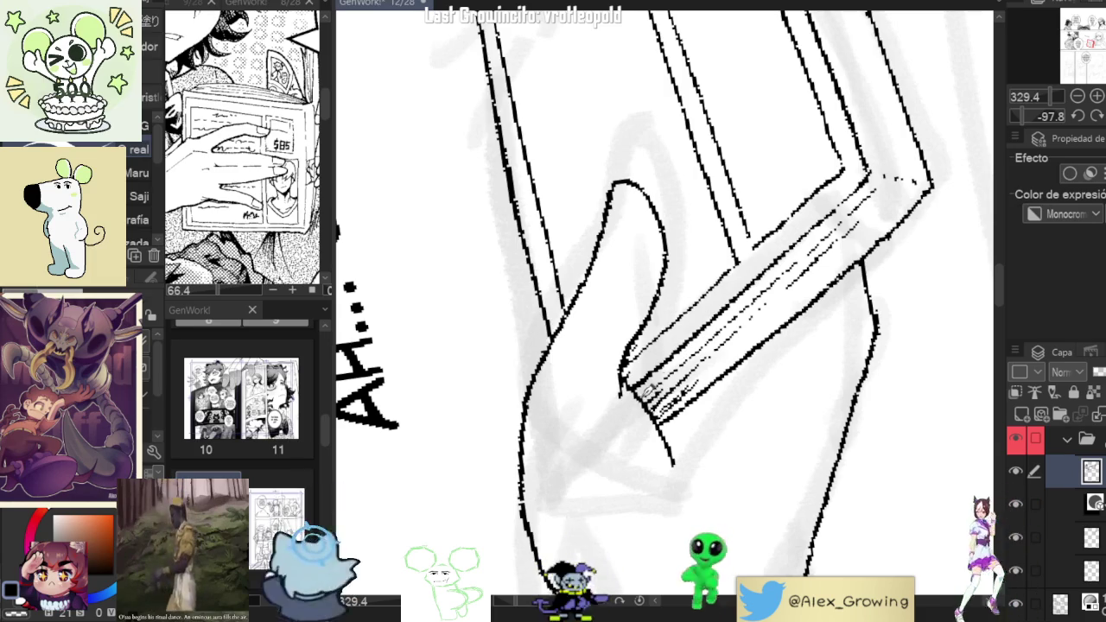
Rotate and pan the canvas along the book's page edge.
drag(760, 328, 652, 428)
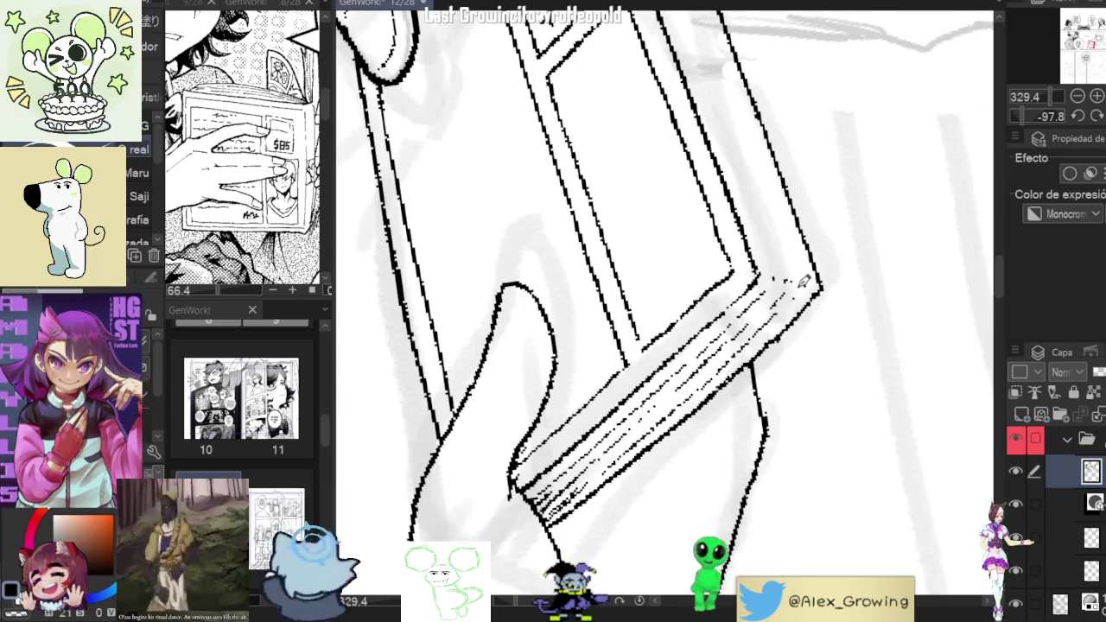
drag(817, 275, 714, 423)
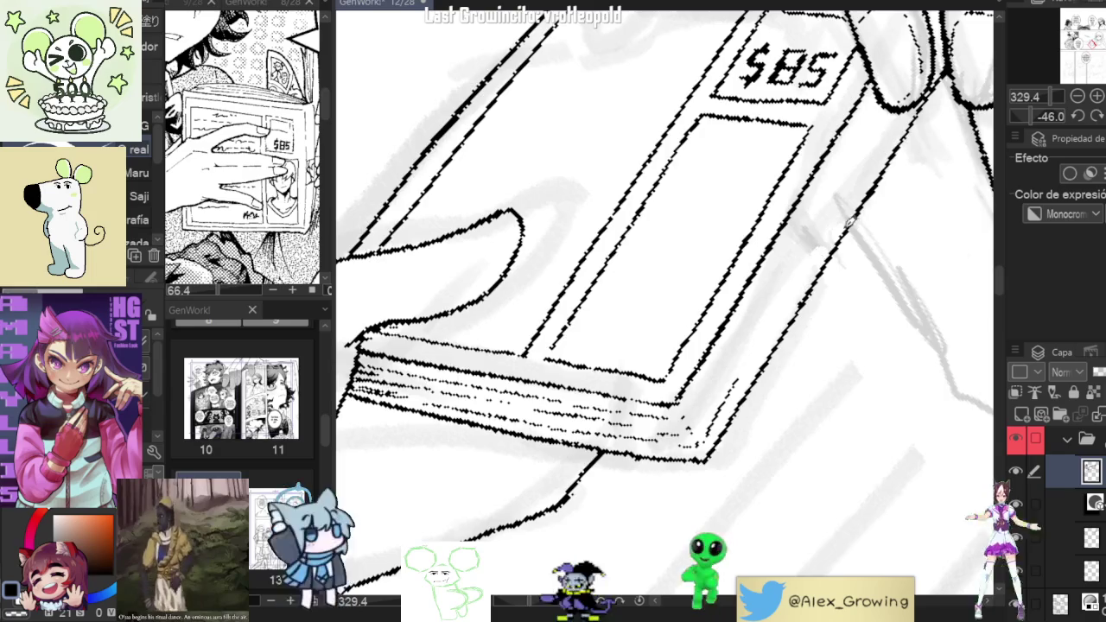
drag(854, 213, 755, 354)
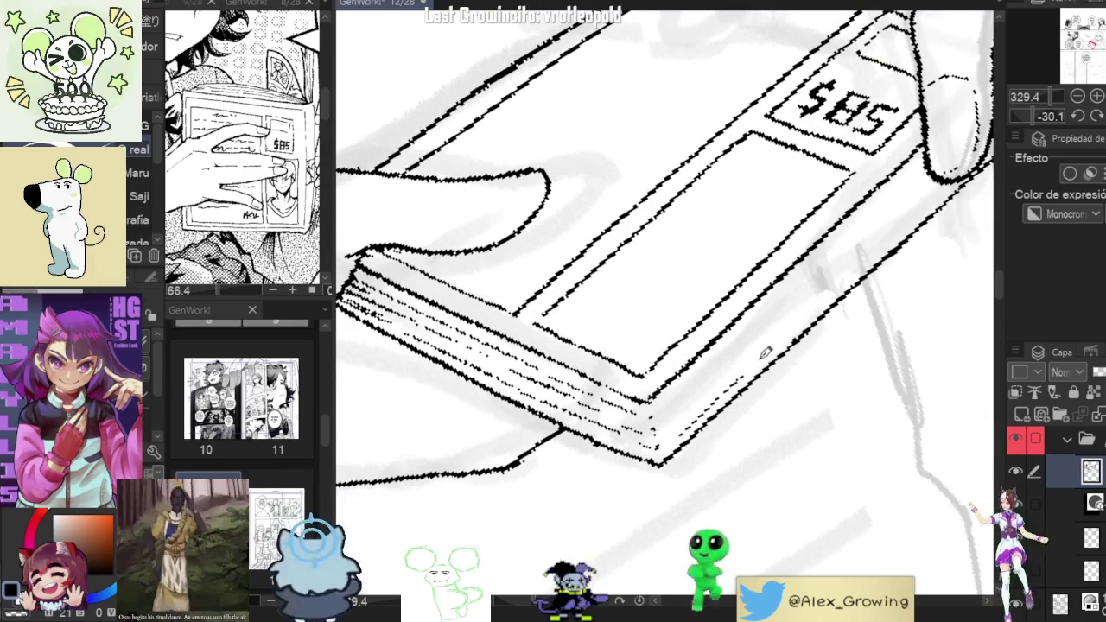
drag(873, 254, 803, 310)
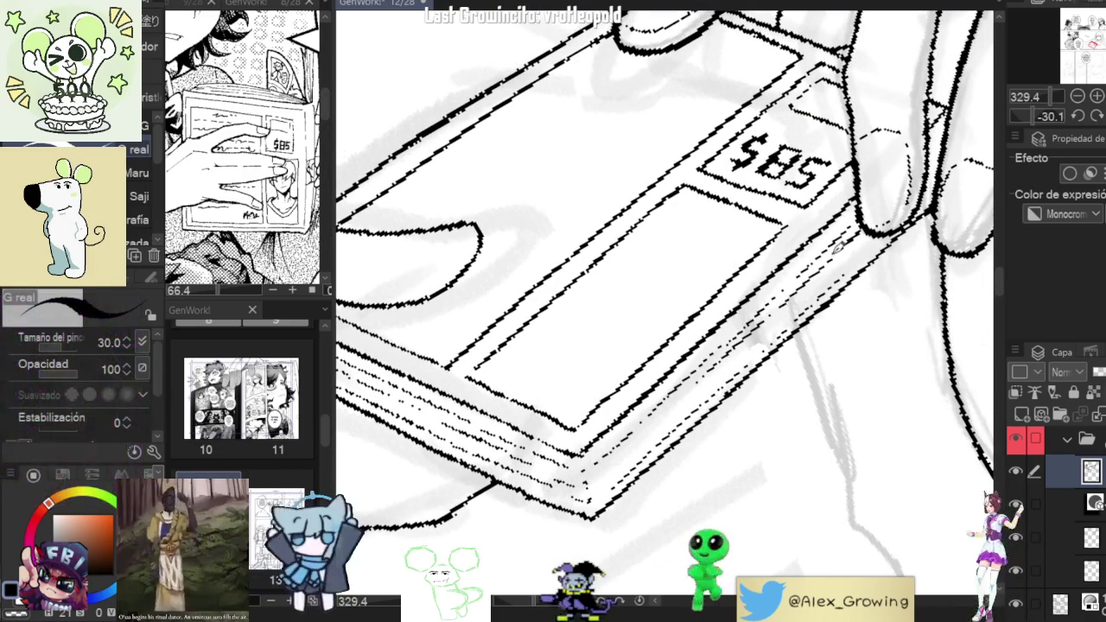
drag(809, 302, 908, 207)
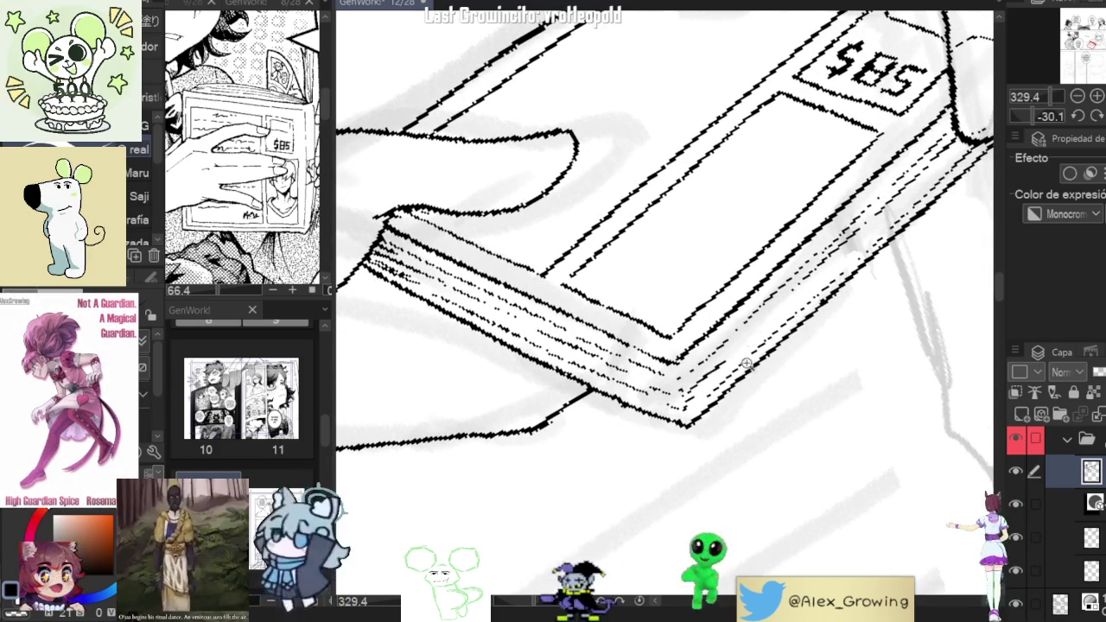
Rotate the view around the $85 book and ink lines along its left edge and spine.
scroll(750, 344, down, 5)
scroll(783, 315, up, 3)
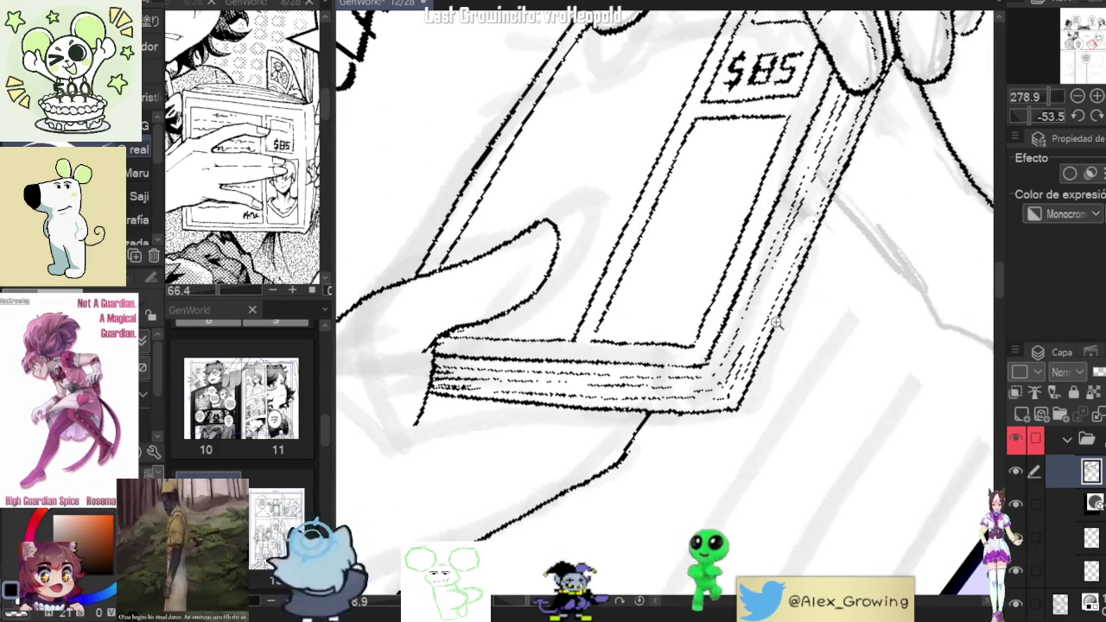
scroll(788, 337, down, 5)
scroll(792, 353, down, 2)
scroll(793, 353, up, 3)
scroll(778, 356, up, 2)
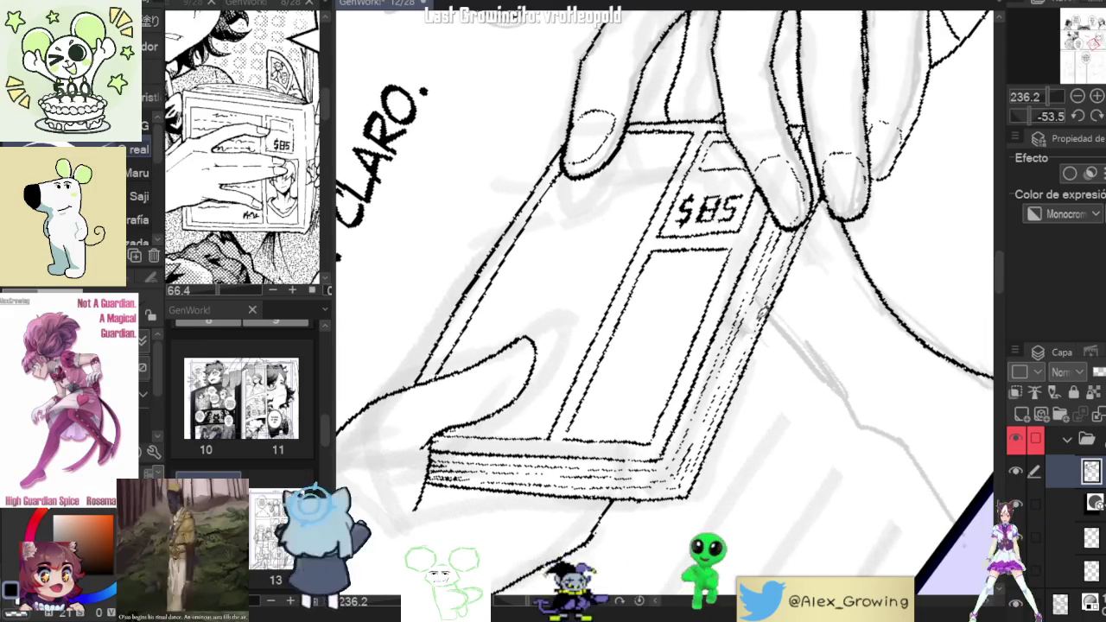
drag(665, 312, 640, 361)
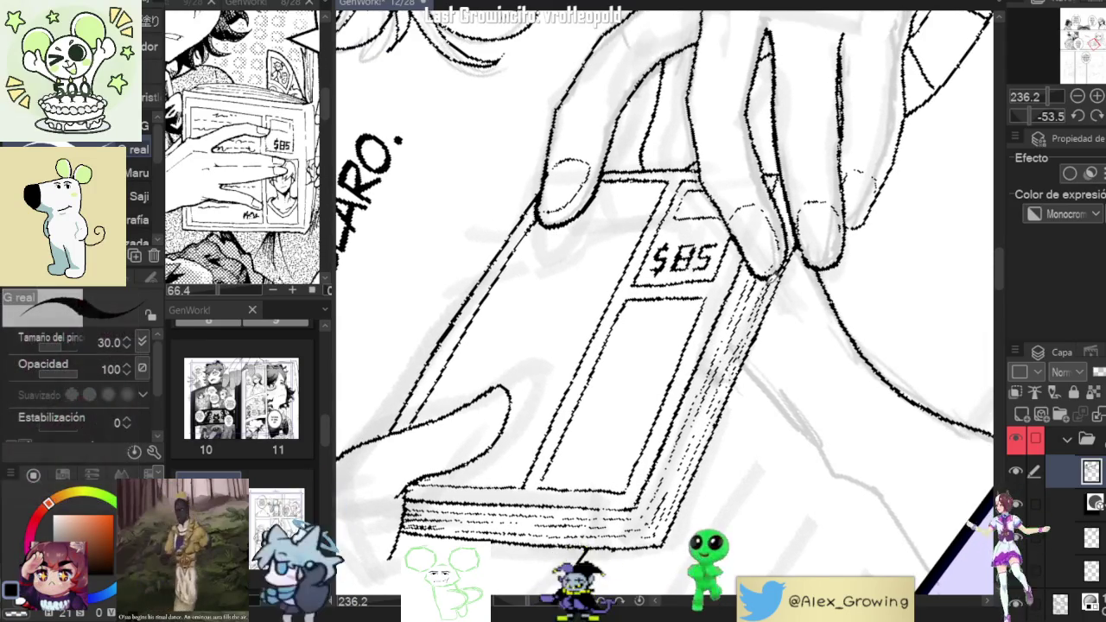
scroll(751, 325, down, 3)
drag(1037, 115, 1050, 116)
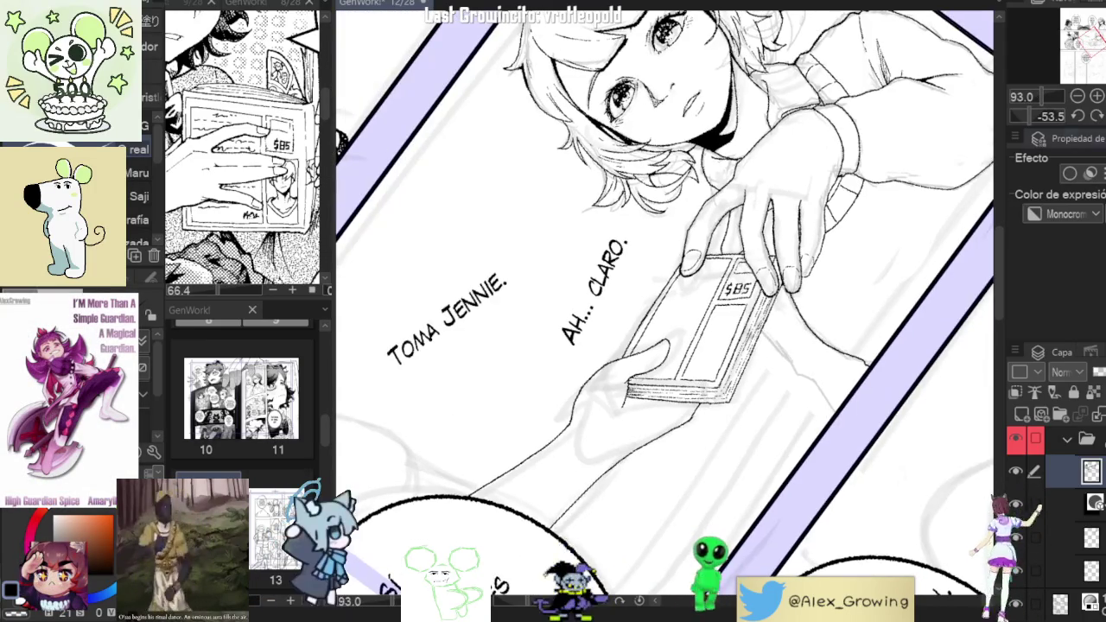
scroll(788, 367, down, 3)
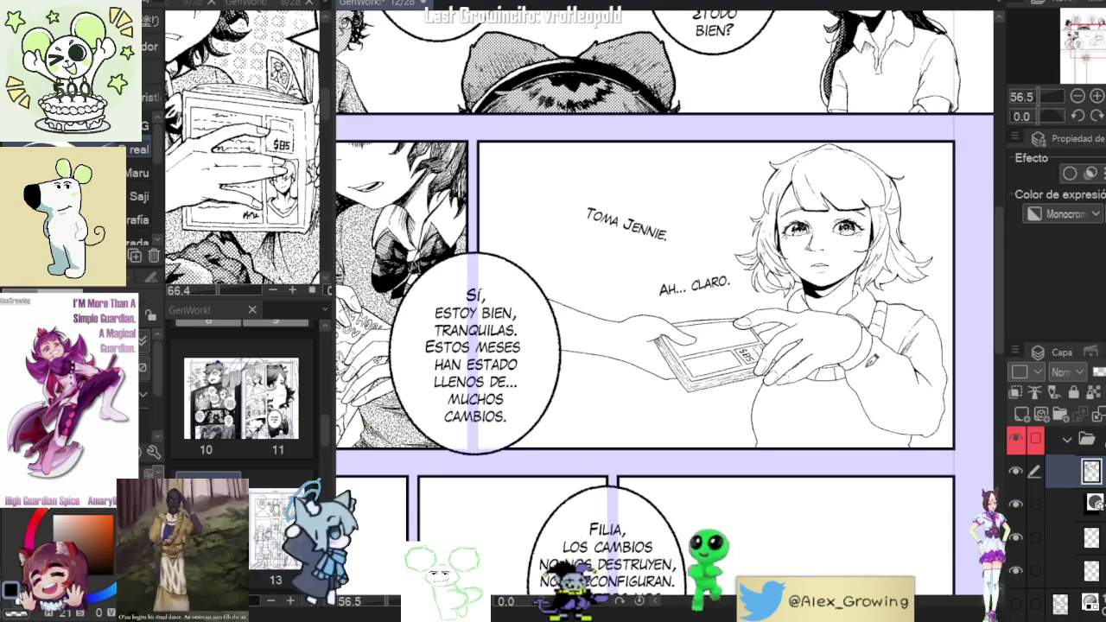
scroll(718, 346, up, 5)
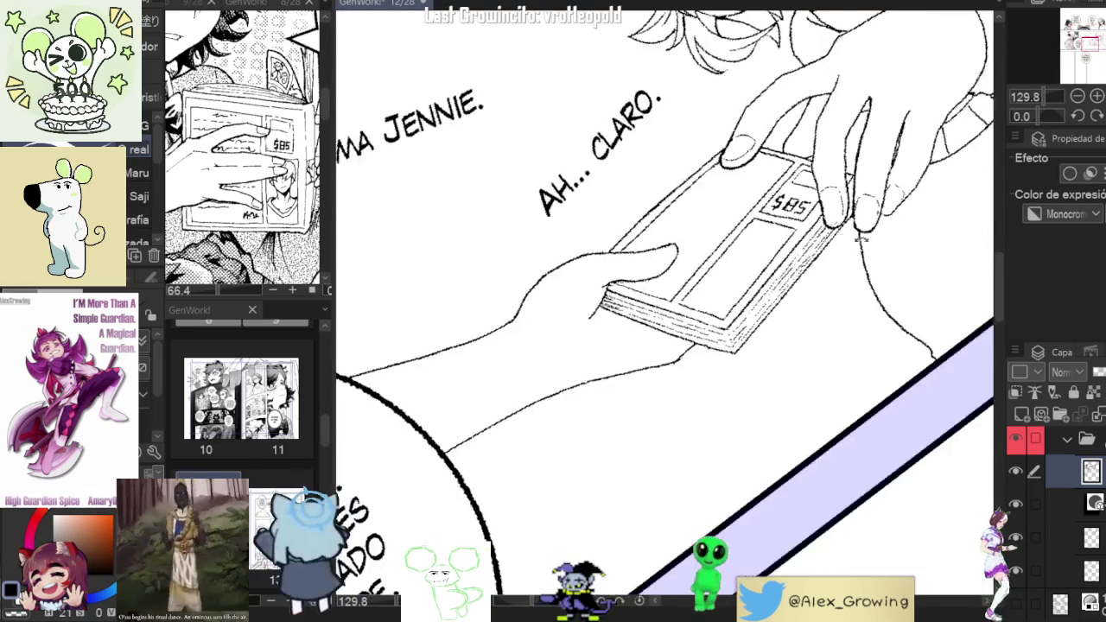
drag(864, 203, 516, 423)
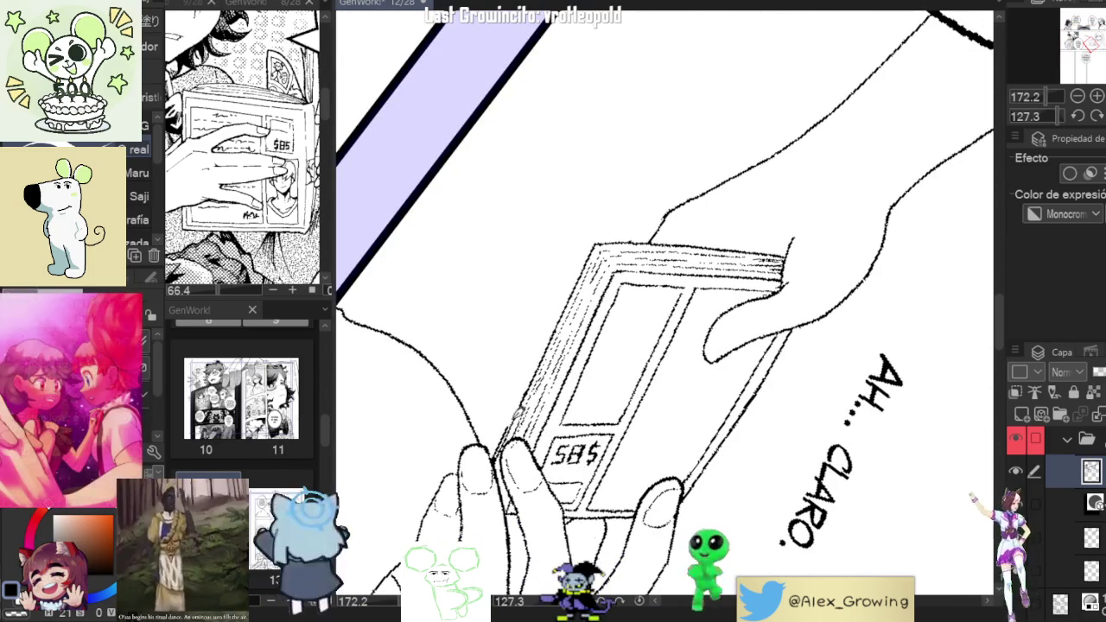
mouse_move(516, 423)
mouse_down()
mouse_move(596, 249)
mouse_move(570, 372)
mouse_up()
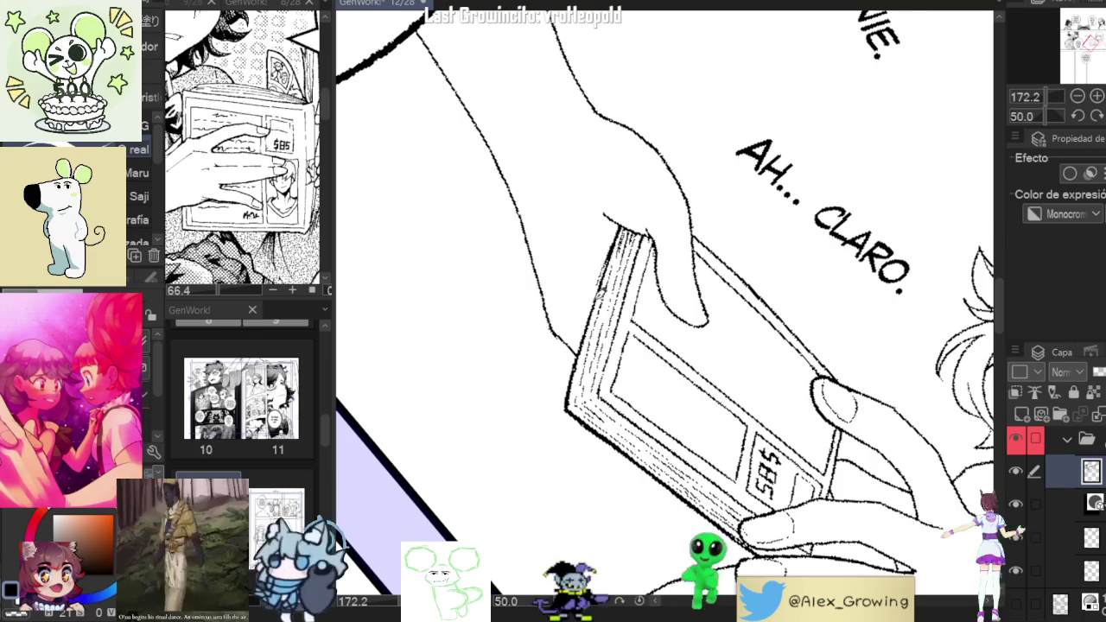
drag(629, 216, 603, 284)
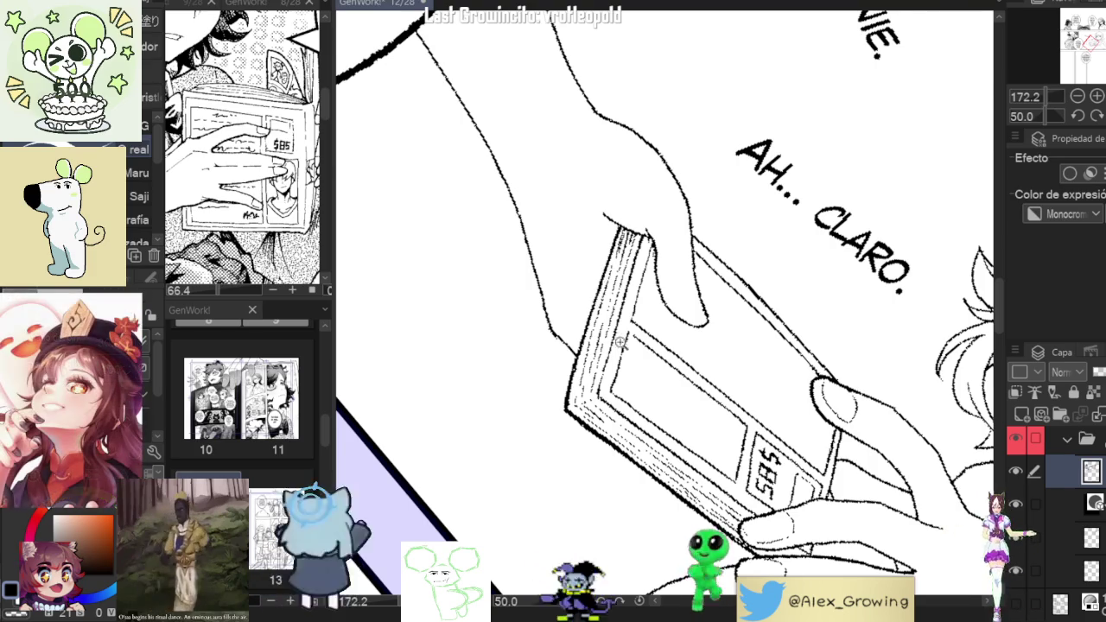
Rotate and pan the canvas toward the hand holding the book.
scroll(622, 341, down, 5)
mouse_move(623, 342)
mouse_down()
mouse_move(778, 268)
mouse_move(742, 235)
mouse_up()
scroll(783, 264, up, 5)
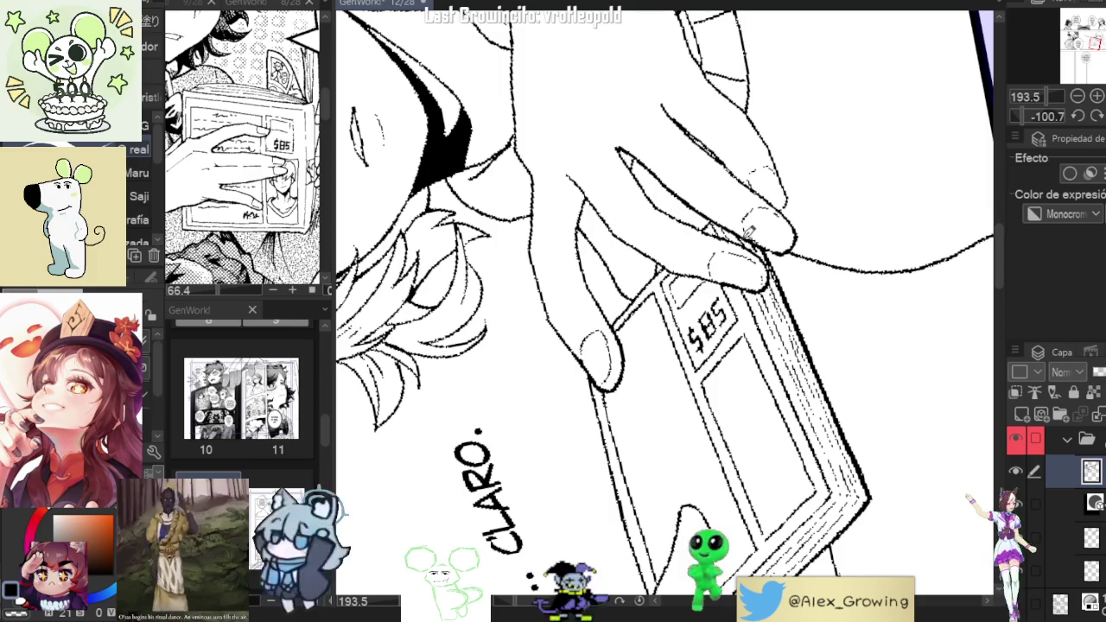
drag(772, 260, 808, 261)
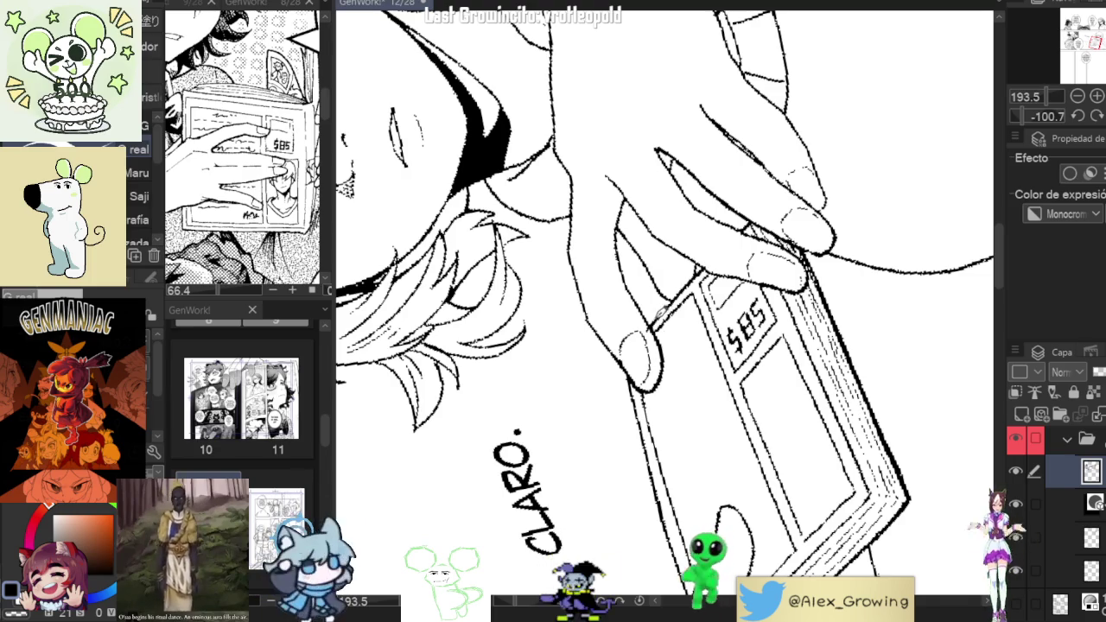
scroll(674, 294, down, 4)
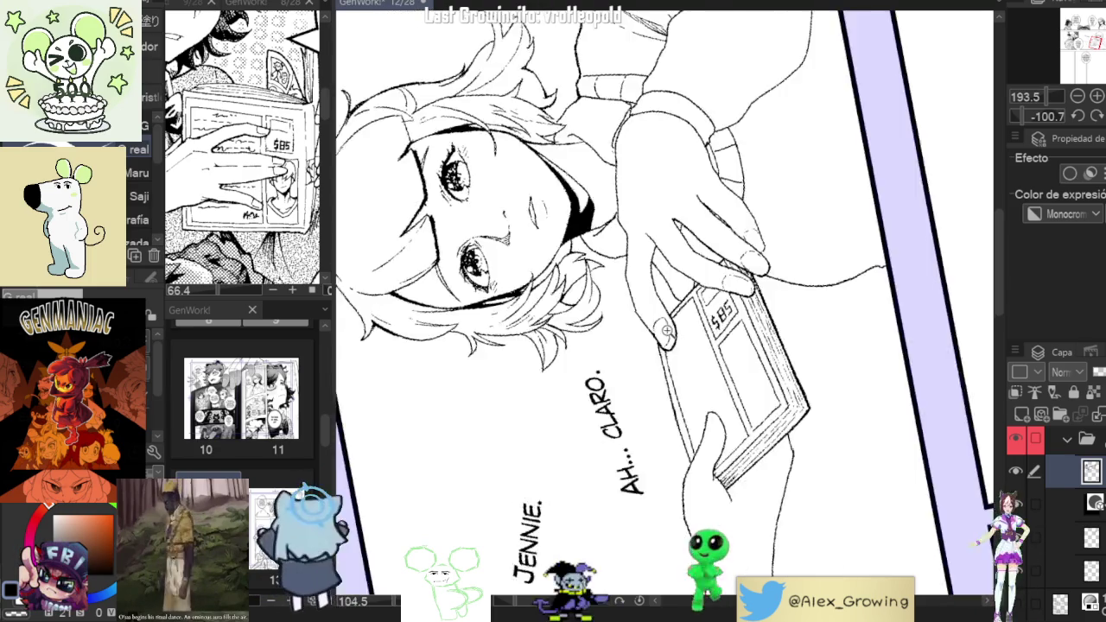
drag(727, 491, 705, 443)
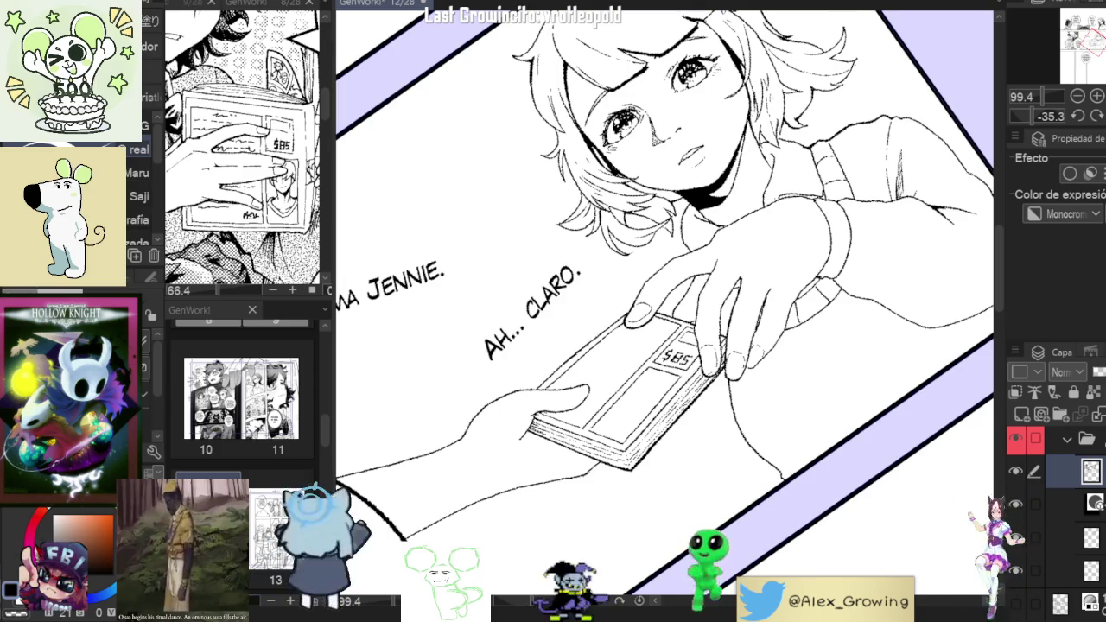
key(ctrl+0)
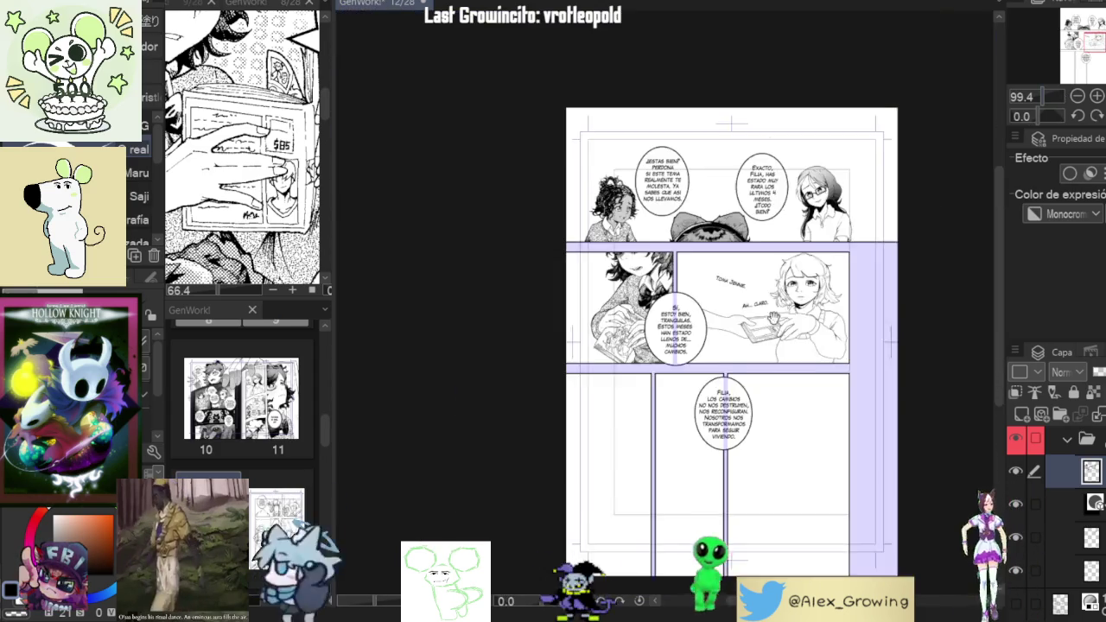
scroll(881, 329, down, 3)
scroll(881, 328, up, 2)
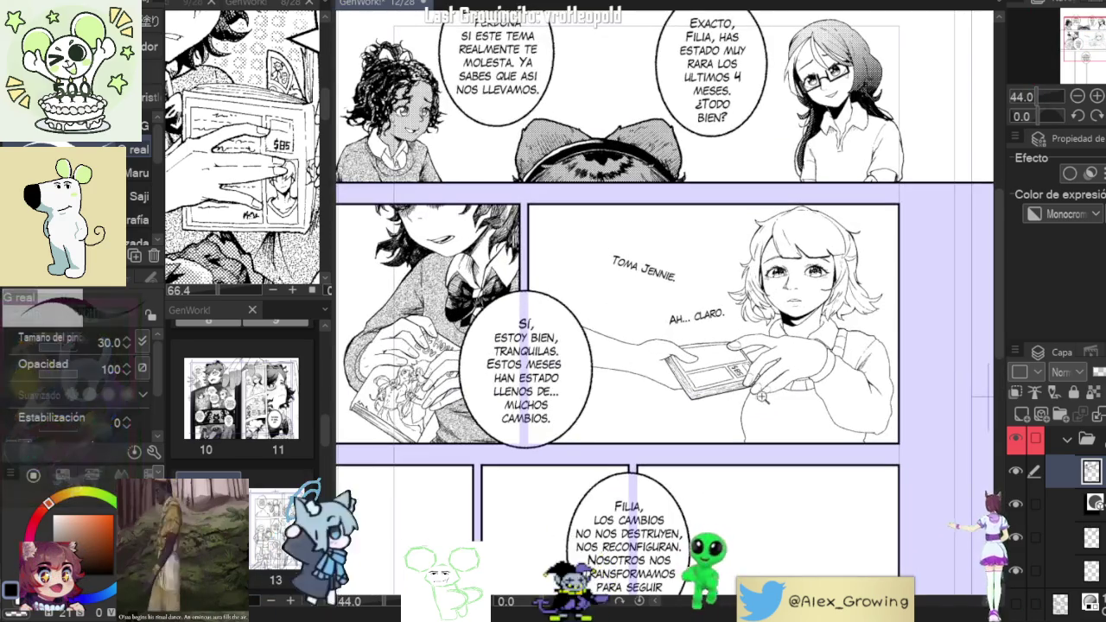
scroll(873, 328, up, 3)
scroll(870, 328, up, 2)
mouse_move(869, 328)
mouse_down()
mouse_move(852, 347)
mouse_move(674, 350)
mouse_up()
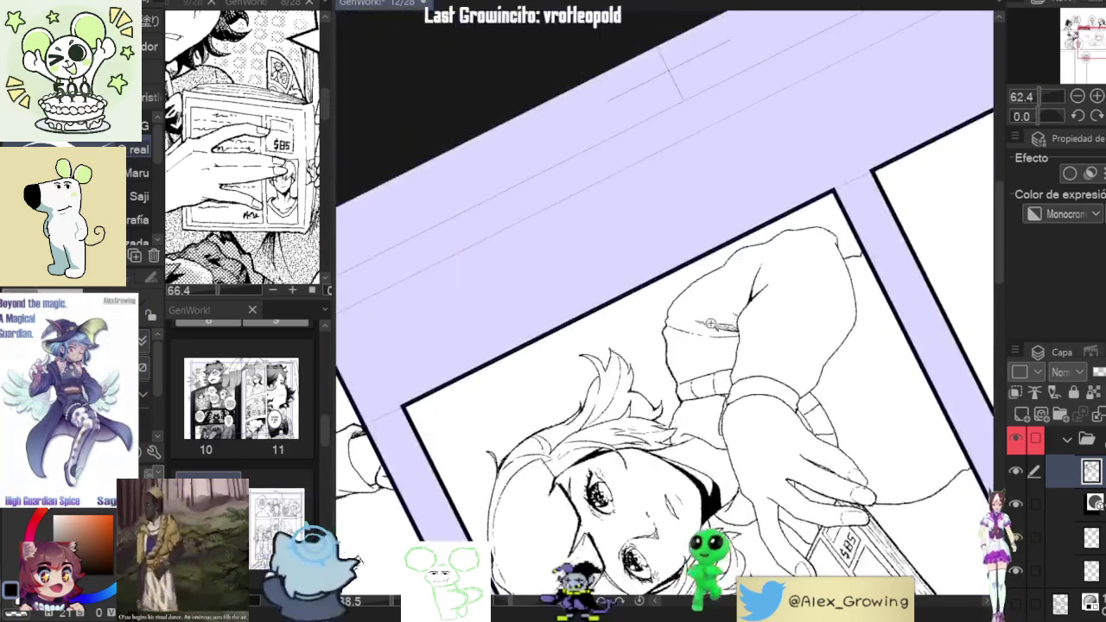
scroll(674, 350, up, 5)
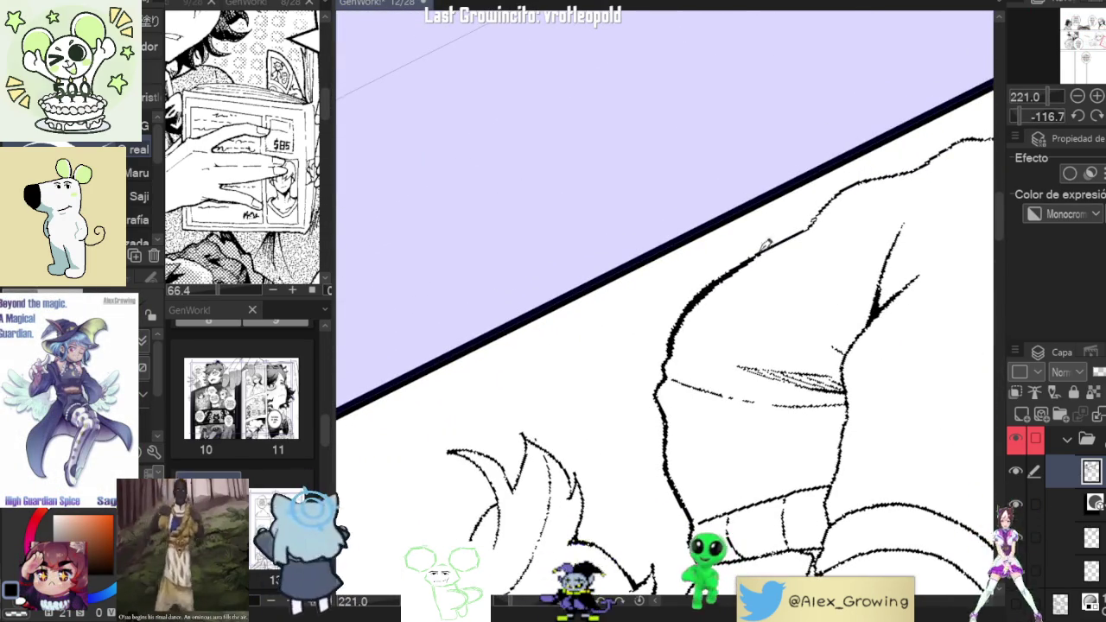
scroll(798, 242, down, 3)
scroll(797, 242, down, 3)
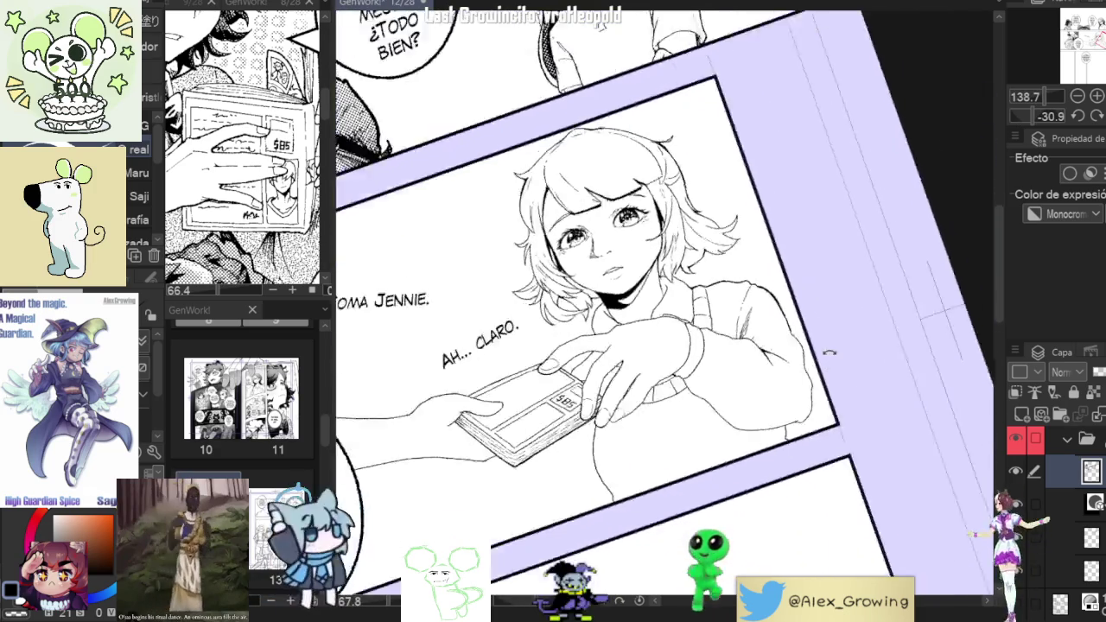
scroll(975, 198, up, 2)
scroll(975, 198, up, 1)
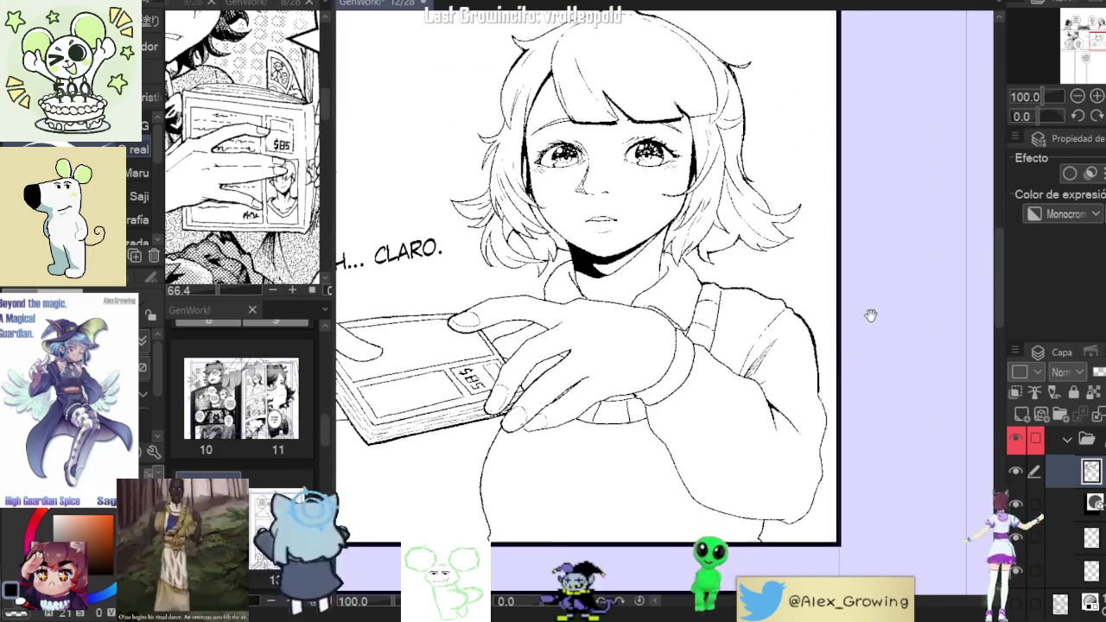
drag(840, 374, 851, 270)
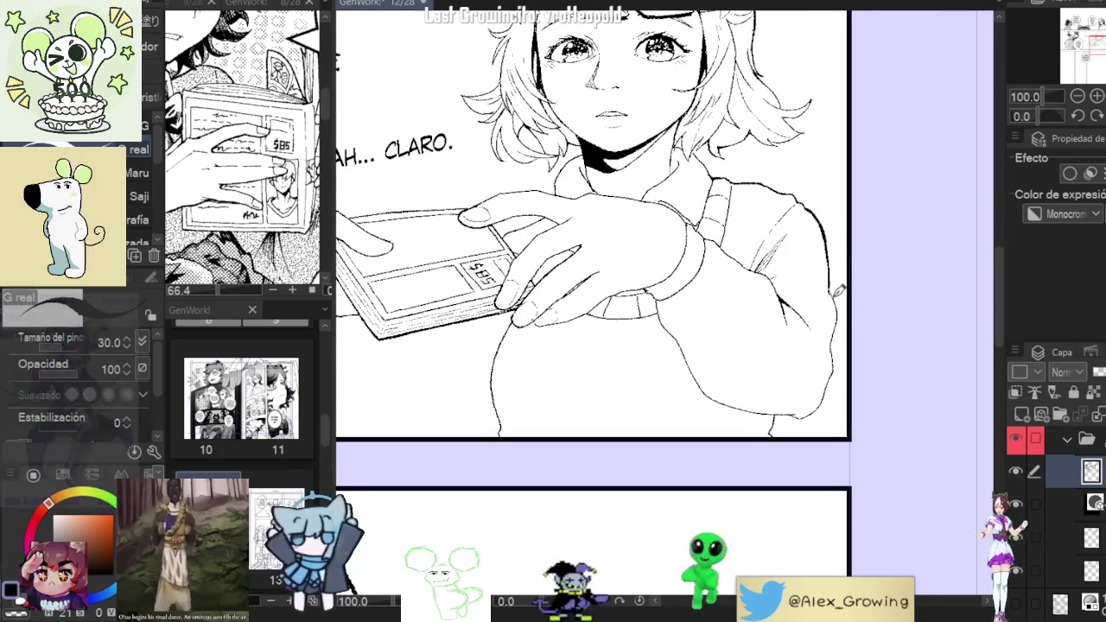
scroll(840, 359, up, 1)
scroll(840, 360, up, 3)
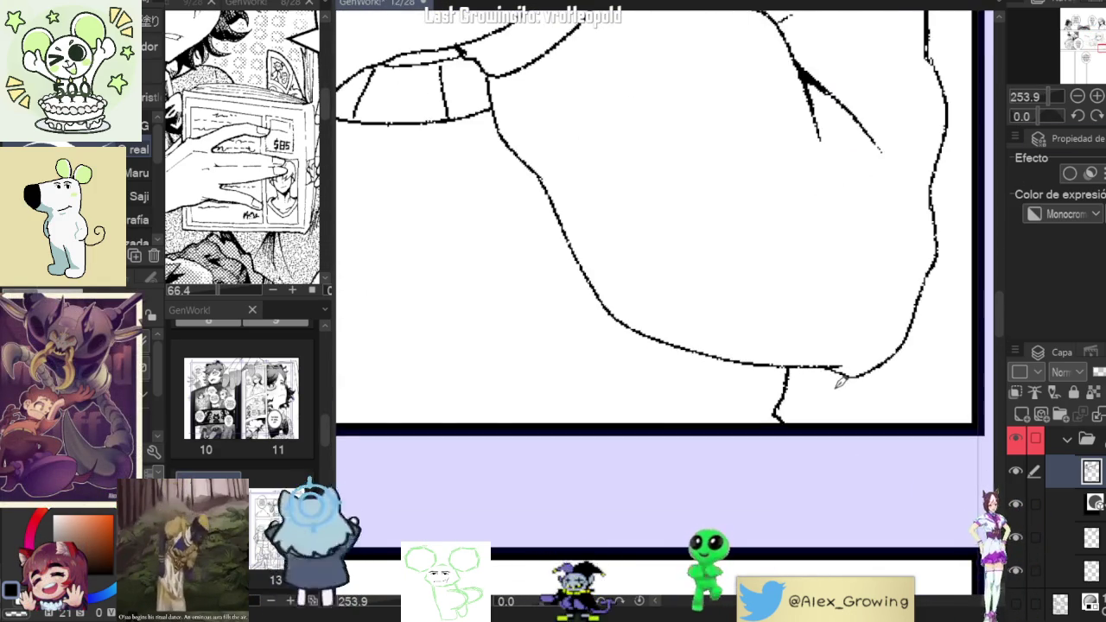
Erase a short gap in the sleeve's bottom outline and redraw its left side.
drag(832, 372, 840, 368)
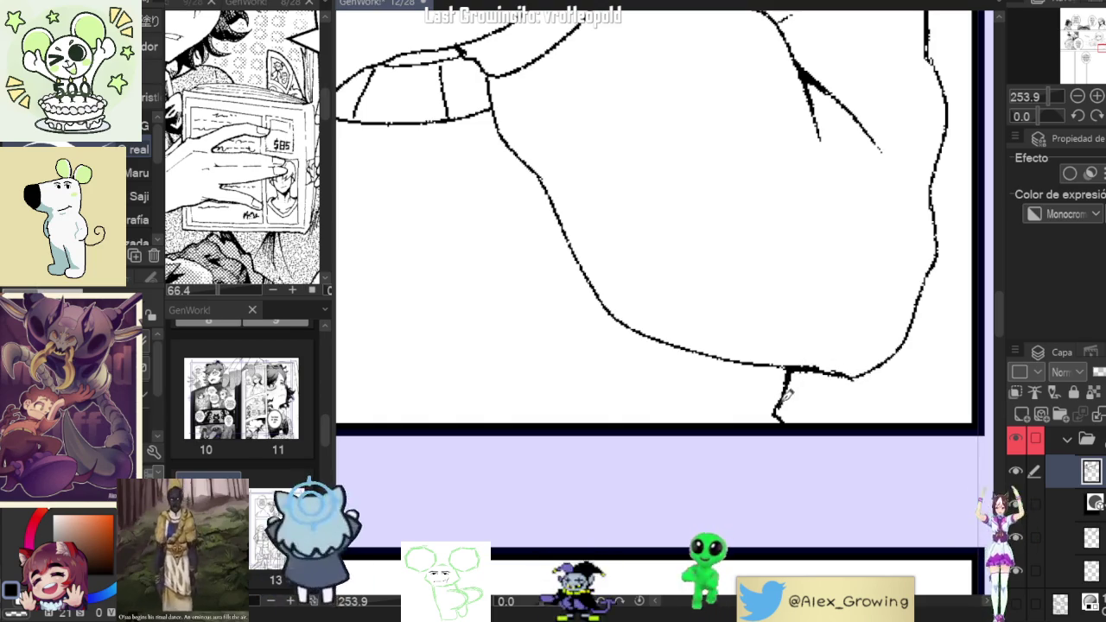
drag(788, 396, 571, 398)
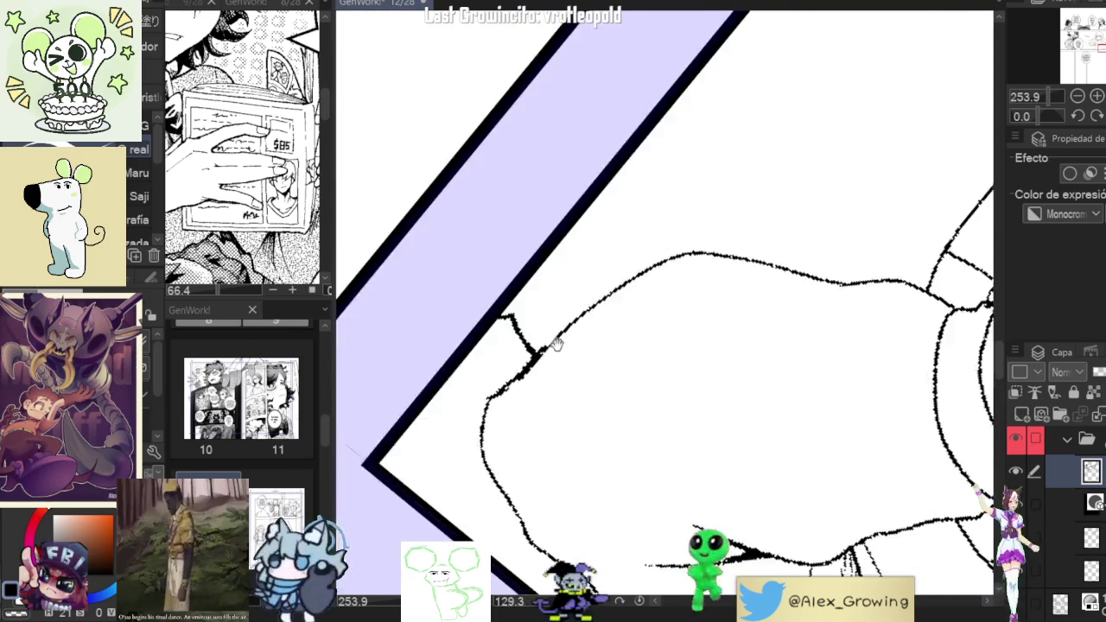
drag(649, 314, 649, 388)
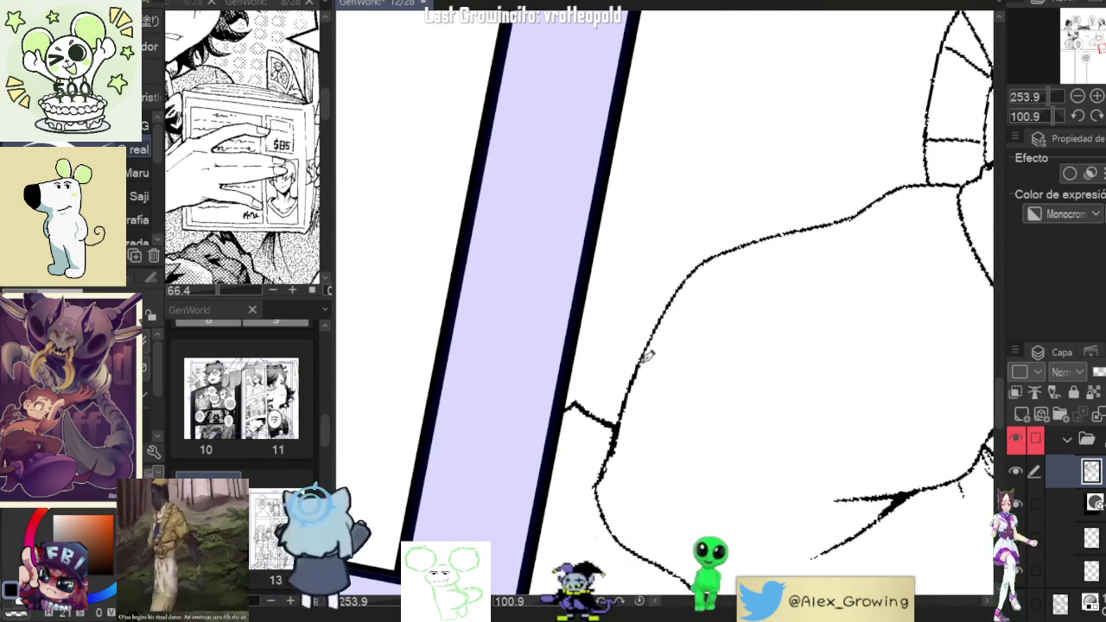
mouse_move(622, 428)
mouse_down()
mouse_move(670, 294)
mouse_move(735, 237)
mouse_move(704, 325)
mouse_move(753, 277)
mouse_up()
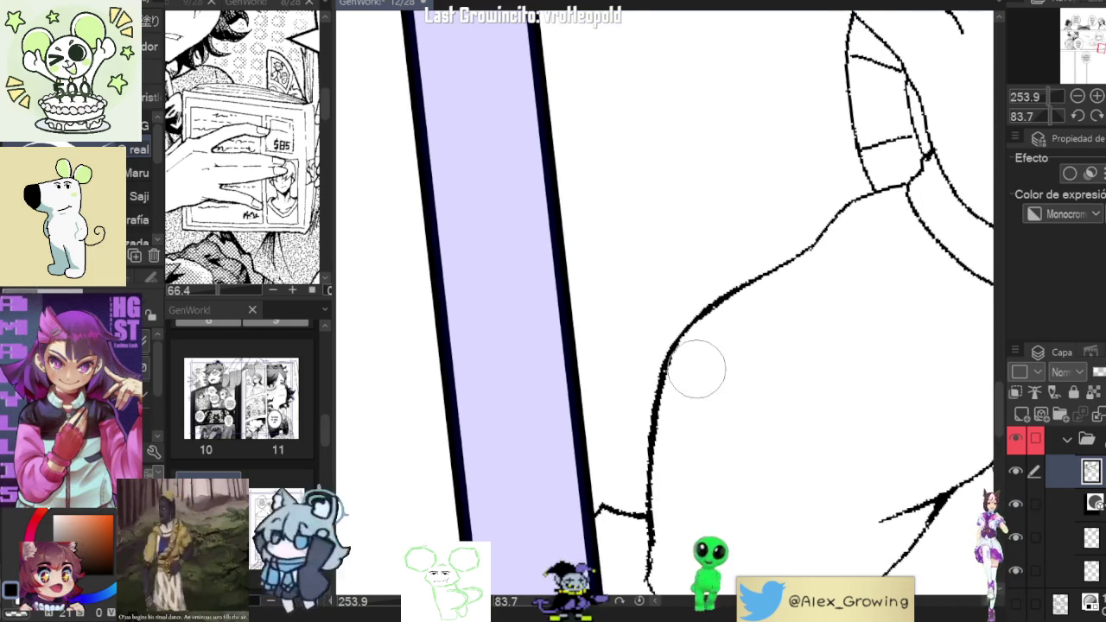
Zoom out and rotate the view to check the hand and the panel.
scroll(820, 240, down, 4)
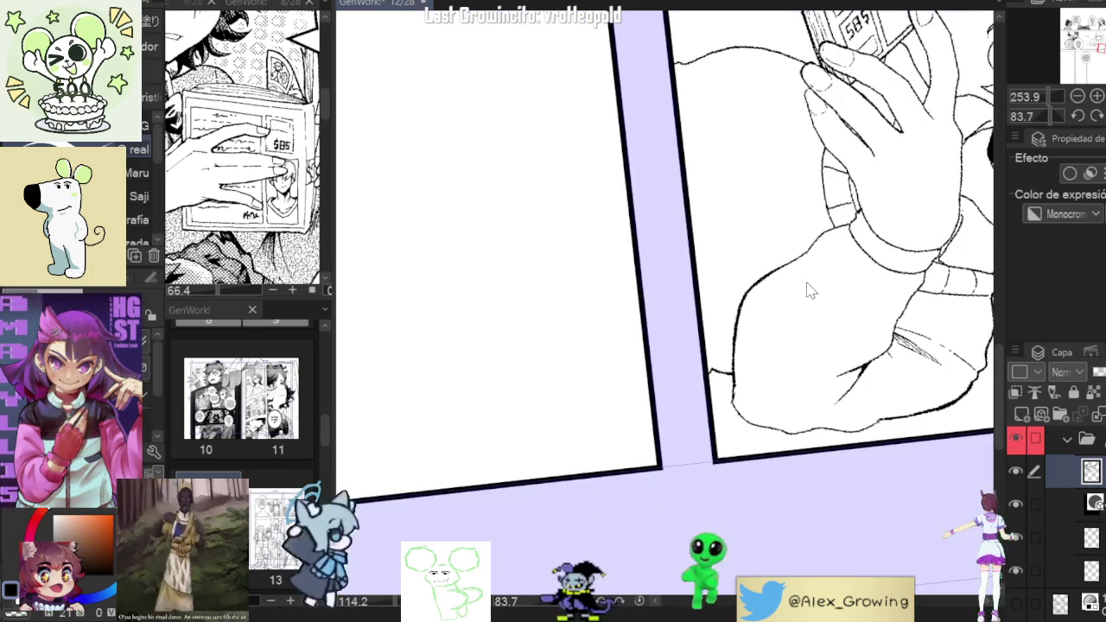
drag(807, 285, 715, 382)
scroll(716, 382, up, 4)
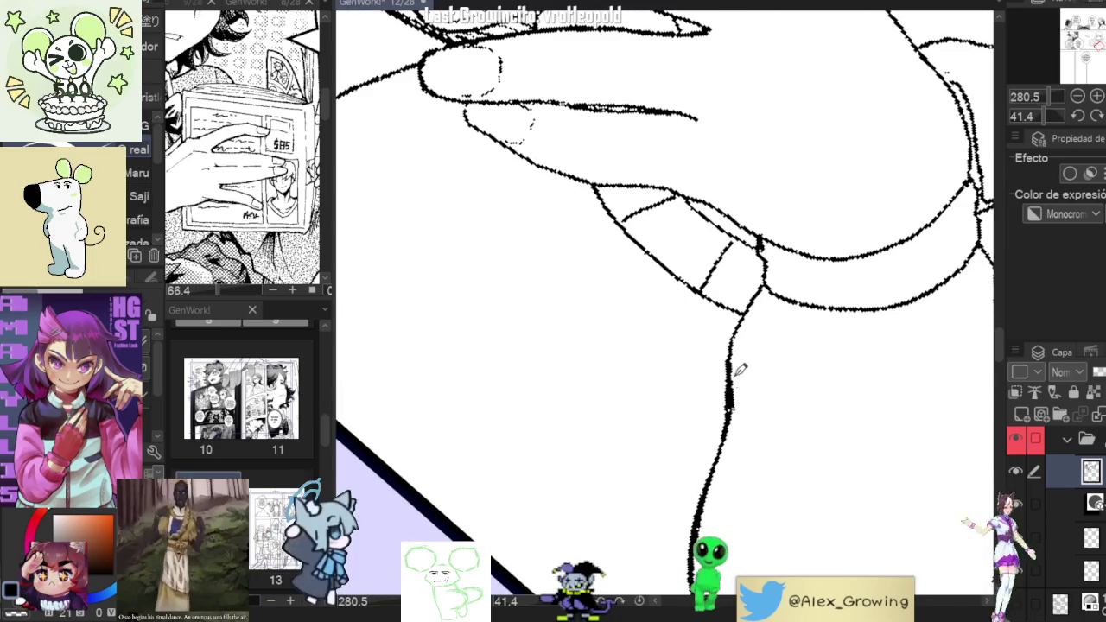
mouse_move(735, 363)
mouse_down()
mouse_move(816, 342)
mouse_move(778, 320)
mouse_up()
scroll(741, 300, up, 4)
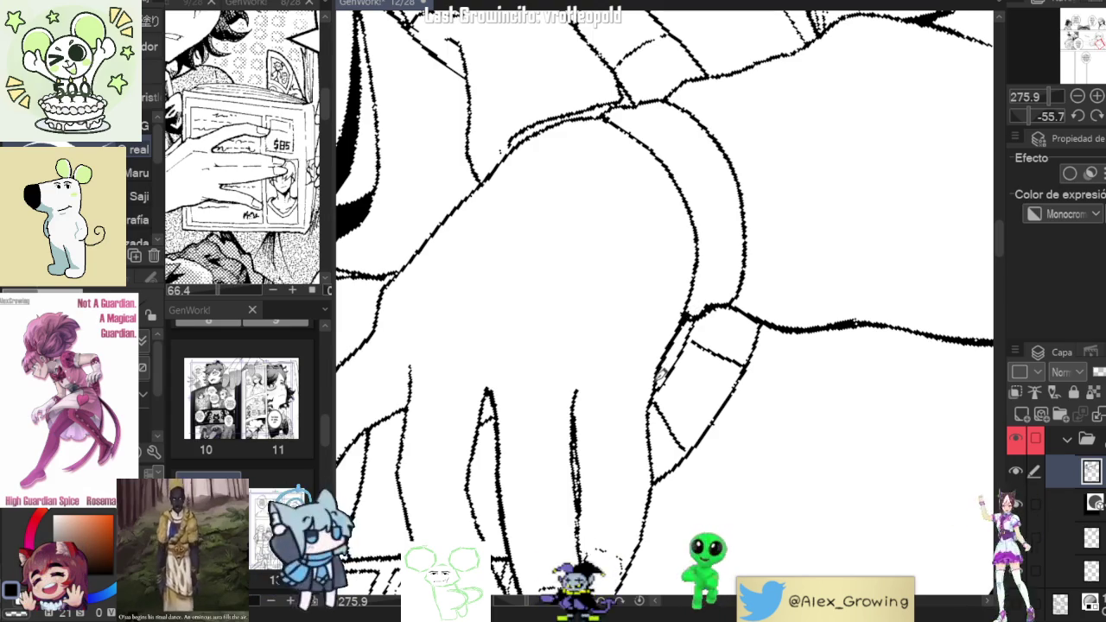
scroll(674, 407, down, 4)
drag(674, 408, 661, 363)
scroll(662, 355, up, 4)
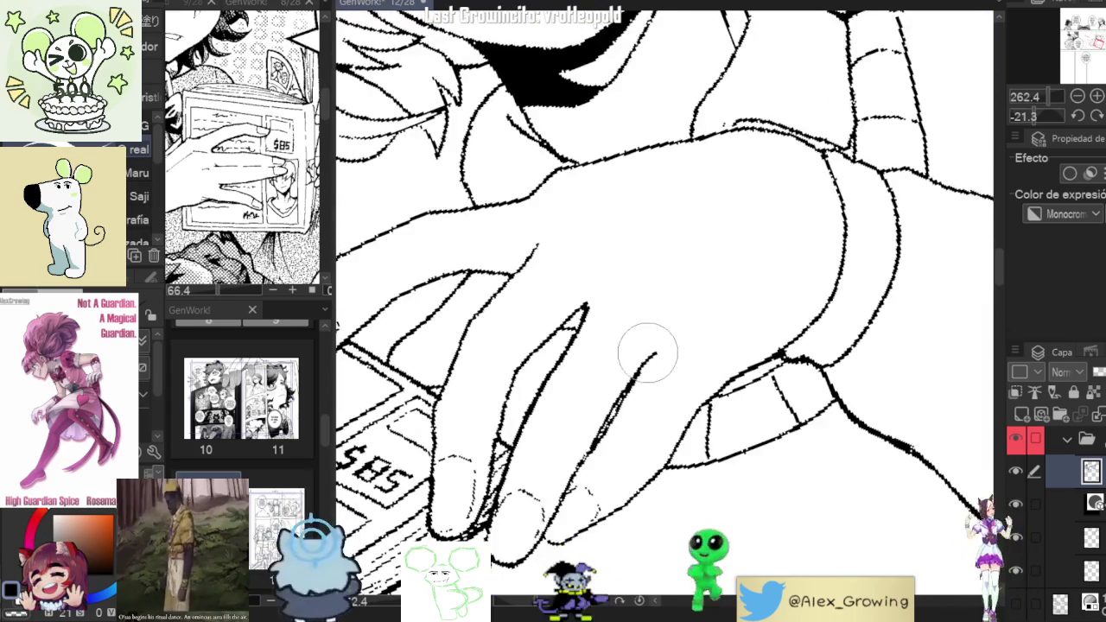
scroll(685, 363, down, 4)
scroll(714, 337, up, 5)
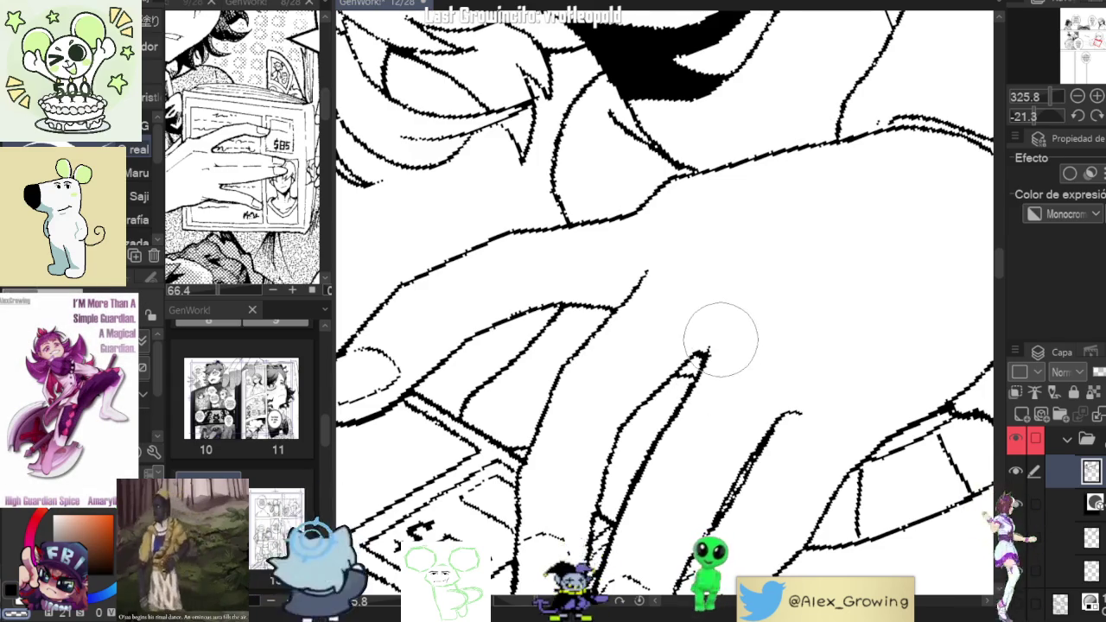
scroll(734, 343, down, 5)
scroll(736, 314, up, 3)
scroll(683, 327, up, 2)
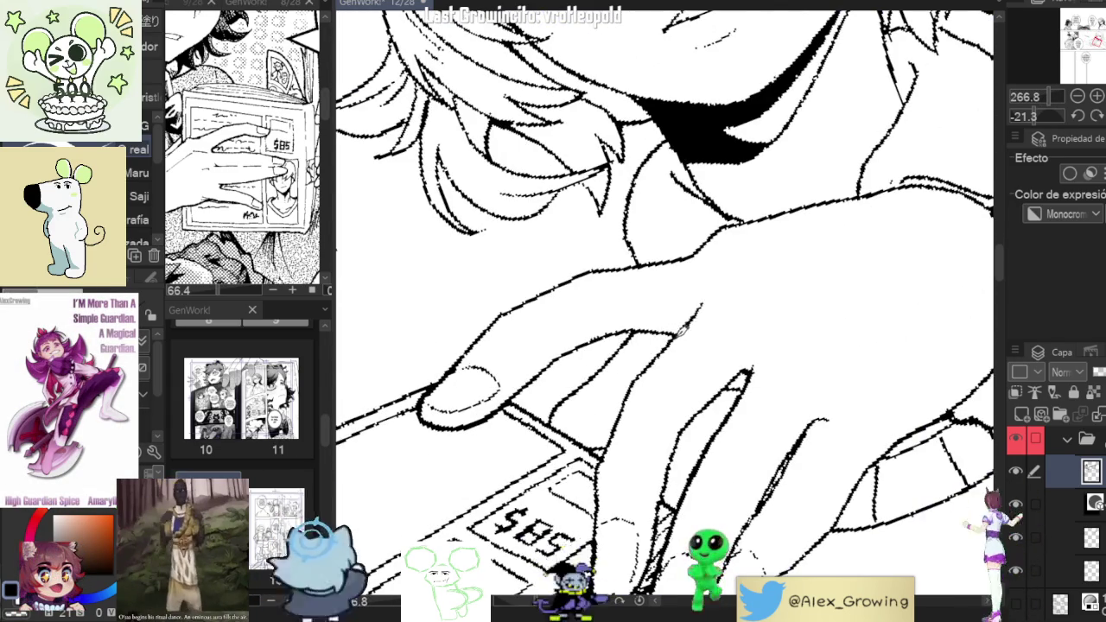
scroll(694, 313, down, 5)
scroll(753, 367, up, 5)
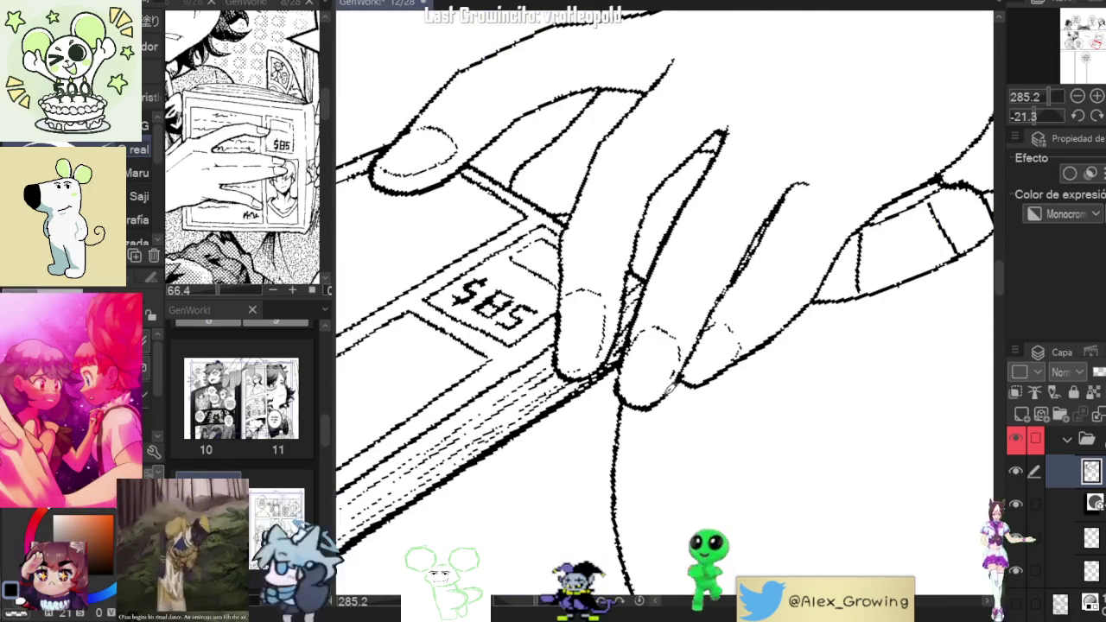
scroll(778, 389, down, 5)
scroll(805, 387, down, 3)
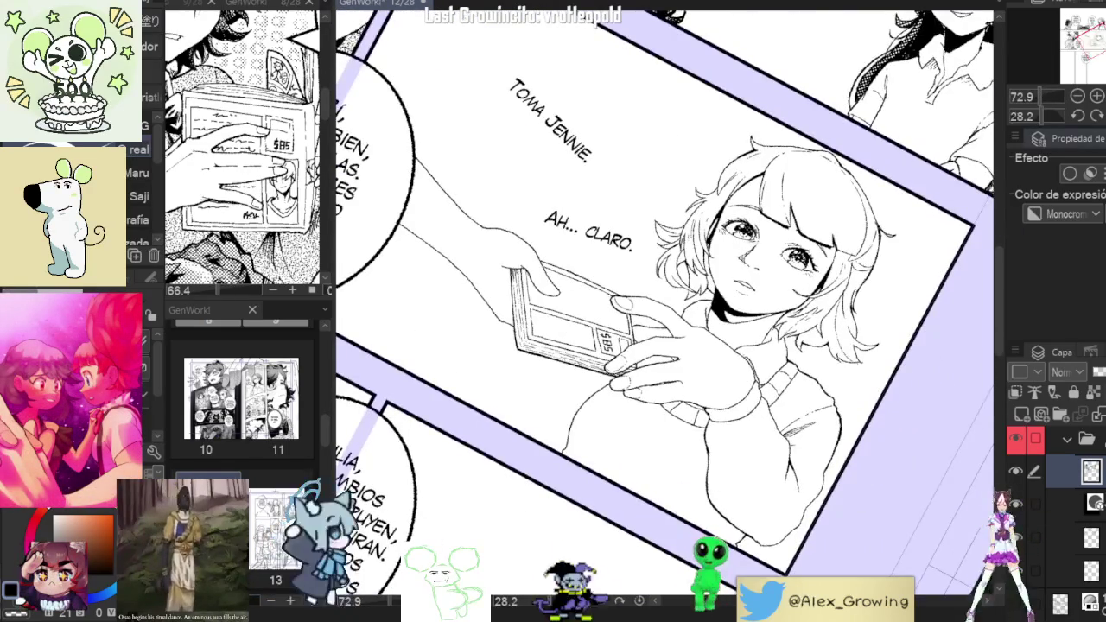
Zoom around the book-handing panel, then show page 8 in the sub view.
scroll(865, 363, down, 3)
scroll(762, 328, up, 3)
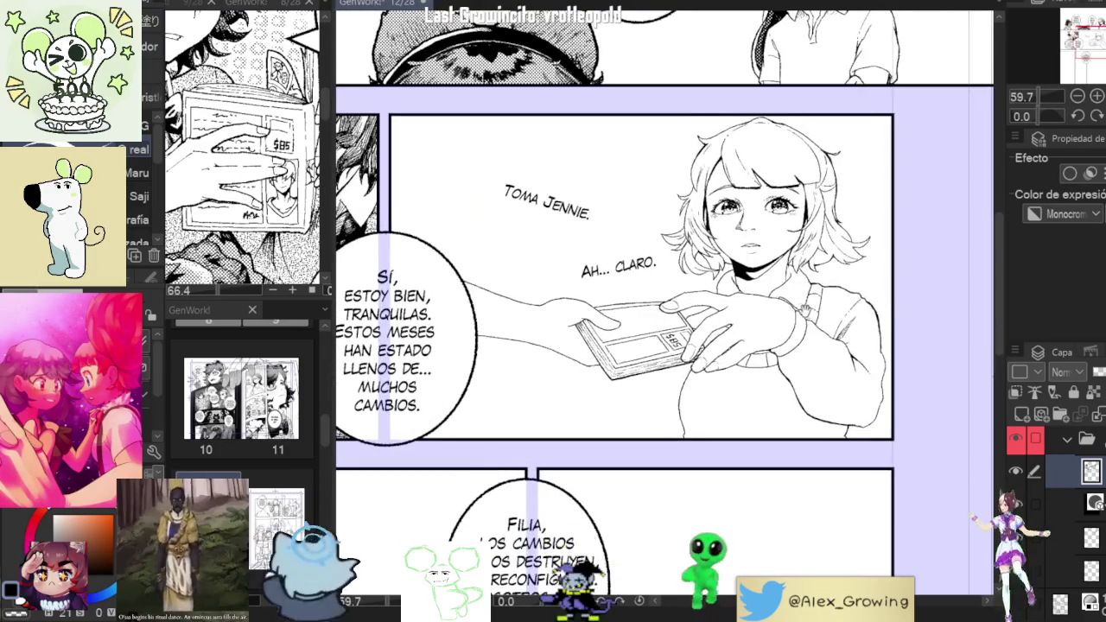
scroll(762, 328, up, 3)
scroll(774, 335, up, 1)
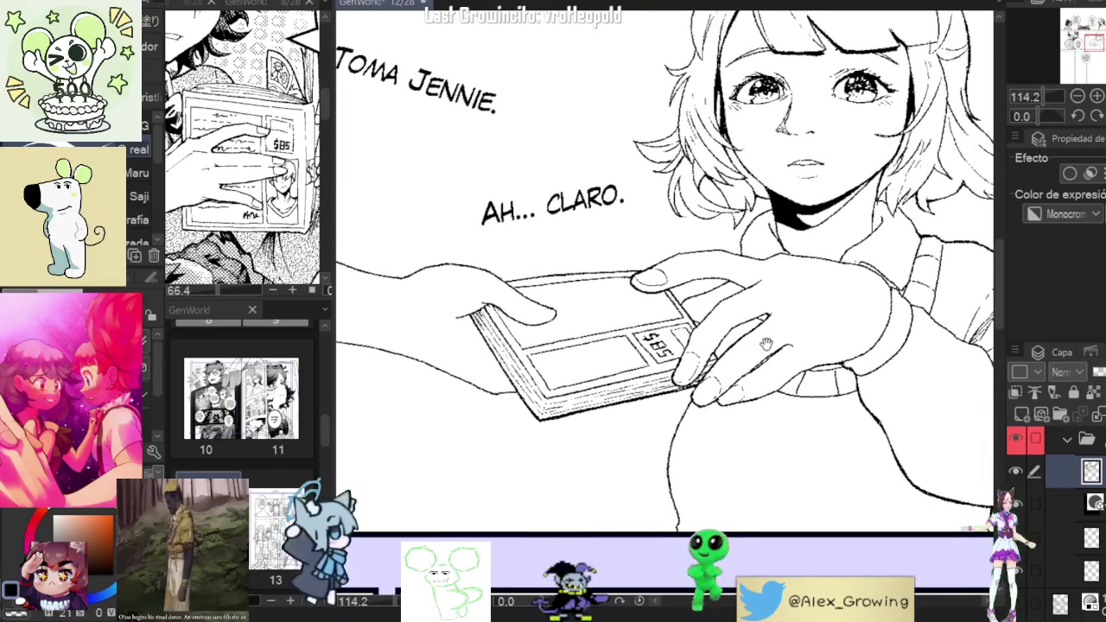
scroll(788, 342, down, 1)
scroll(791, 355, down, 1)
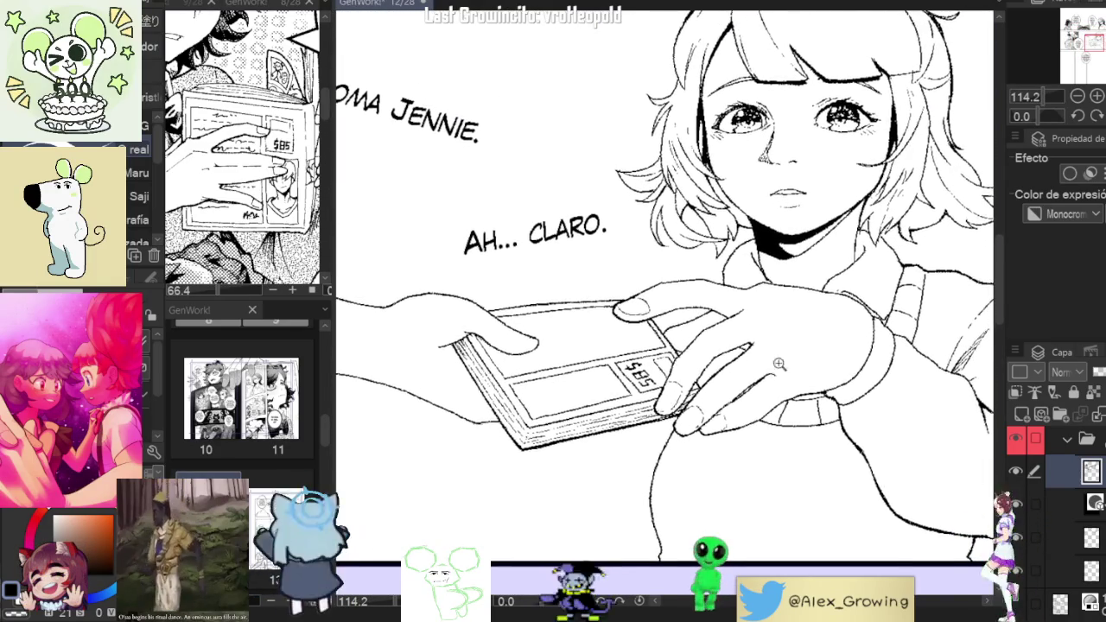
scroll(795, 372, down, 1)
scroll(796, 383, down, 1)
scroll(817, 376, down, 2)
scroll(834, 370, down, 1)
scroll(831, 368, down, 1)
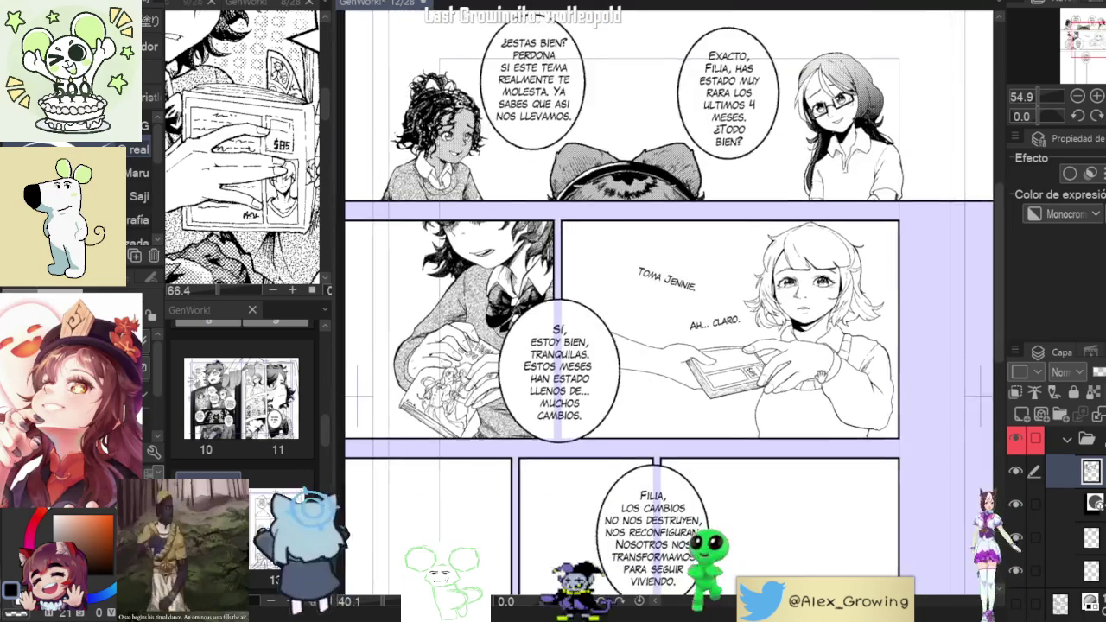
scroll(831, 368, down, 1)
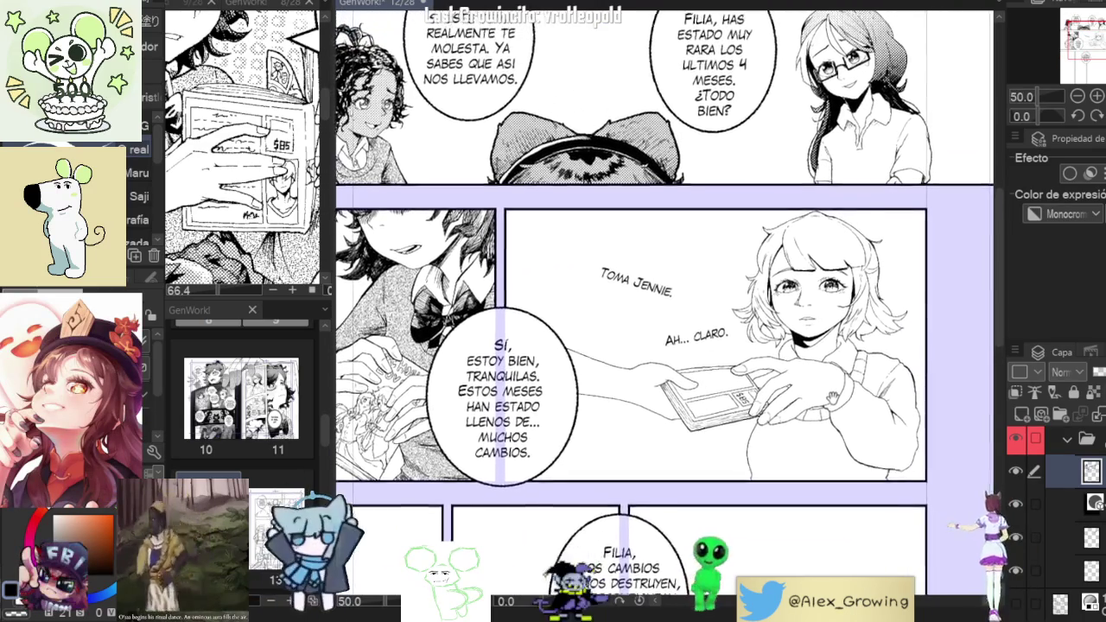
scroll(838, 379, up, 1)
scroll(837, 379, up, 1)
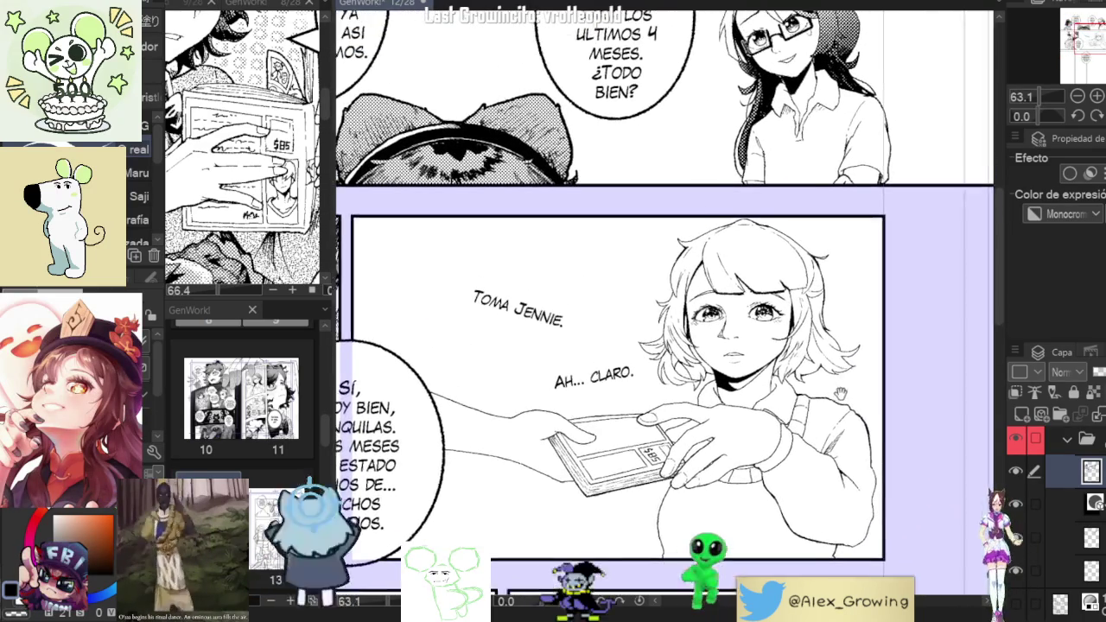
click(208, 385)
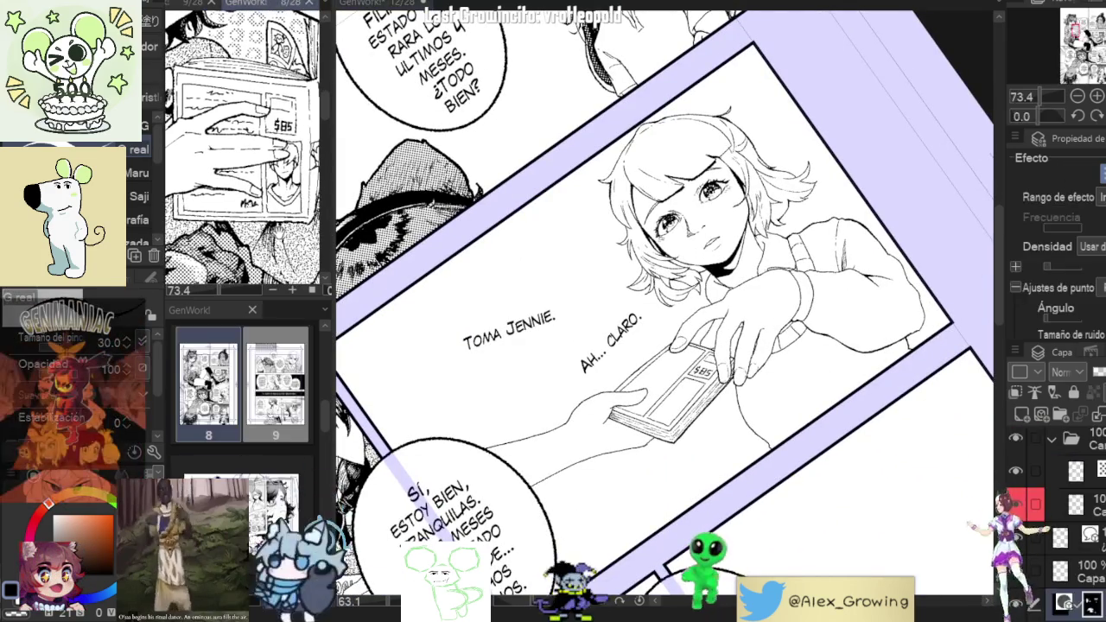
scroll(727, 402, up, 4)
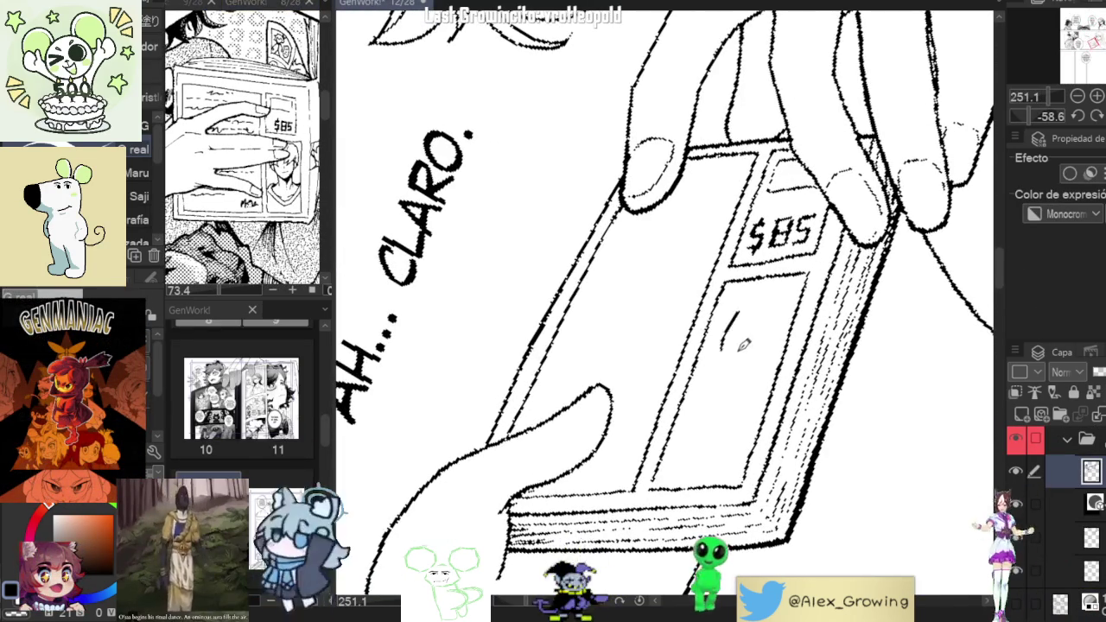
Sketch a small head with face curve and hair on the cover, undoing one hair stroke.
drag(716, 370, 759, 372)
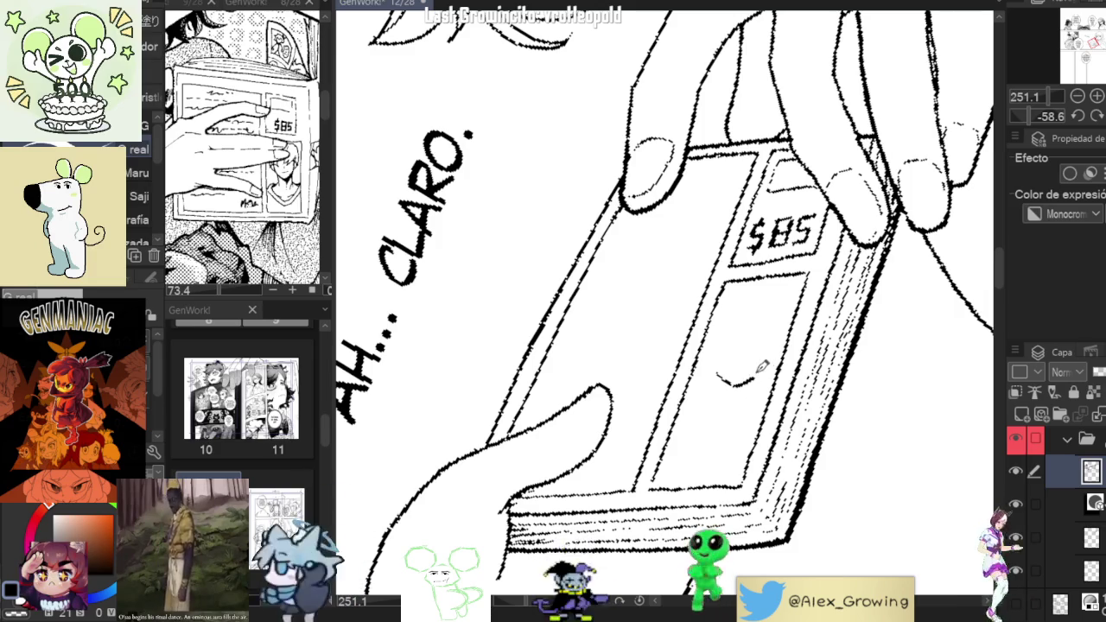
drag(732, 373, 765, 363)
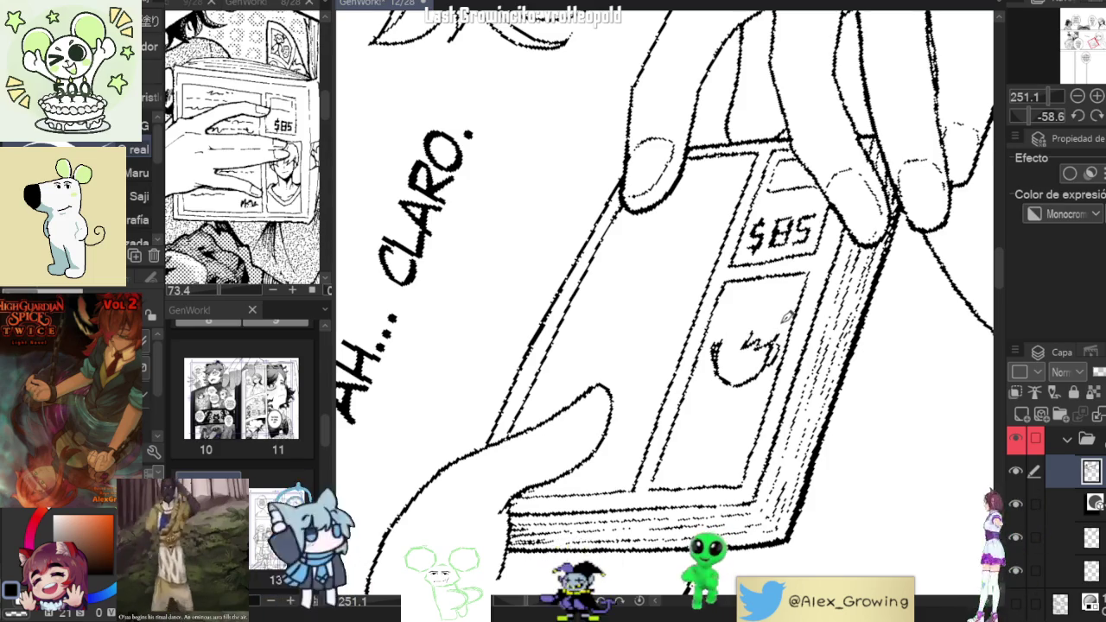
mouse_move(750, 318)
mouse_down()
mouse_move(736, 332)
mouse_move(746, 304)
mouse_up()
key(ctrl+z)
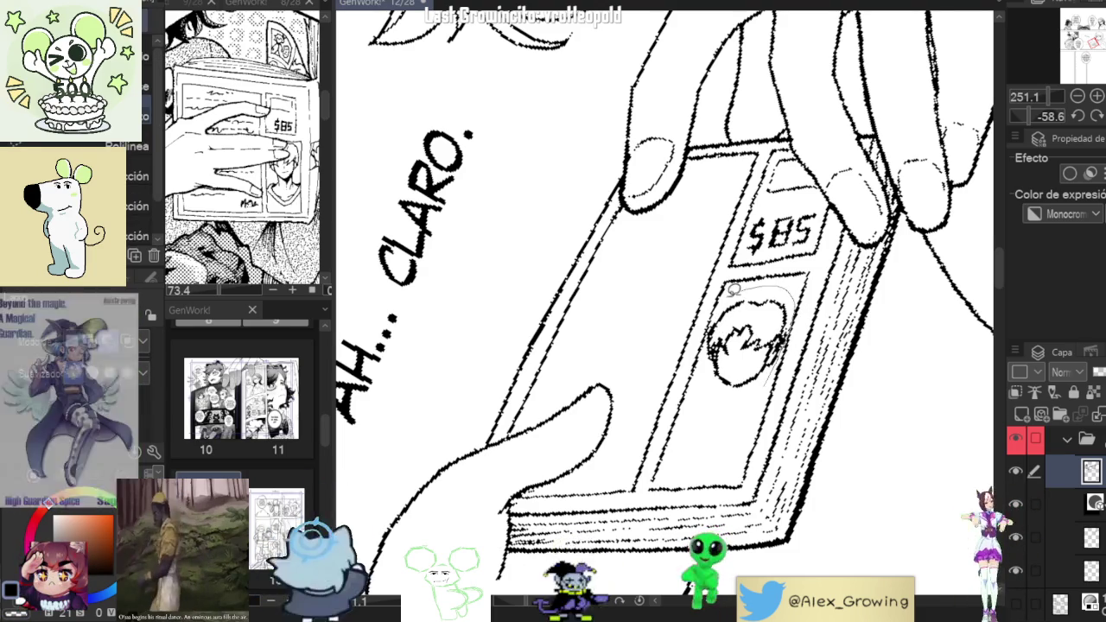
Lasso the head, move it slightly up with Transform, confirm, and deselect.
drag(721, 314, 721, 399)
click(794, 447)
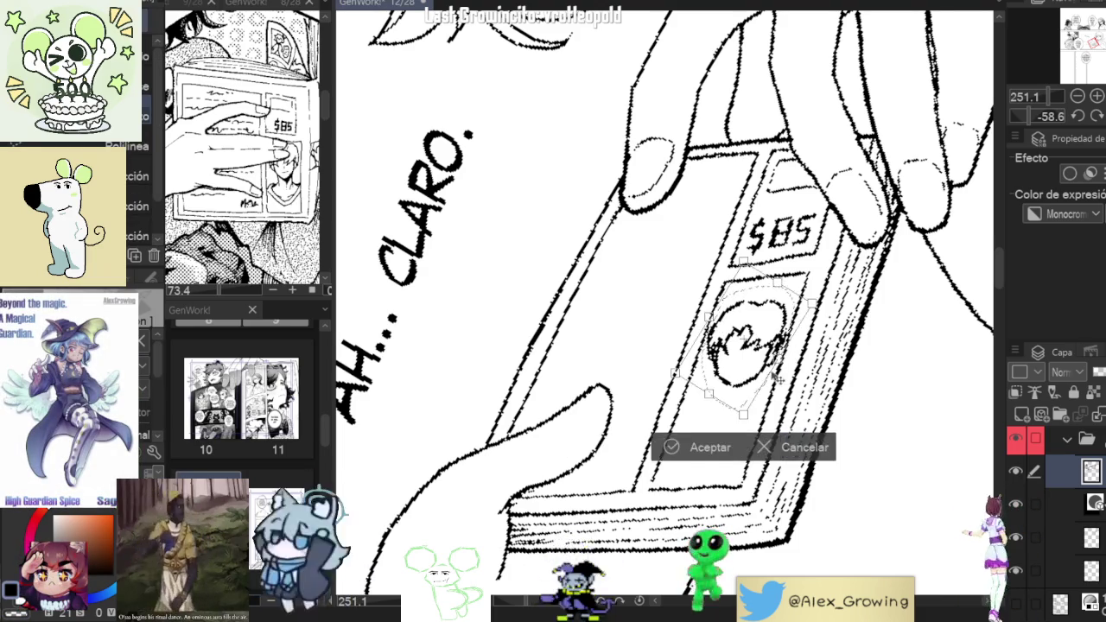
drag(778, 359, 777, 351)
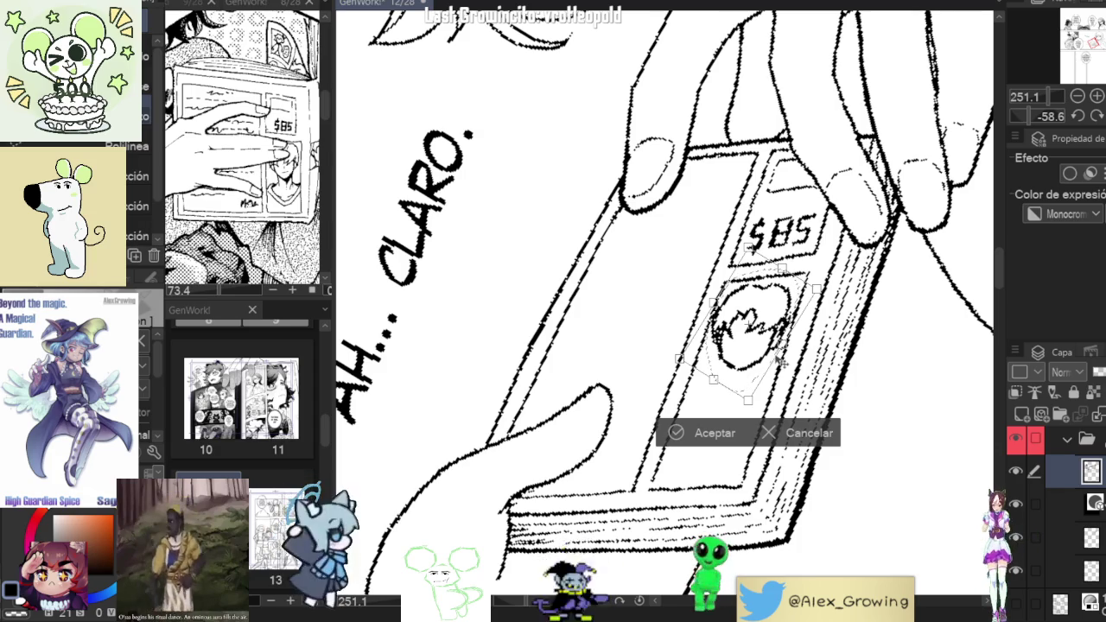
click(674, 432)
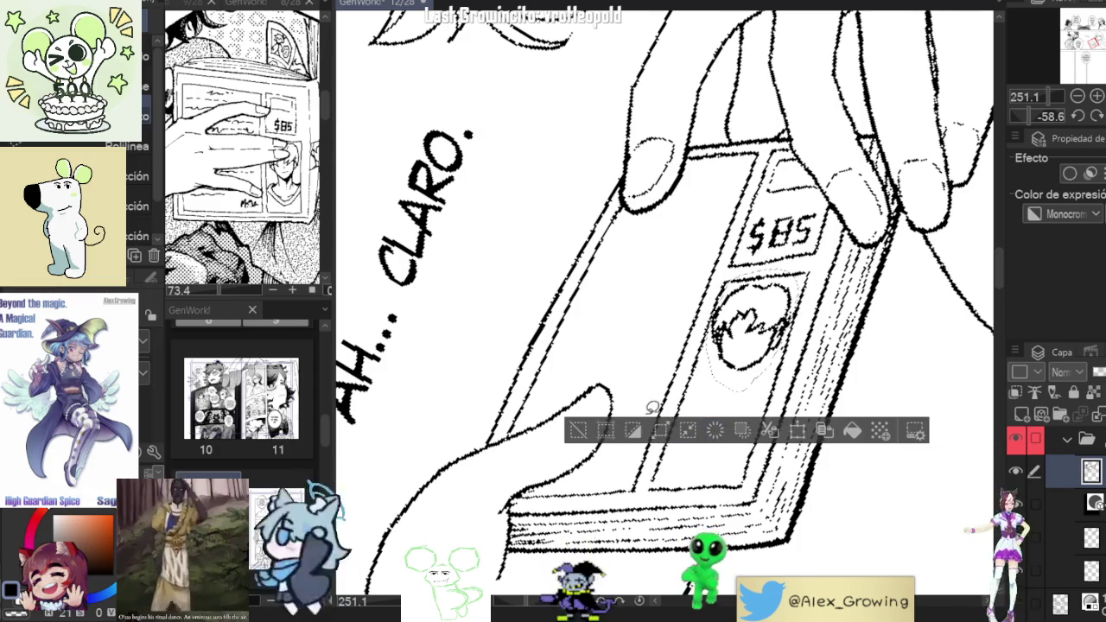
click(578, 430)
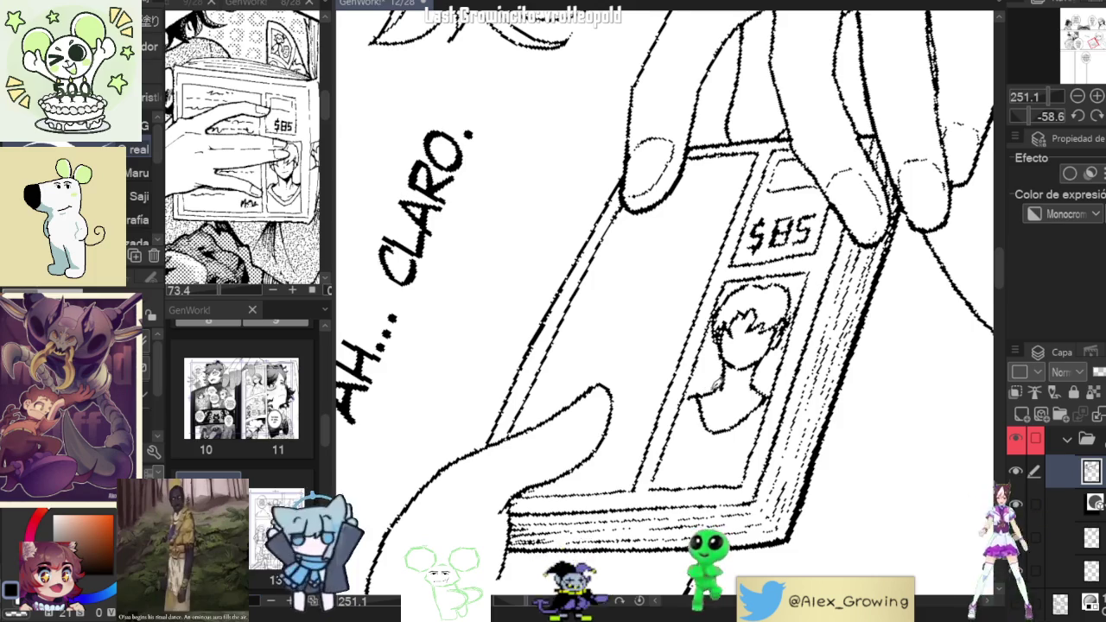
Redraw the tiny cover portrait's neck line with pen strokes, forming a shirt collar.
scroll(741, 385, down, 2)
scroll(752, 389, down, 2)
scroll(769, 391, down, 1)
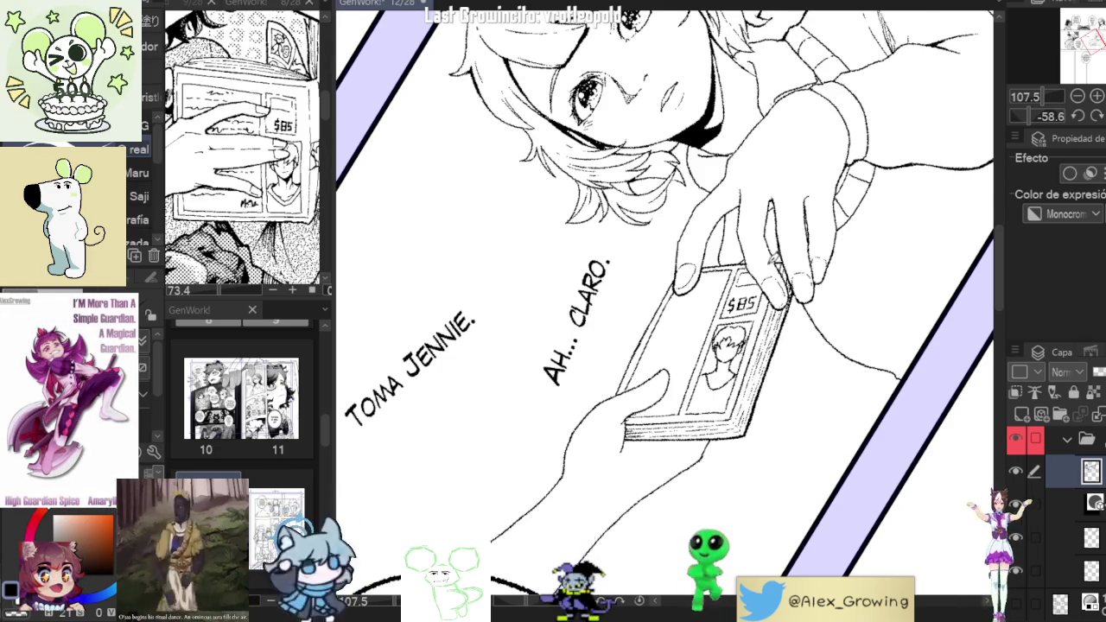
scroll(771, 307, down, 1)
scroll(782, 304, down, 1)
scroll(790, 307, down, 1)
scroll(789, 306, up, 1)
scroll(761, 309, up, 2)
scroll(717, 311, up, 2)
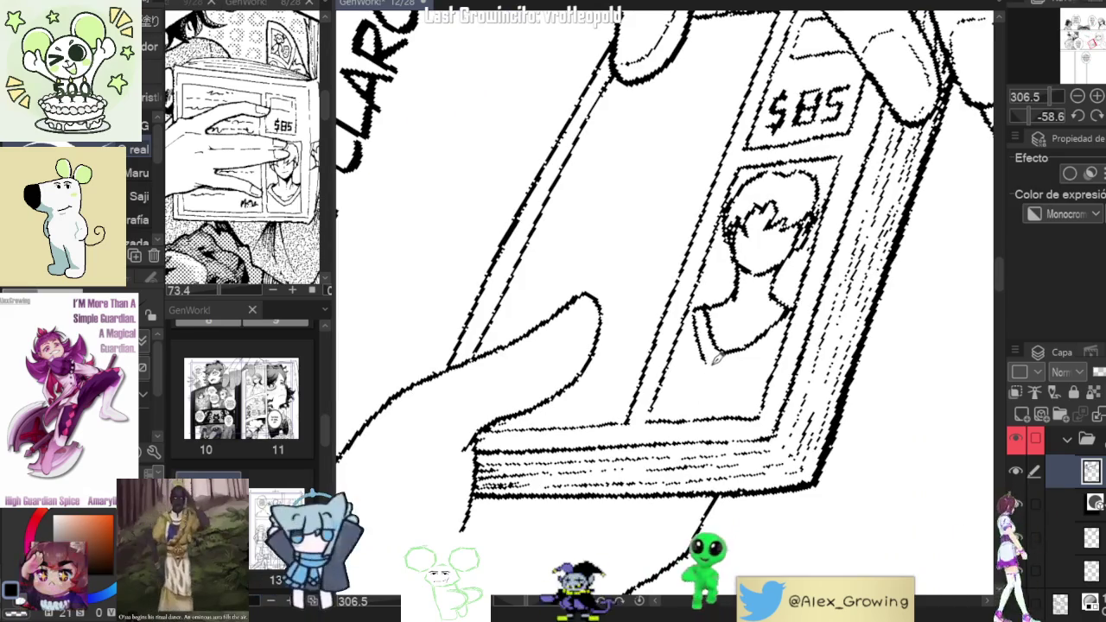
drag(716, 350, 705, 305)
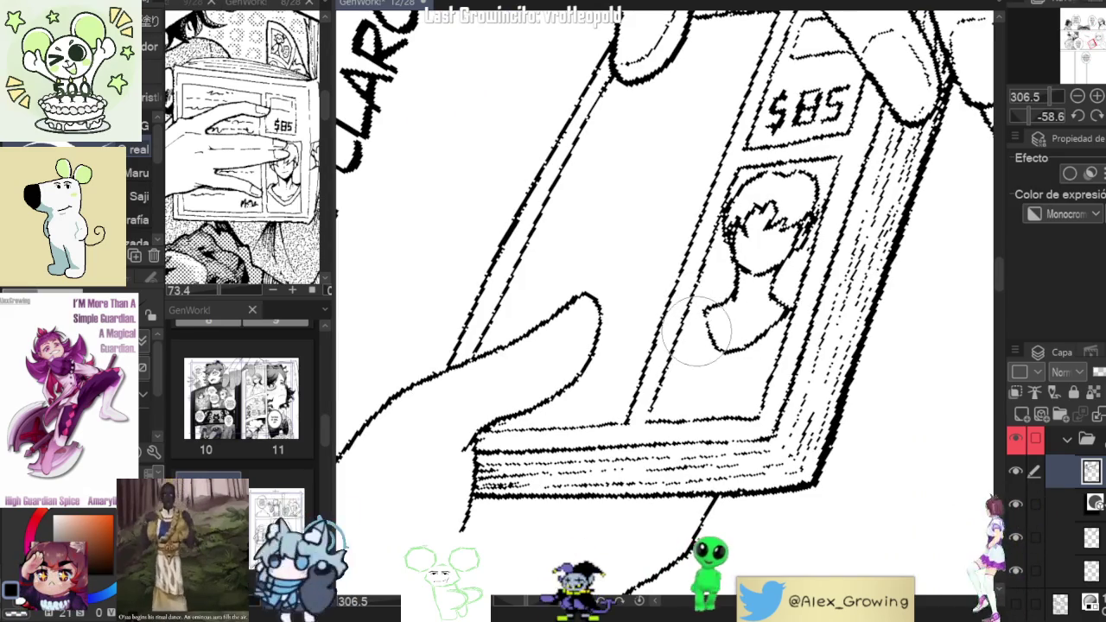
drag(693, 315, 707, 359)
drag(696, 304, 709, 351)
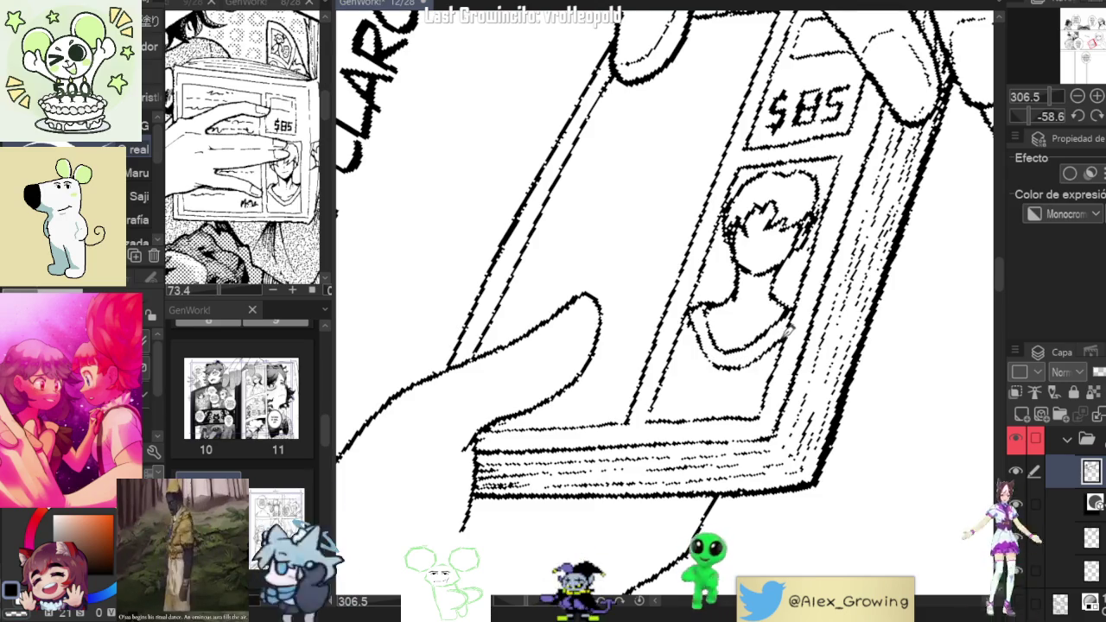
scroll(788, 331, down, 3)
scroll(783, 337, down, 1)
scroll(773, 345, down, 2)
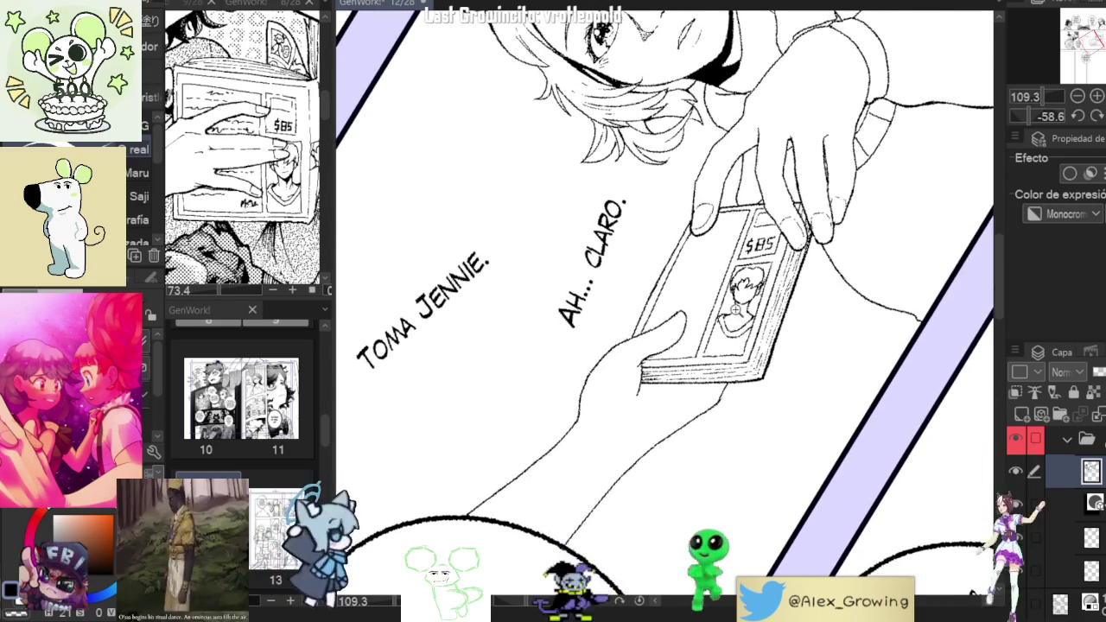
scroll(737, 305, up, 5)
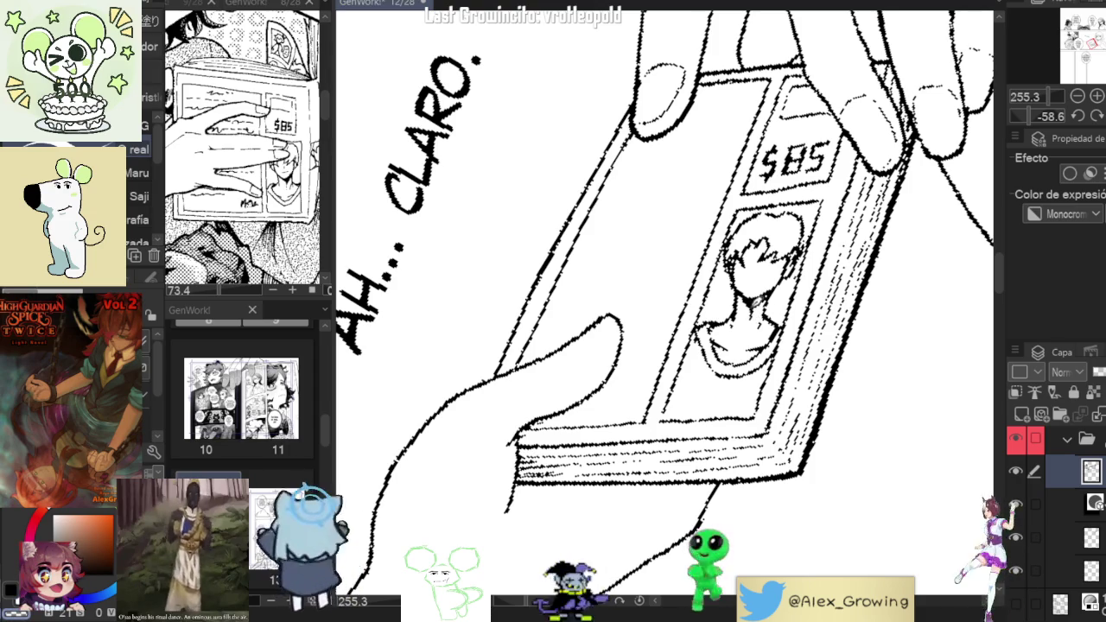
scroll(763, 302, down, 2)
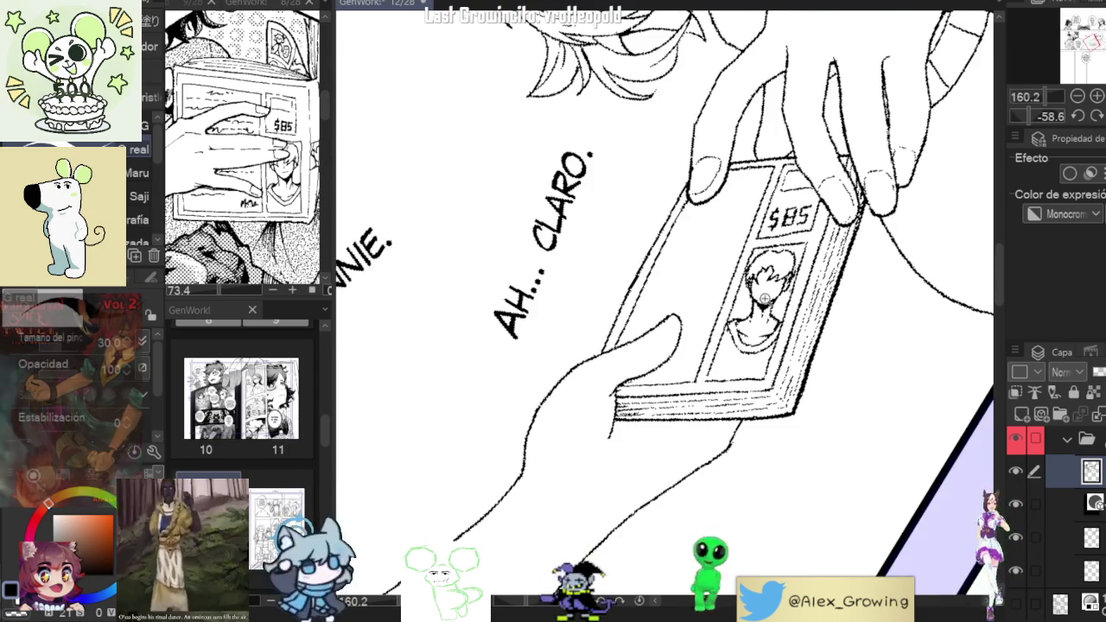
scroll(764, 298, up, 4)
drag(767, 288, 788, 294)
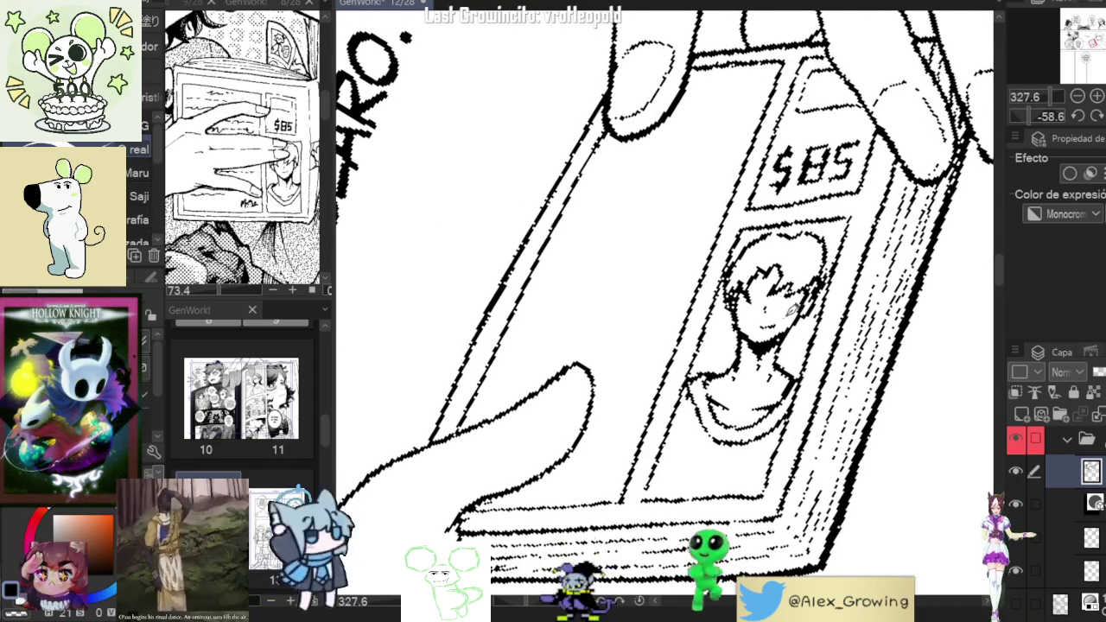
scroll(785, 315, down, 3)
scroll(786, 315, down, 2)
drag(778, 365, 745, 413)
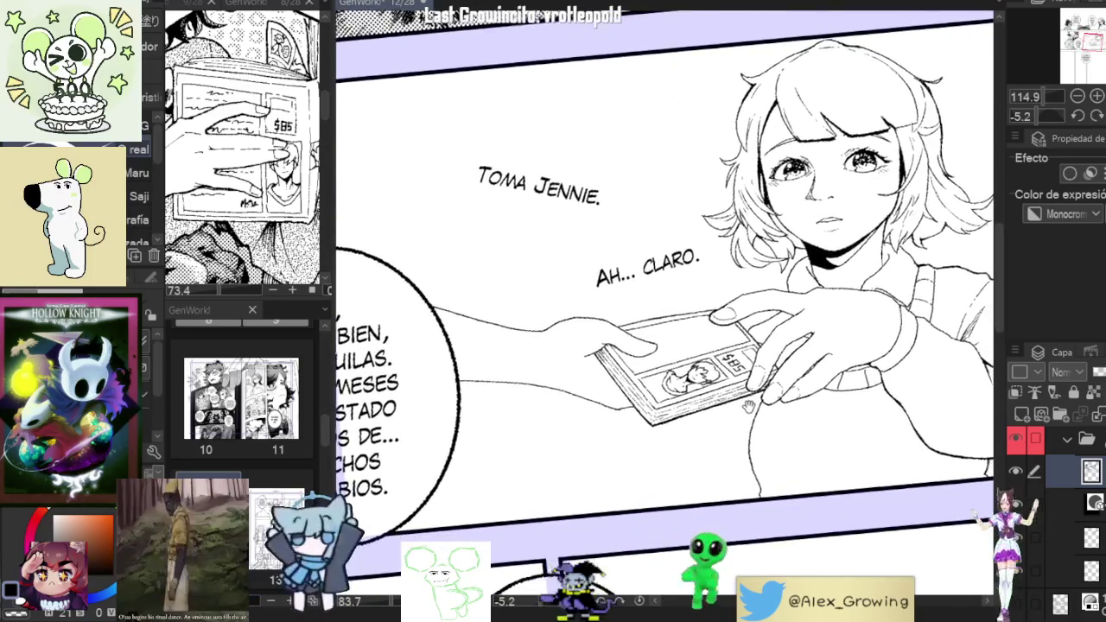
mouse_move(745, 413)
mouse_down()
mouse_move(772, 309)
mouse_move(782, 386)
mouse_up()
scroll(772, 309, up, 3)
scroll(772, 309, down, 4)
scroll(781, 388, up, 1)
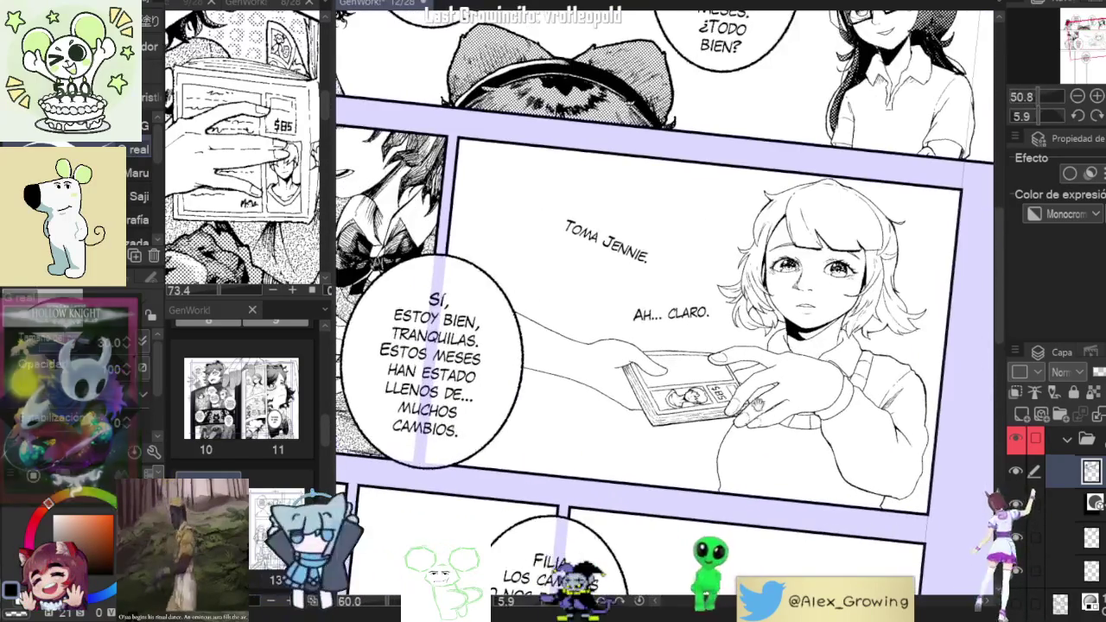
scroll(703, 397, up, 2)
scroll(708, 400, up, 2)
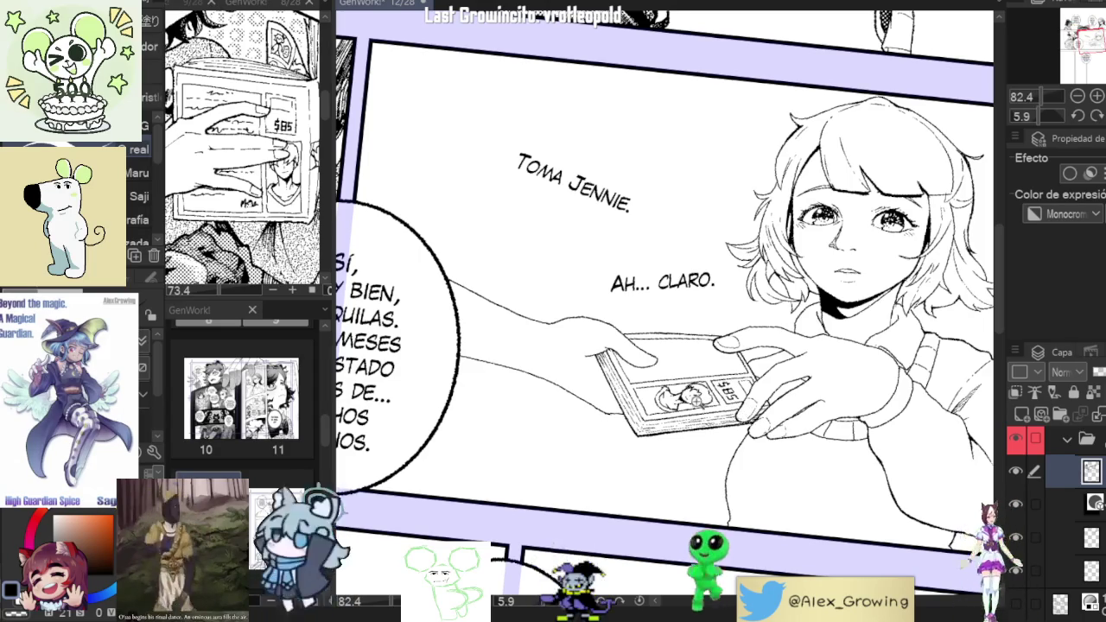
scroll(733, 370, up, 2)
scroll(733, 369, up, 3)
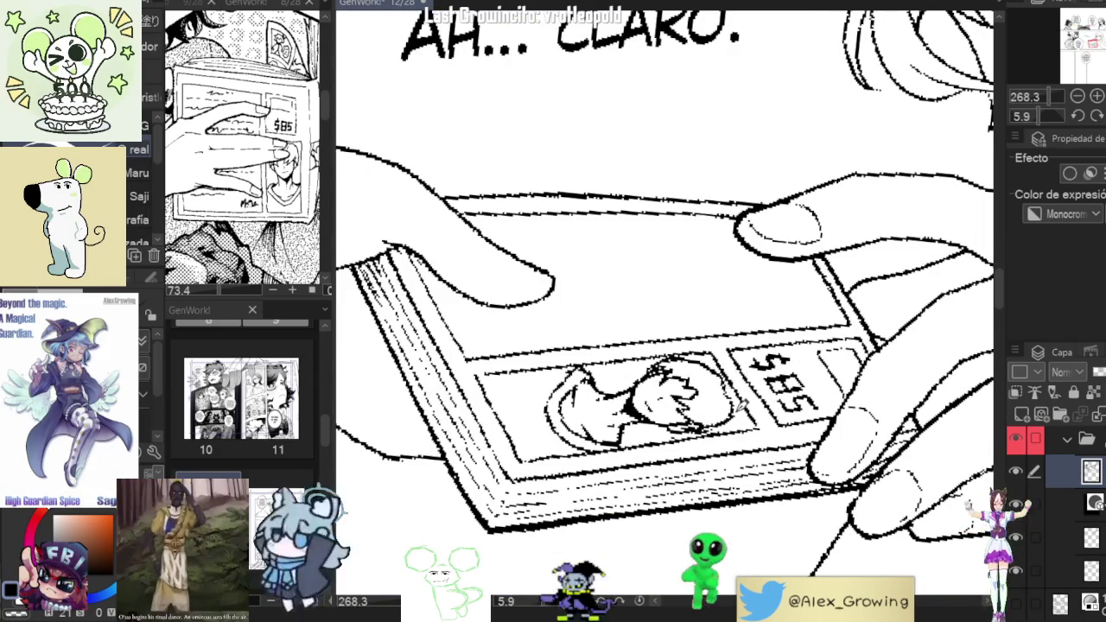
scroll(741, 380, down, 5)
drag(733, 402, 785, 410)
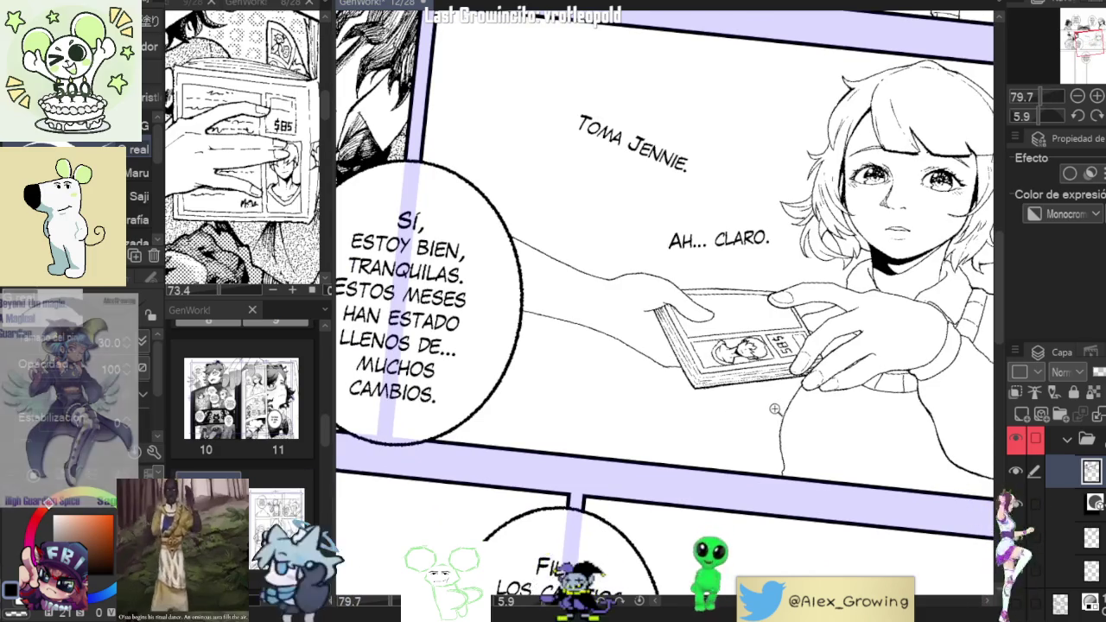
scroll(761, 337, up, 3)
scroll(761, 324, up, 2)
scroll(764, 311, up, 1)
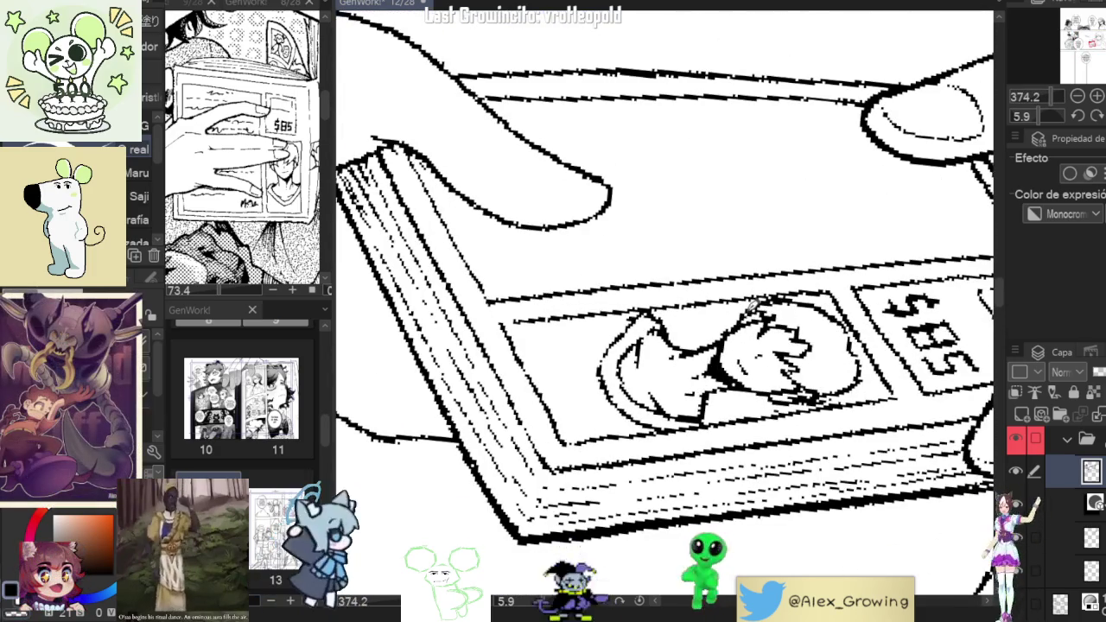
scroll(732, 366, down, 3)
scroll(732, 365, down, 1)
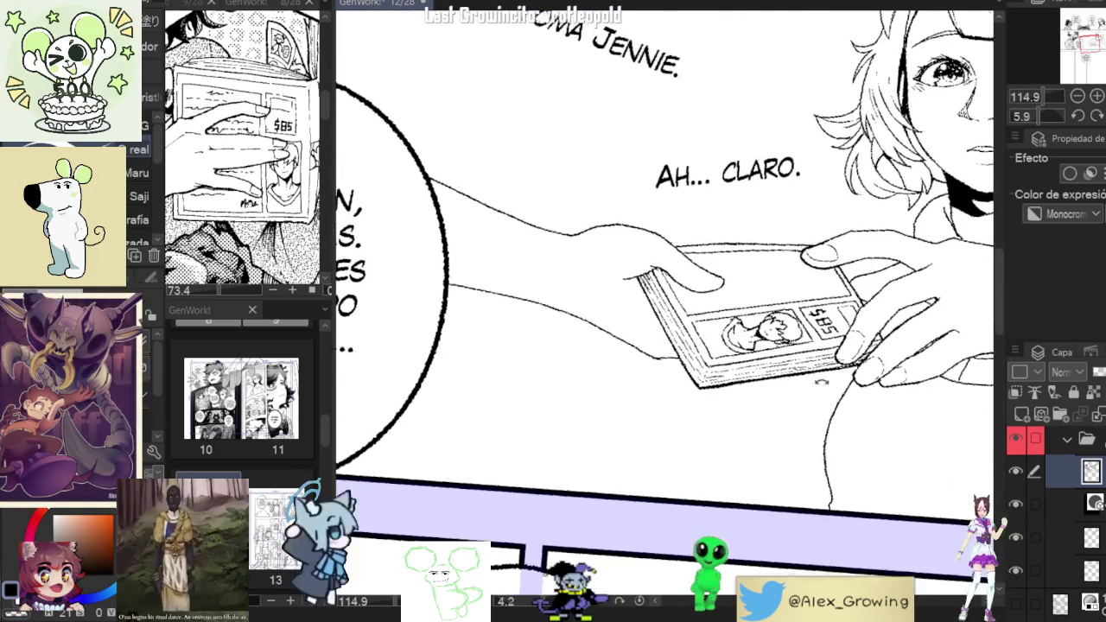
scroll(777, 329, up, 3)
scroll(773, 316, up, 1)
scroll(772, 307, up, 2)
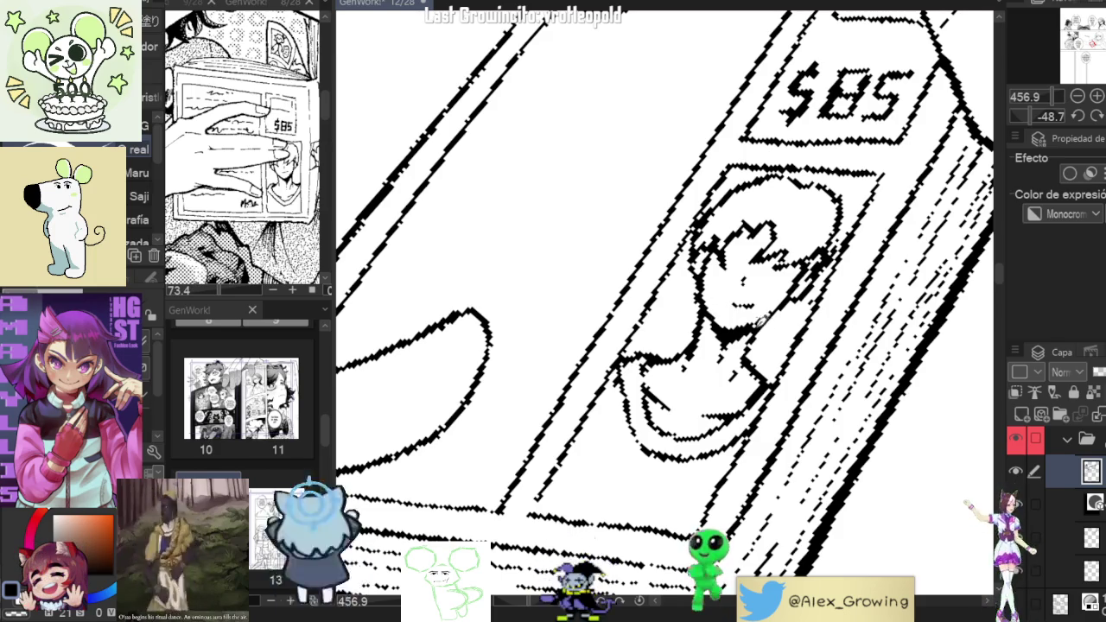
scroll(765, 318, down, 5)
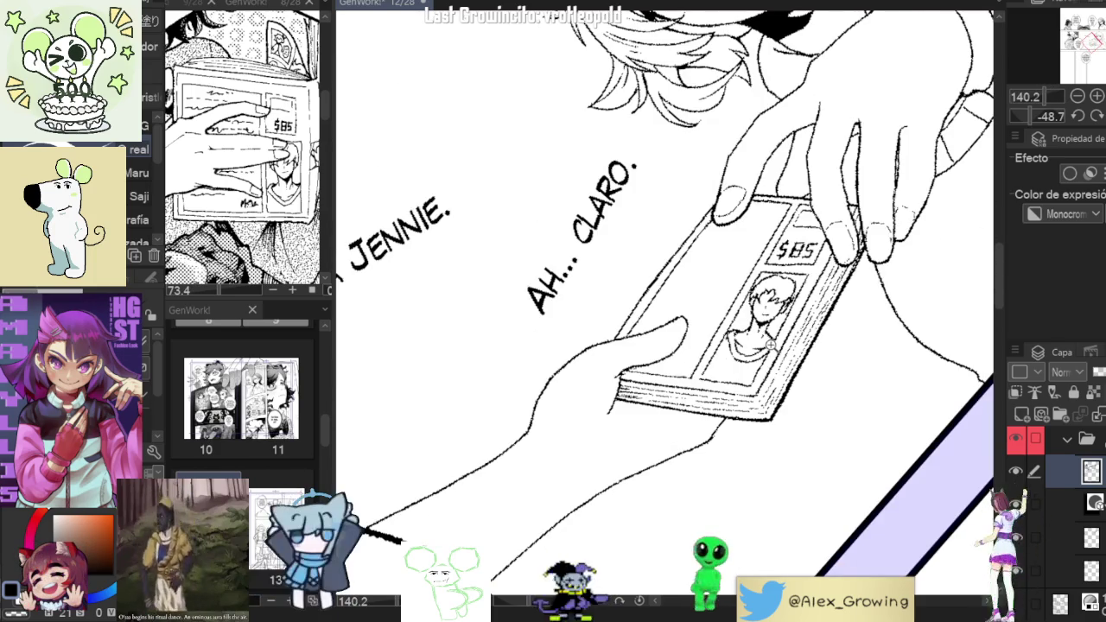
scroll(771, 344, up, 2)
scroll(766, 312, up, 2)
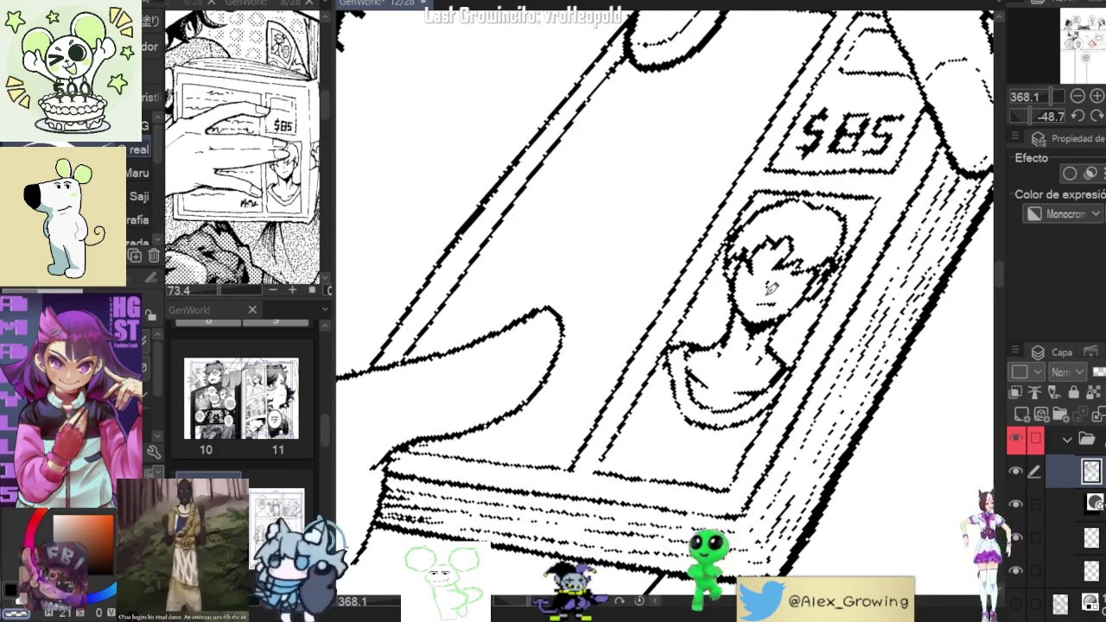
scroll(773, 292, down, 3)
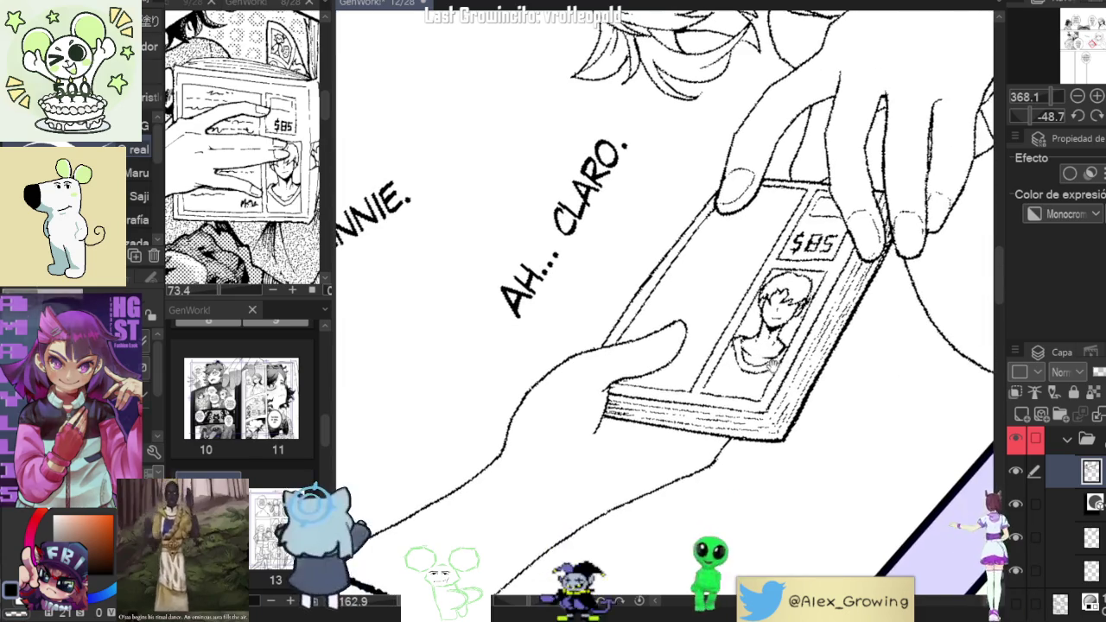
scroll(787, 358, down, 3)
mouse_move(787, 358)
mouse_down()
mouse_move(839, 406)
mouse_move(799, 346)
mouse_up()
scroll(847, 432, up, 3)
scroll(786, 335, up, 2)
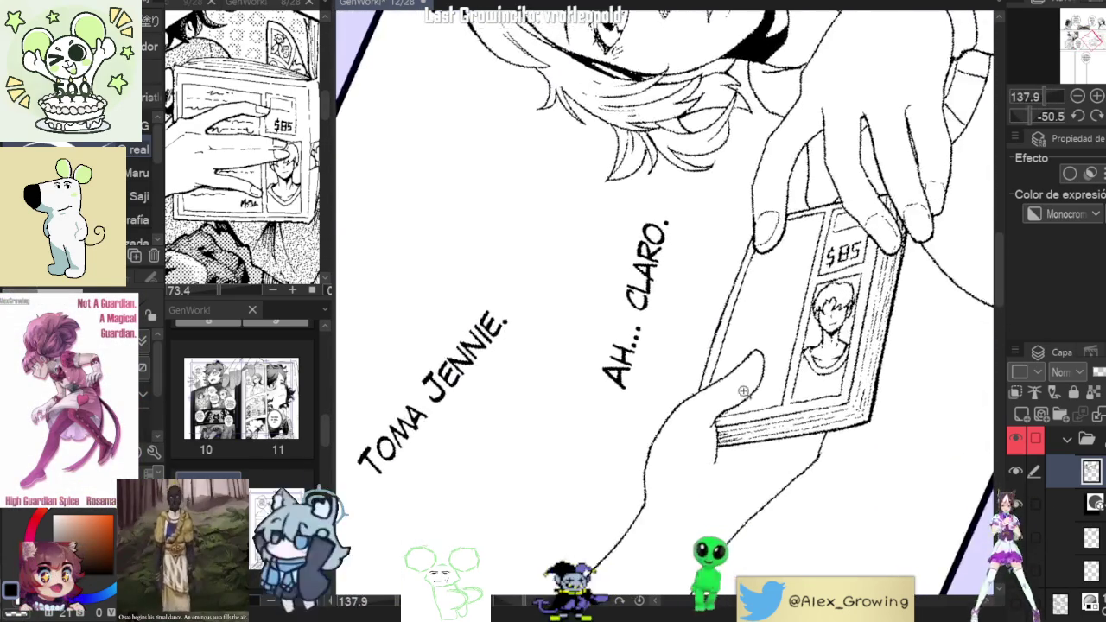
scroll(787, 335, up, 2)
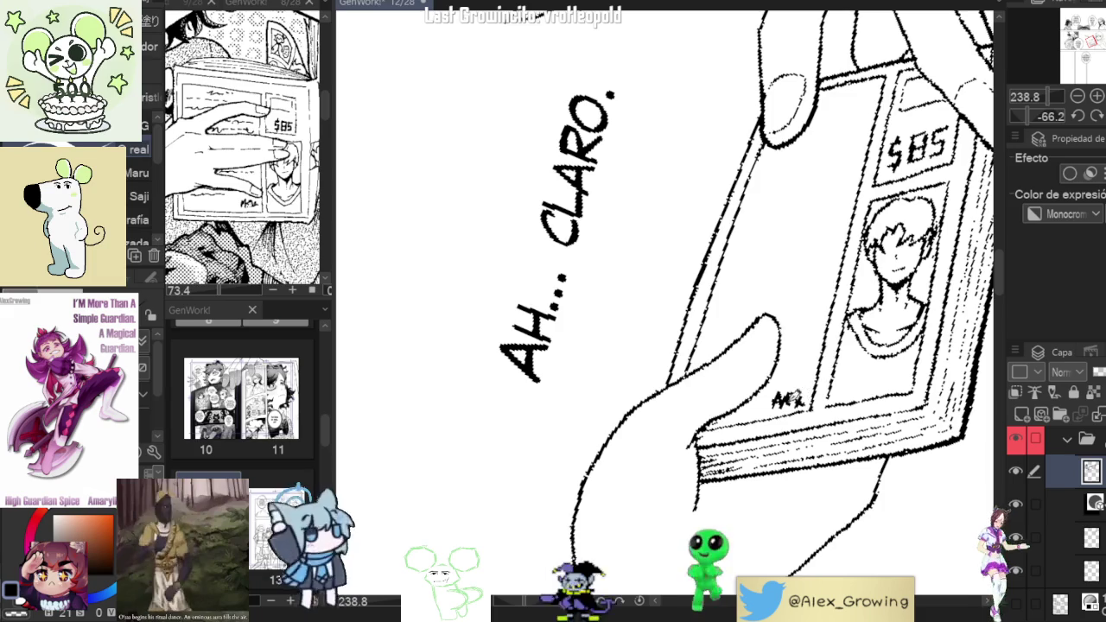
drag(821, 378, 808, 374)
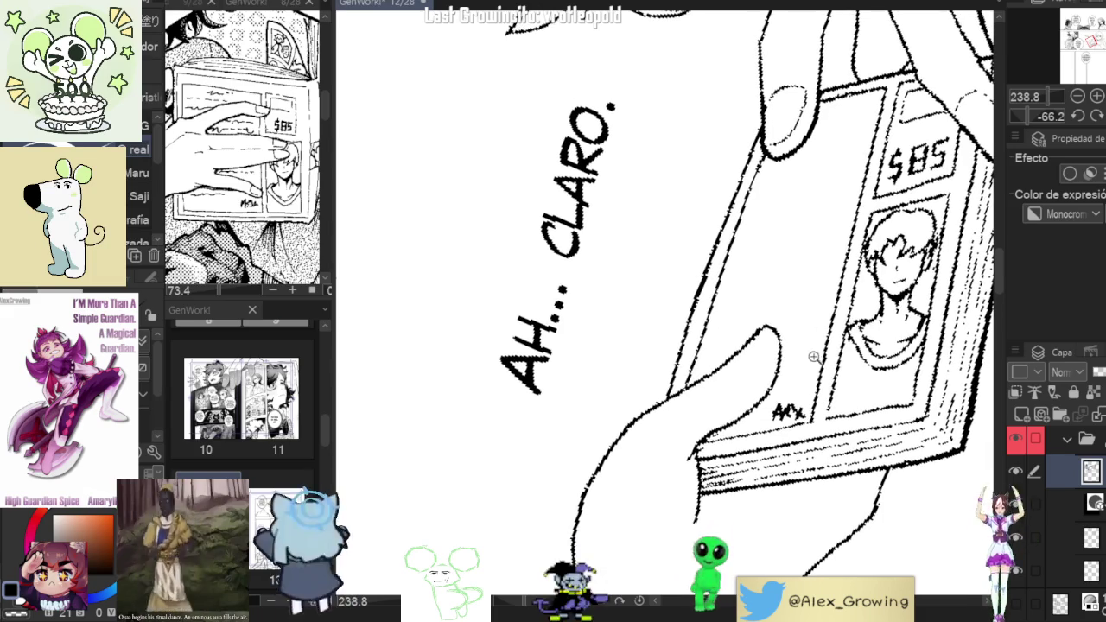
scroll(816, 354, down, 2)
scroll(821, 363, down, 1)
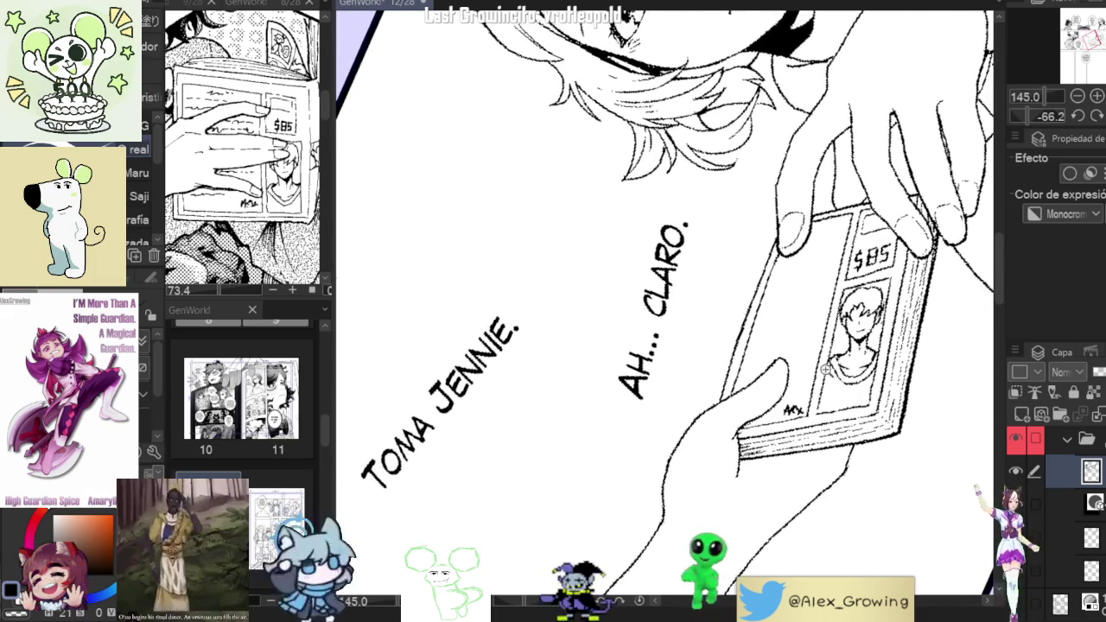
scroll(823, 370, down, 2)
scroll(798, 394, up, 4)
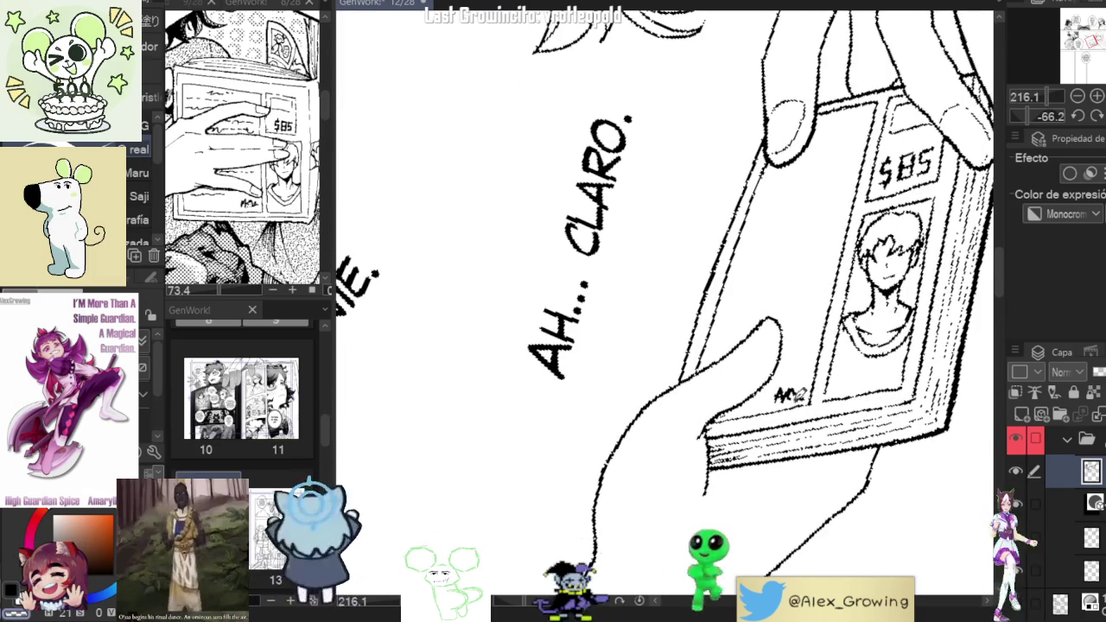
scroll(799, 394, down, 2)
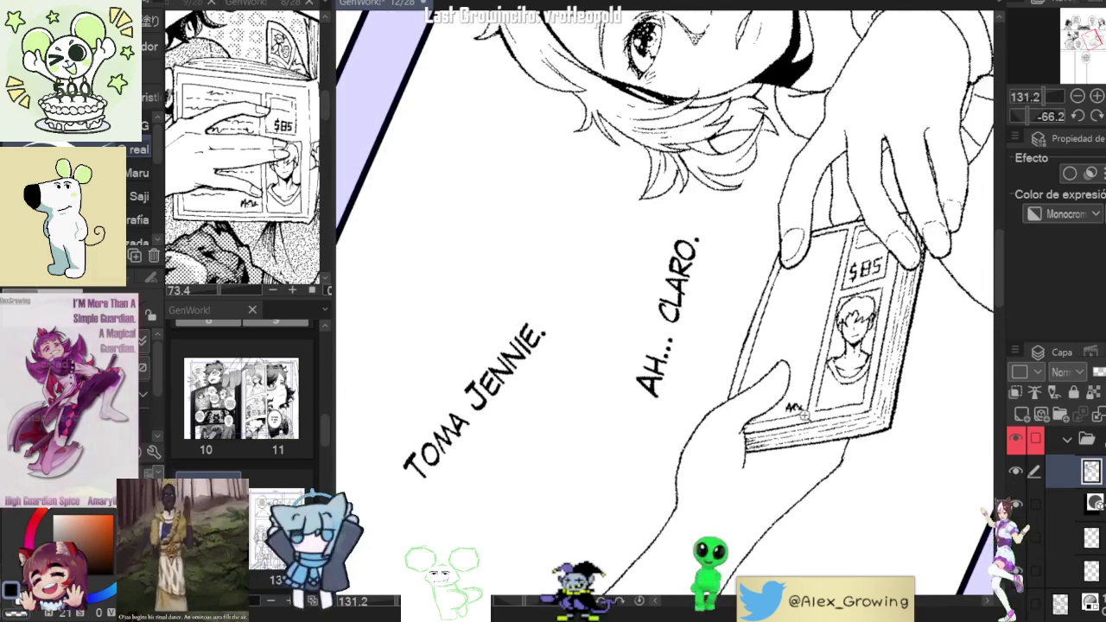
scroll(795, 393, up, 4)
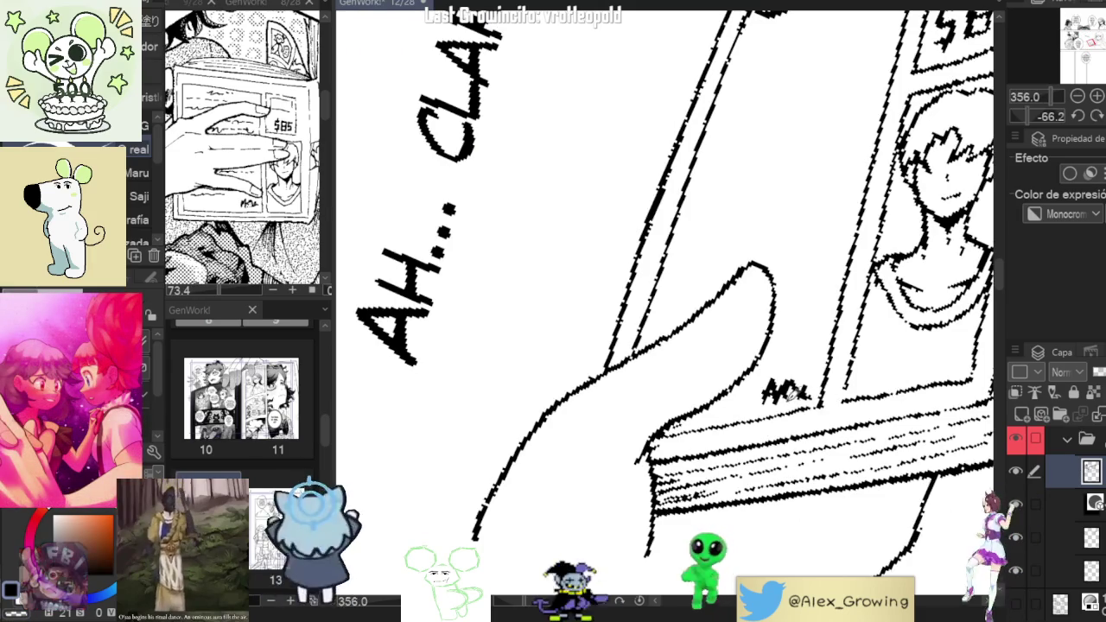
scroll(803, 415, down, 3)
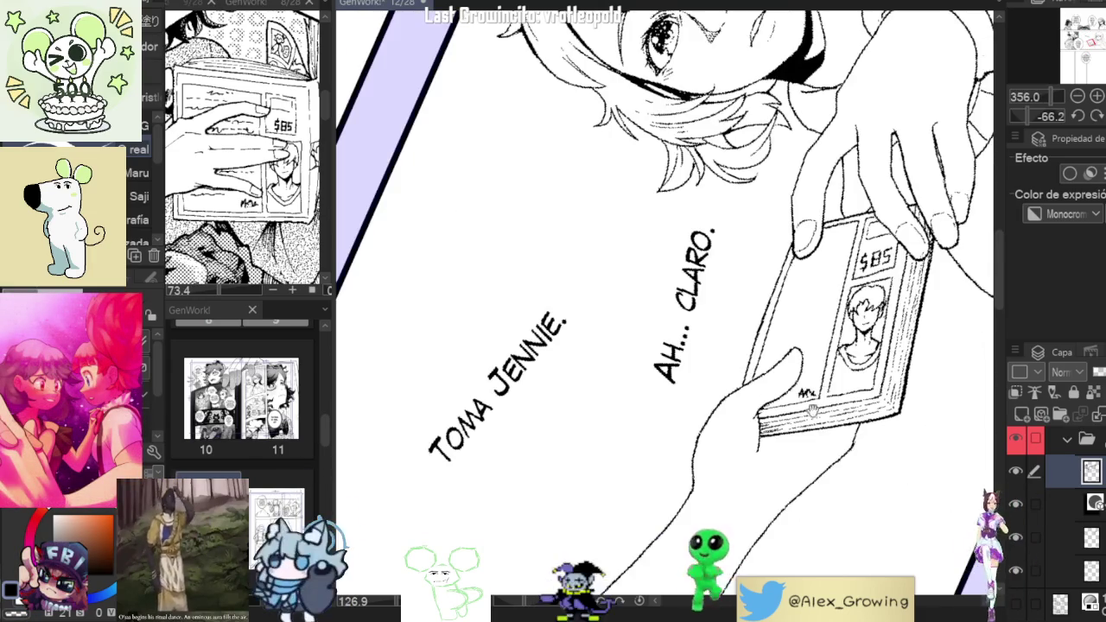
scroll(808, 393, up, 1)
scroll(808, 393, up, 2)
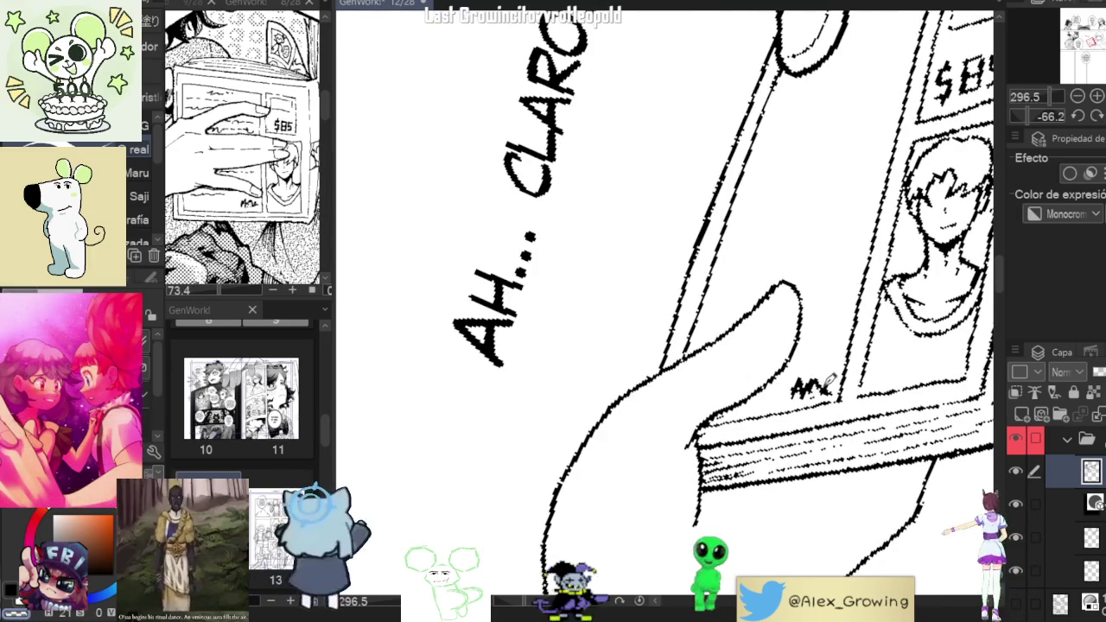
Undo the two stray strokes near the hand.
scroll(828, 386, down, 3)
scroll(796, 352, up, 2)
scroll(795, 369, down, 1)
scroll(785, 381, down, 1)
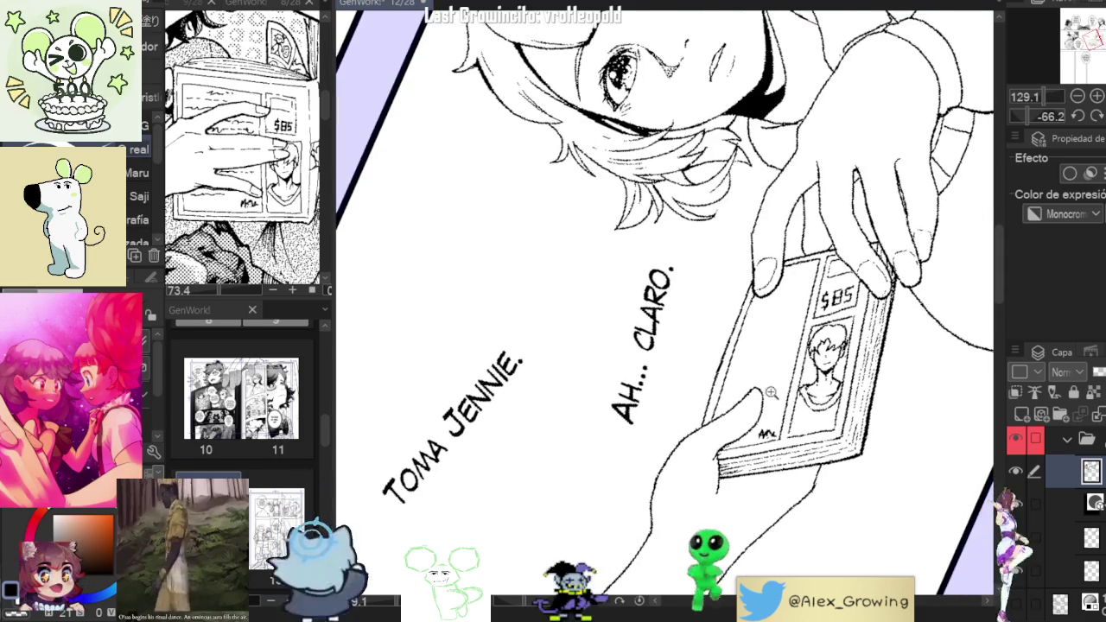
scroll(778, 392, up, 2)
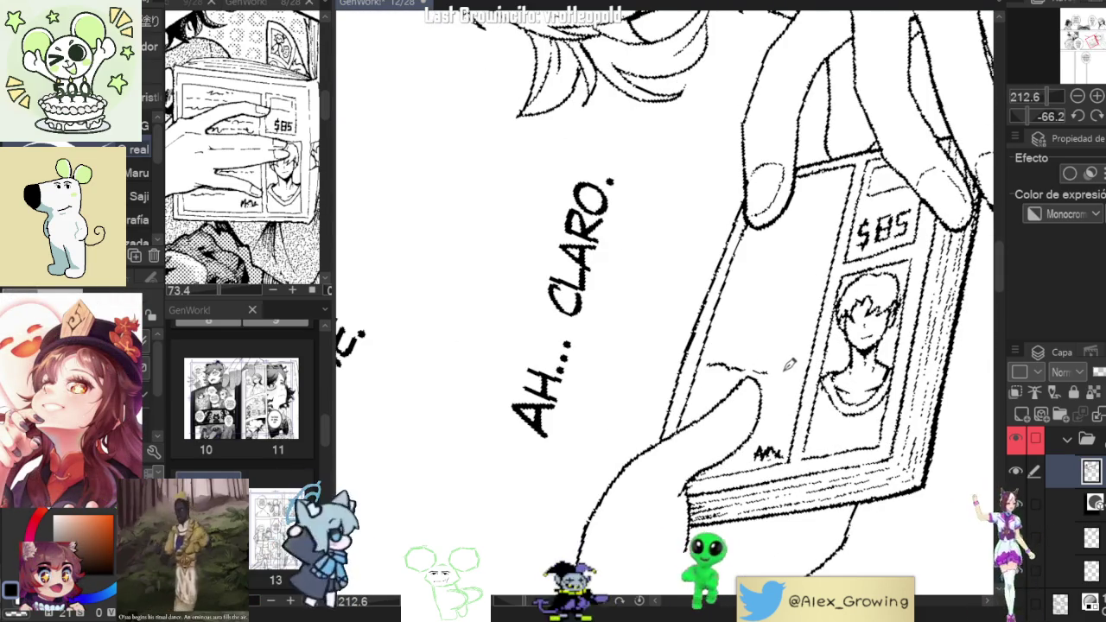
key(ctrl+z)
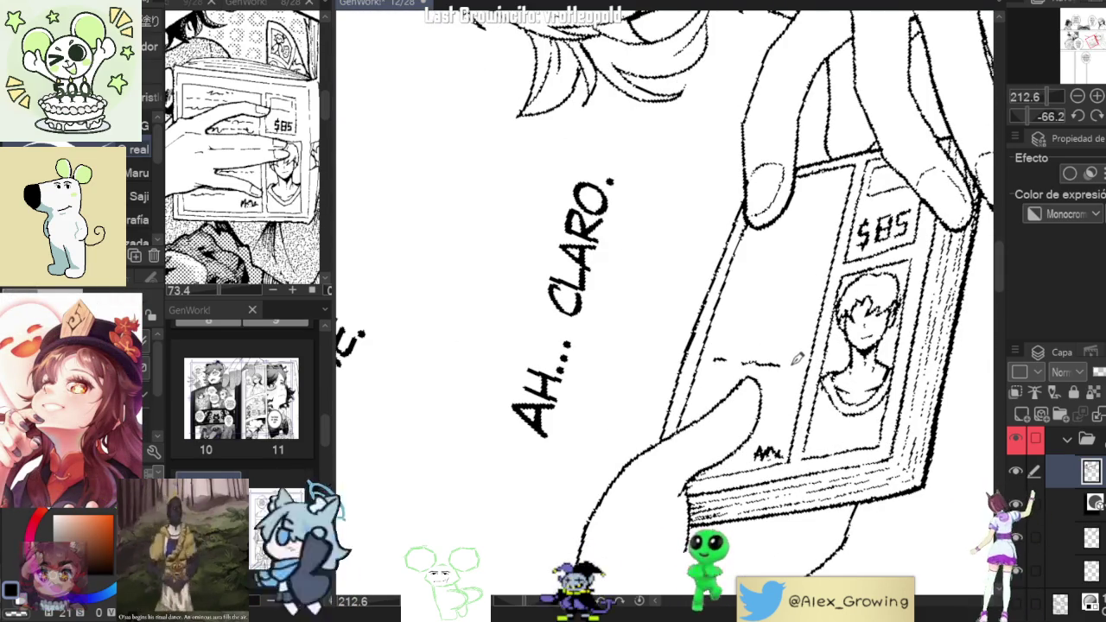
key(ctrl+z)
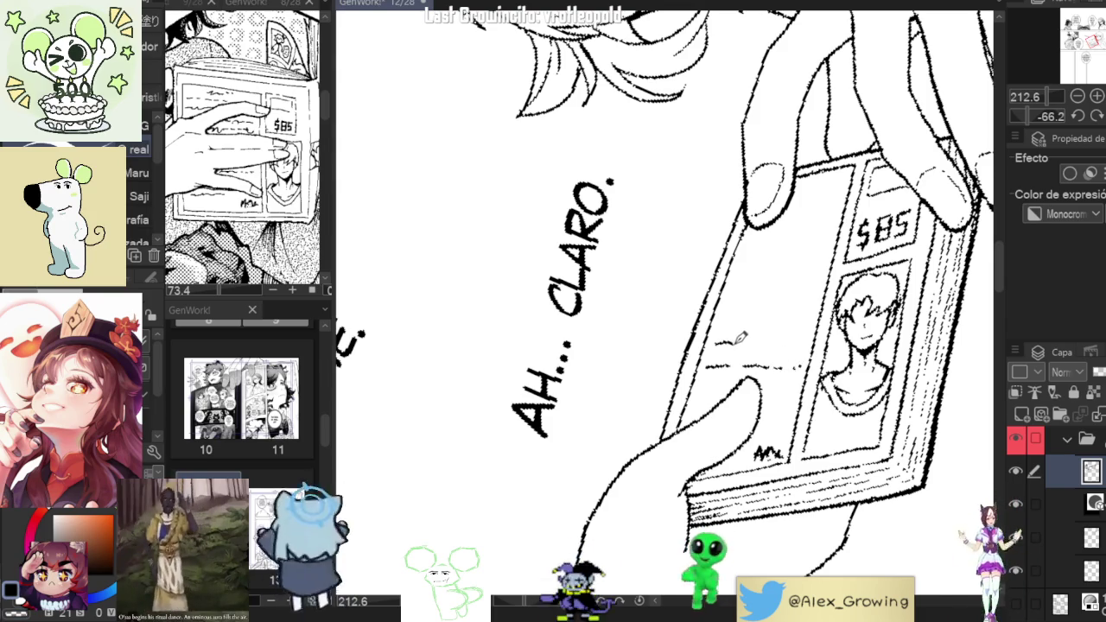
Ink six short horizontal text lines across the left part of the $85 book's cover.
drag(720, 326, 788, 323)
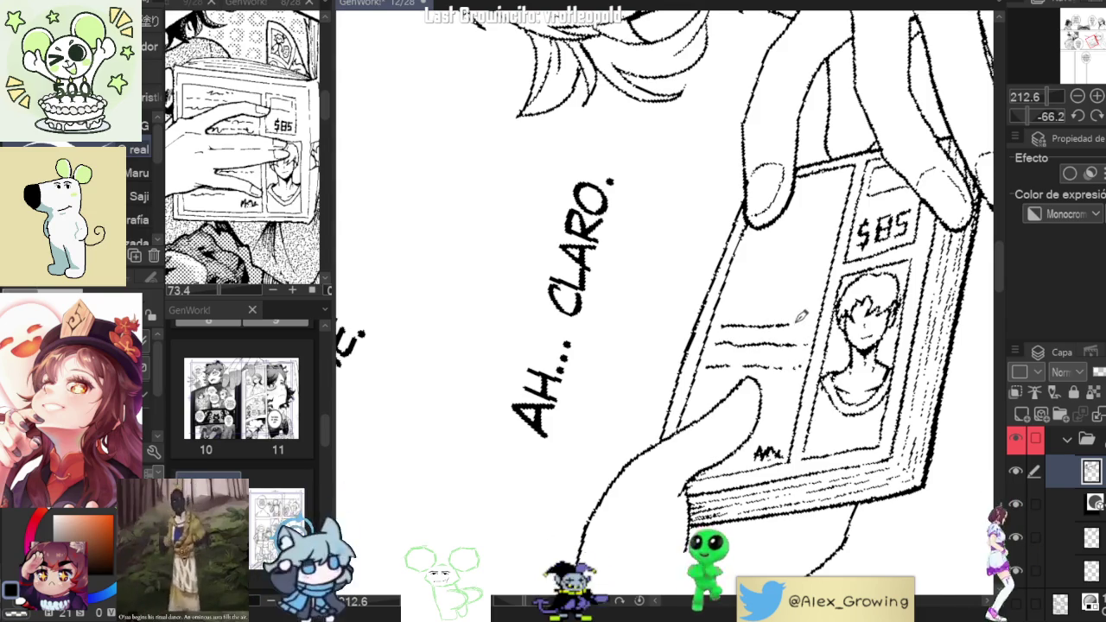
drag(737, 283, 793, 280)
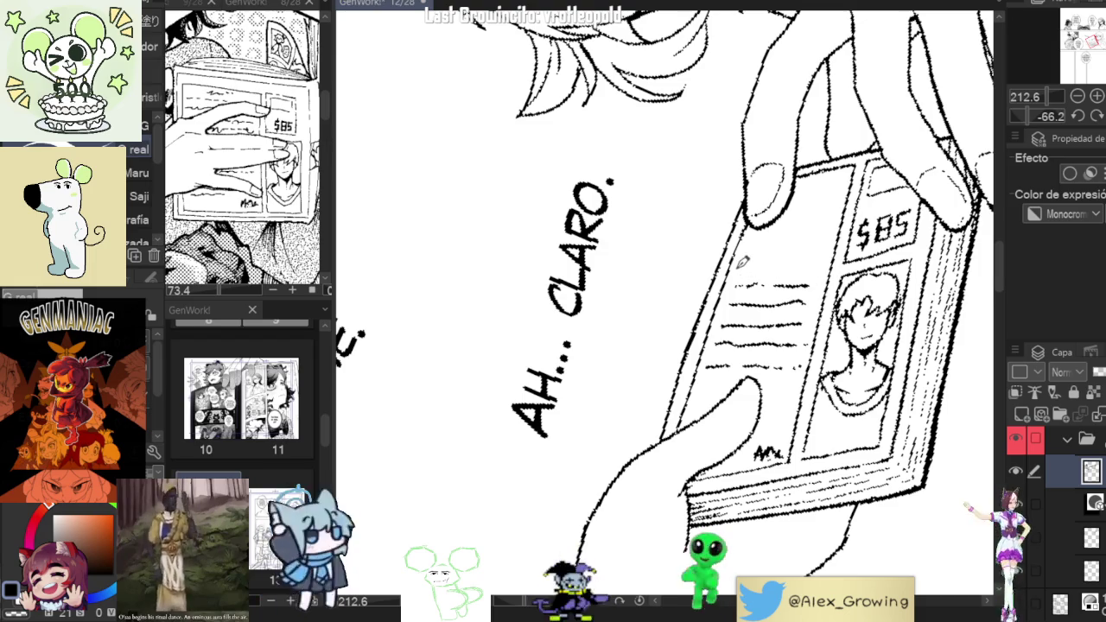
mouse_move(801, 263)
mouse_down()
mouse_move(825, 256)
mouse_move(823, 295)
mouse_up()
drag(748, 278, 829, 277)
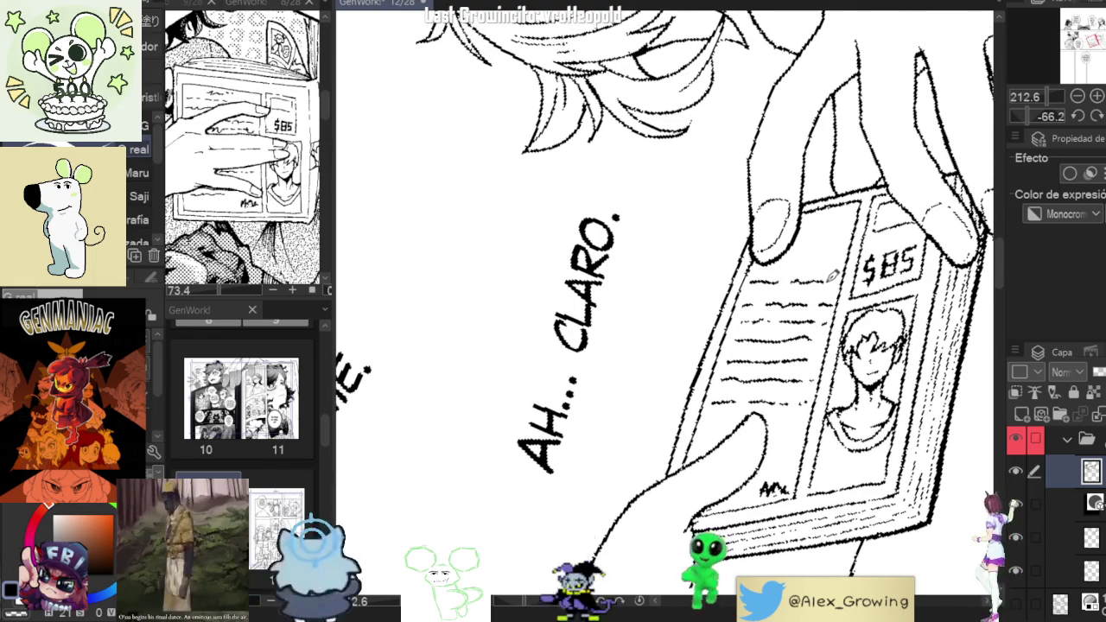
drag(764, 262, 779, 264)
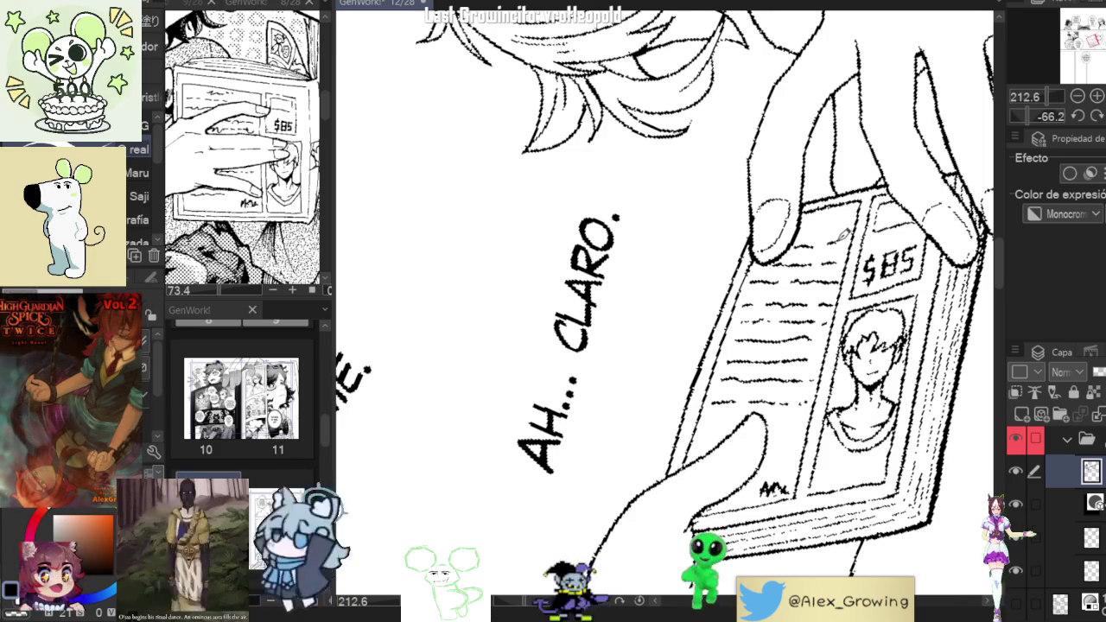
drag(808, 216, 836, 218)
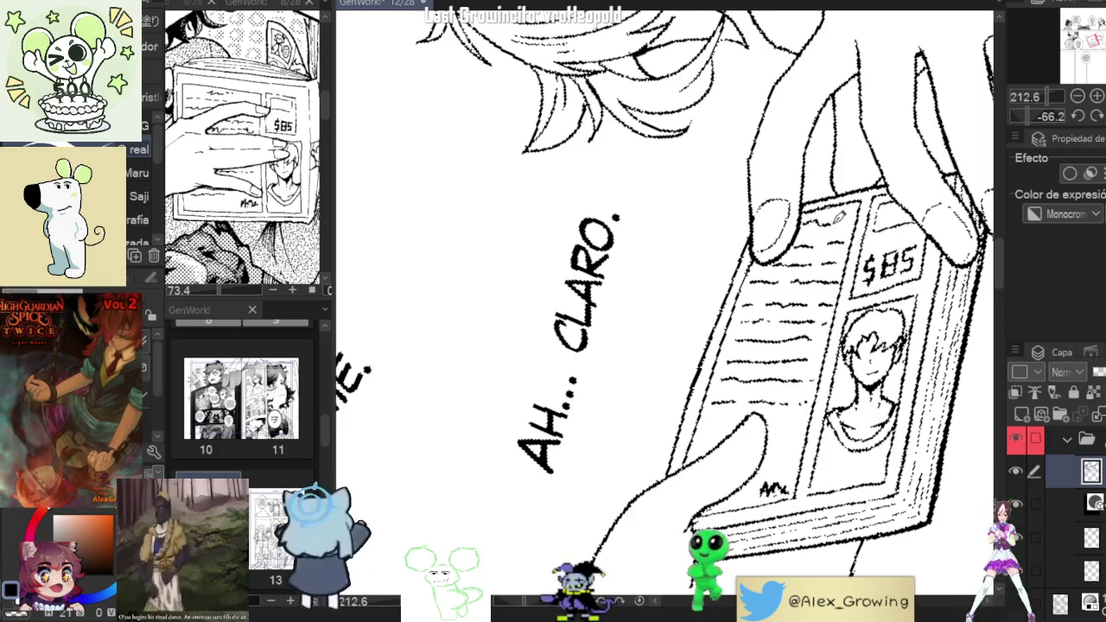
scroll(845, 223, down, 3)
scroll(864, 250, down, 3)
scroll(812, 321, up, 4)
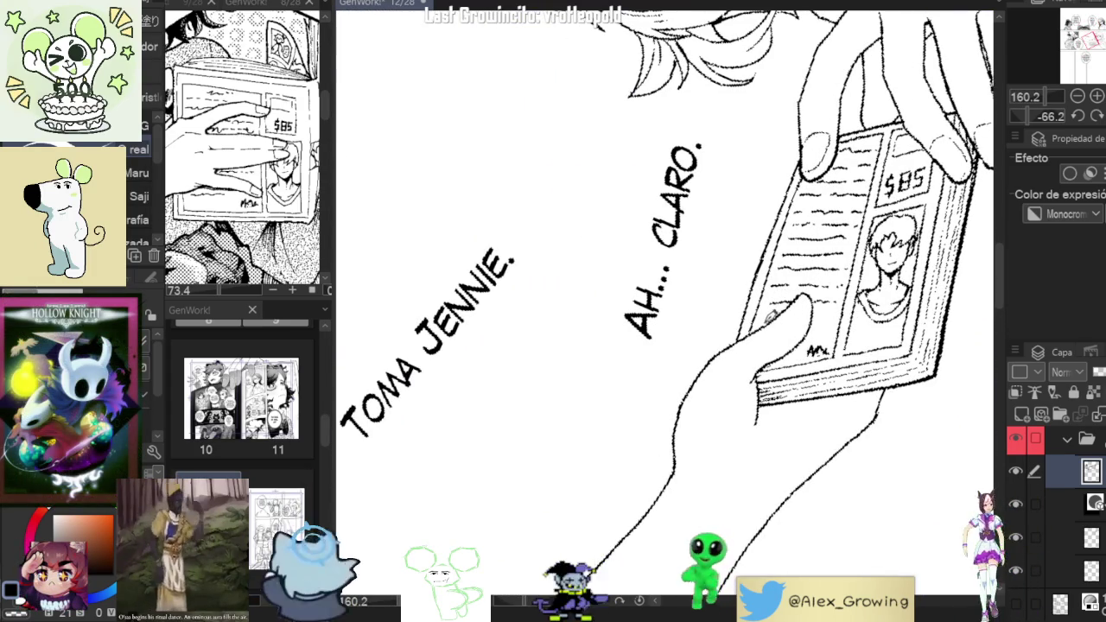
Lasso-select the scribbled text lines on the book cover.
scroll(808, 309, down, 5)
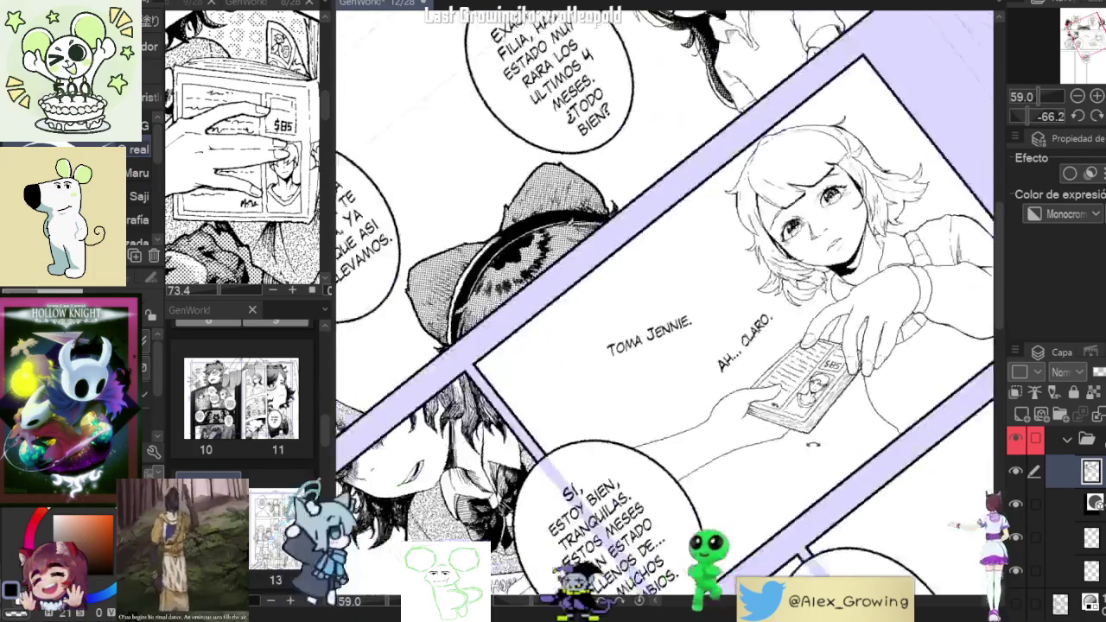
scroll(816, 290, down, 3)
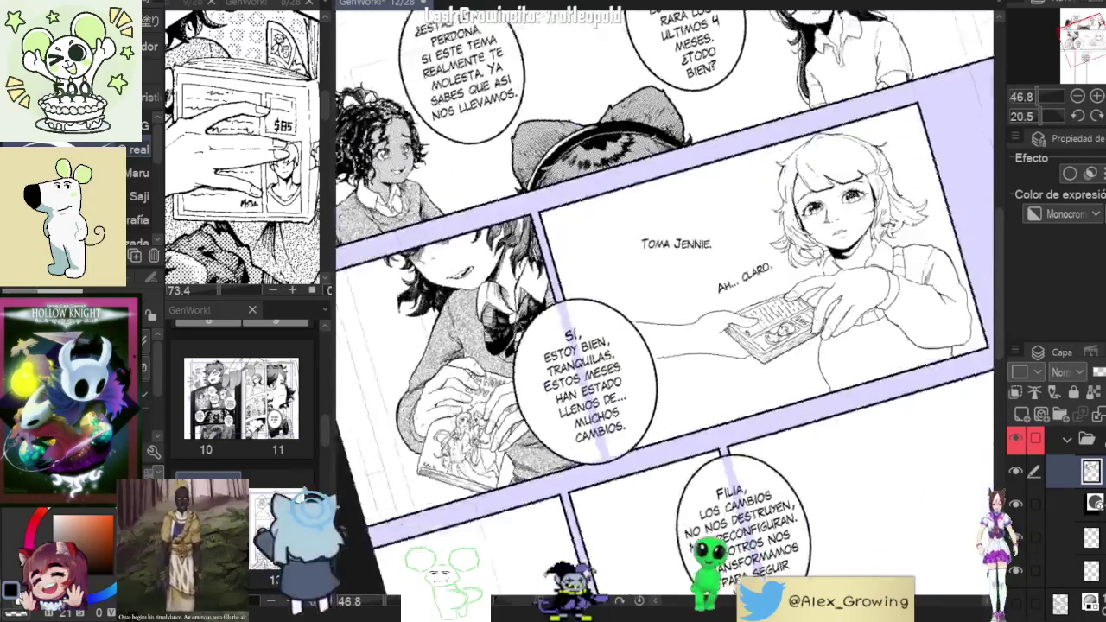
scroll(777, 261, up, 3)
scroll(769, 294, up, 2)
scroll(761, 329, up, 2)
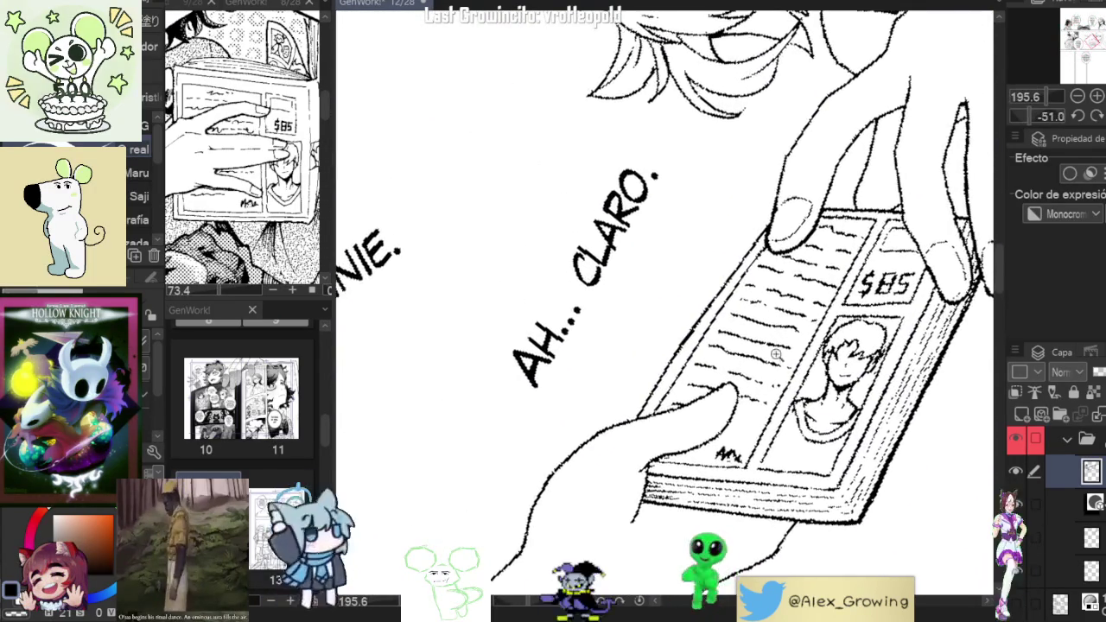
scroll(756, 350, up, 2)
key(m)
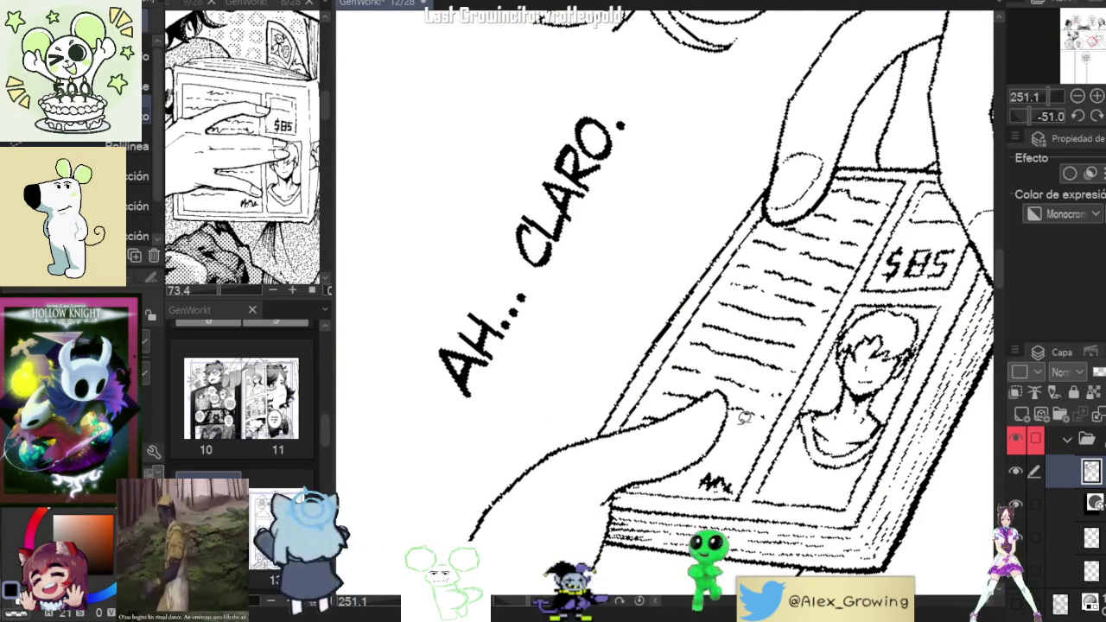
mouse_move(722, 393)
mouse_down()
mouse_move(731, 273)
mouse_move(876, 213)
mouse_move(864, 253)
mouse_up()
drag(817, 343, 817, 345)
key(minus)
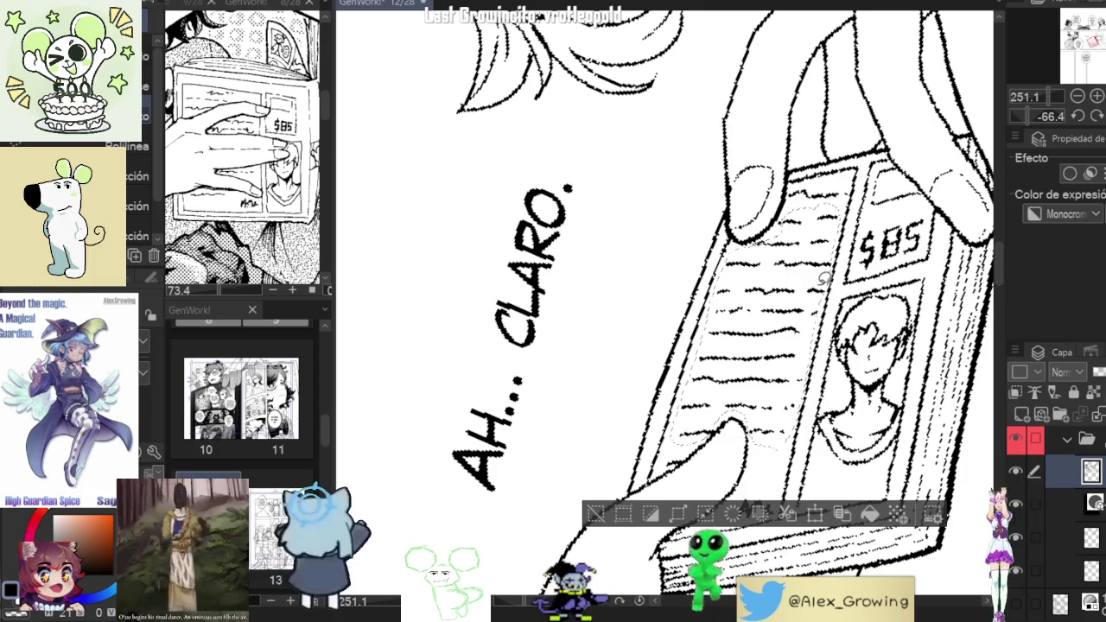
Skew the selected text lines to match the cover's angled perspective and apply the transform.
click(814, 514)
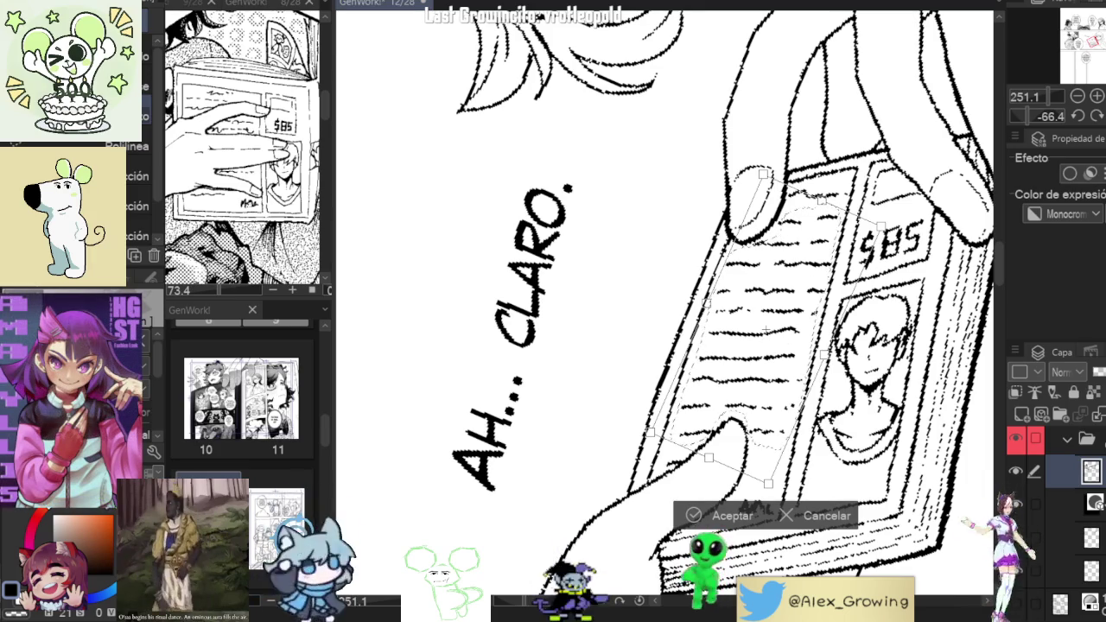
drag(769, 482, 780, 456)
drag(837, 331, 815, 350)
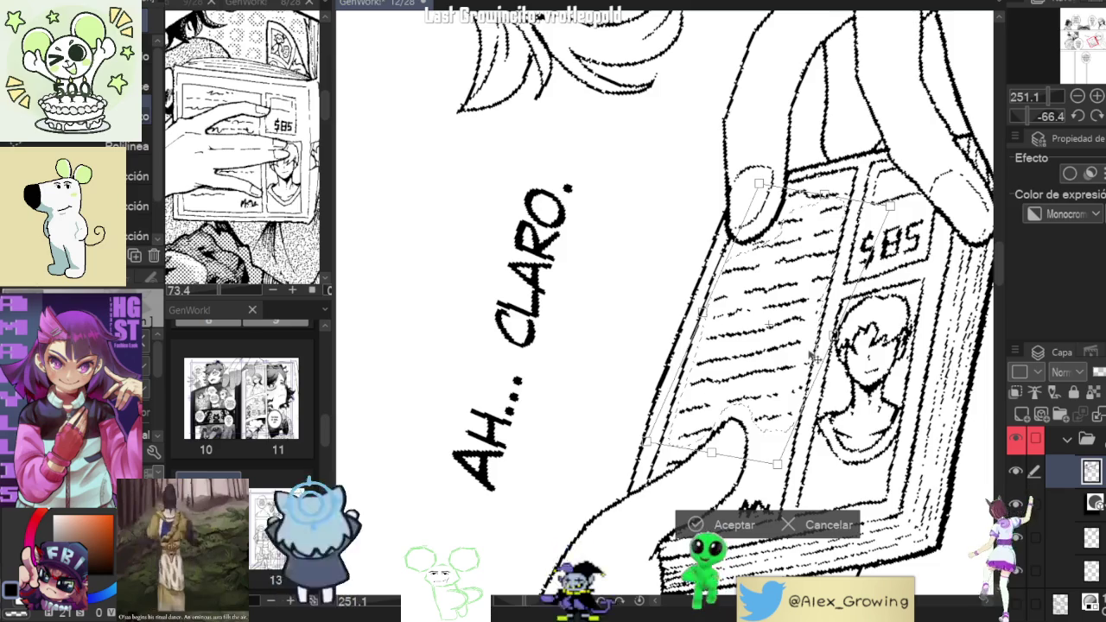
drag(813, 353, 835, 339)
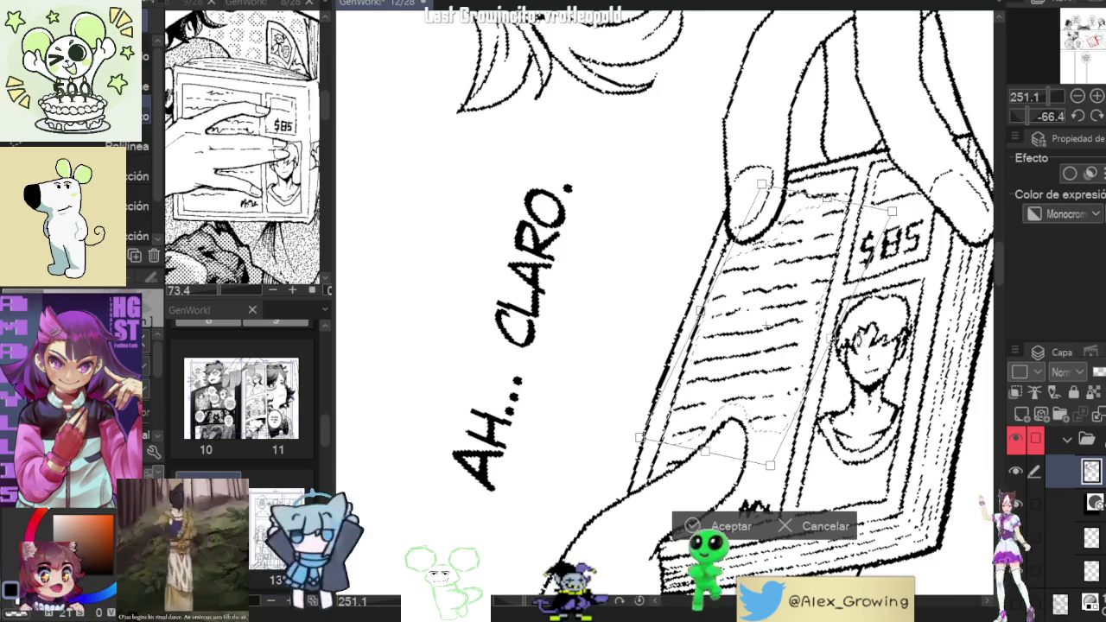
drag(856, 330, 828, 342)
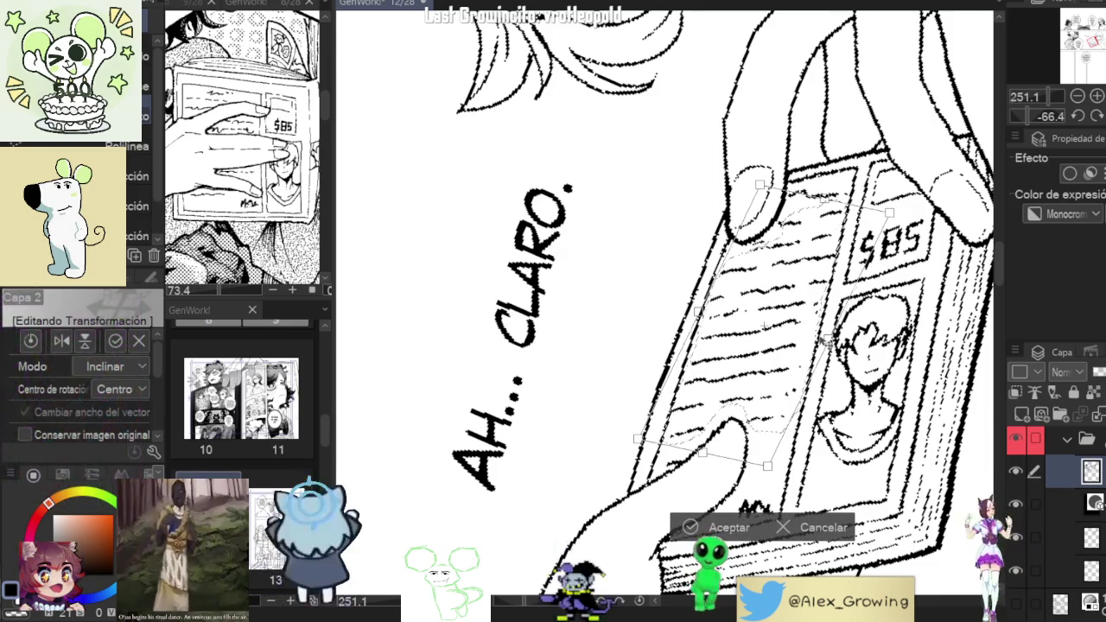
key(Return)
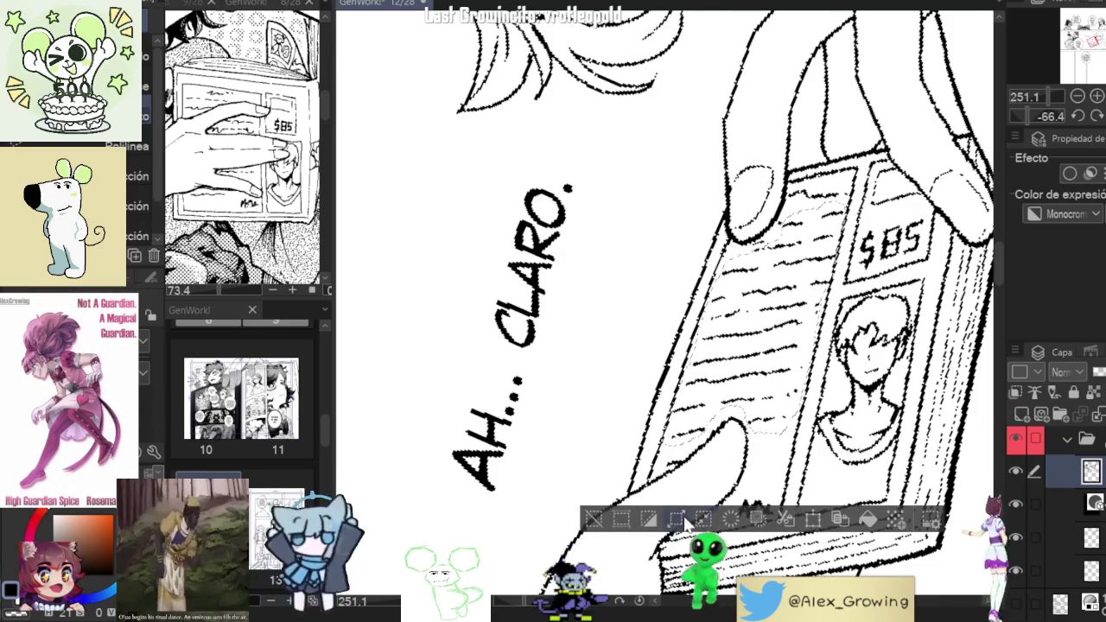
scroll(610, 504, down, 3)
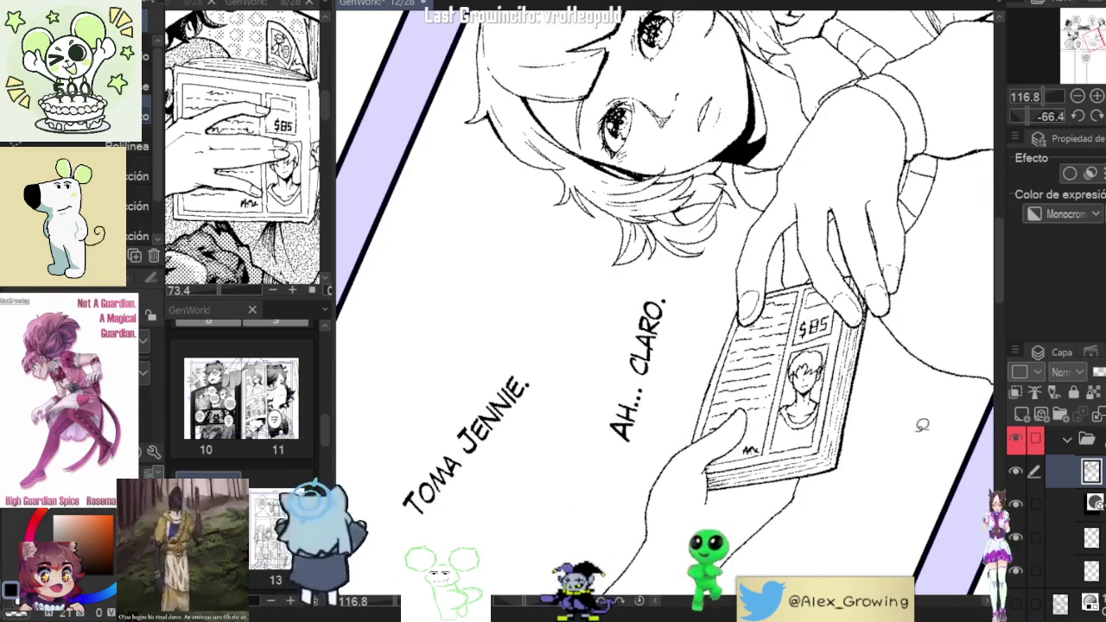
mouse_move(885, 403)
mouse_down()
mouse_move(865, 386)
mouse_move(769, 564)
mouse_up()
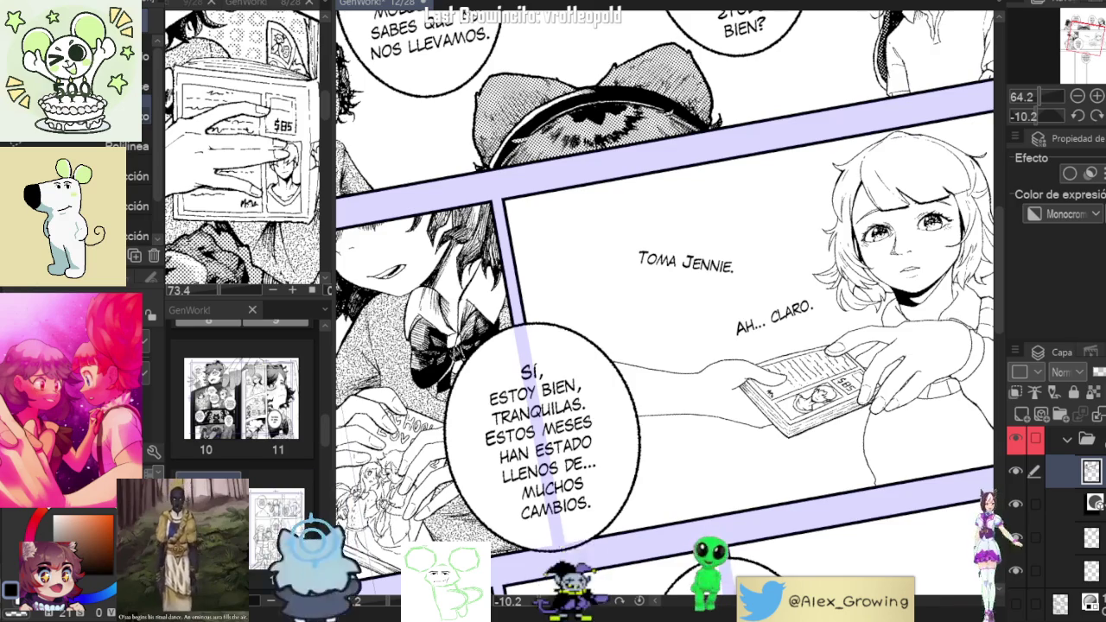
Handwrite a tiny 'Hola' beside the book, undoing a stray circle stroke first.
scroll(665, 311, up, 5)
scroll(722, 286, up, 2)
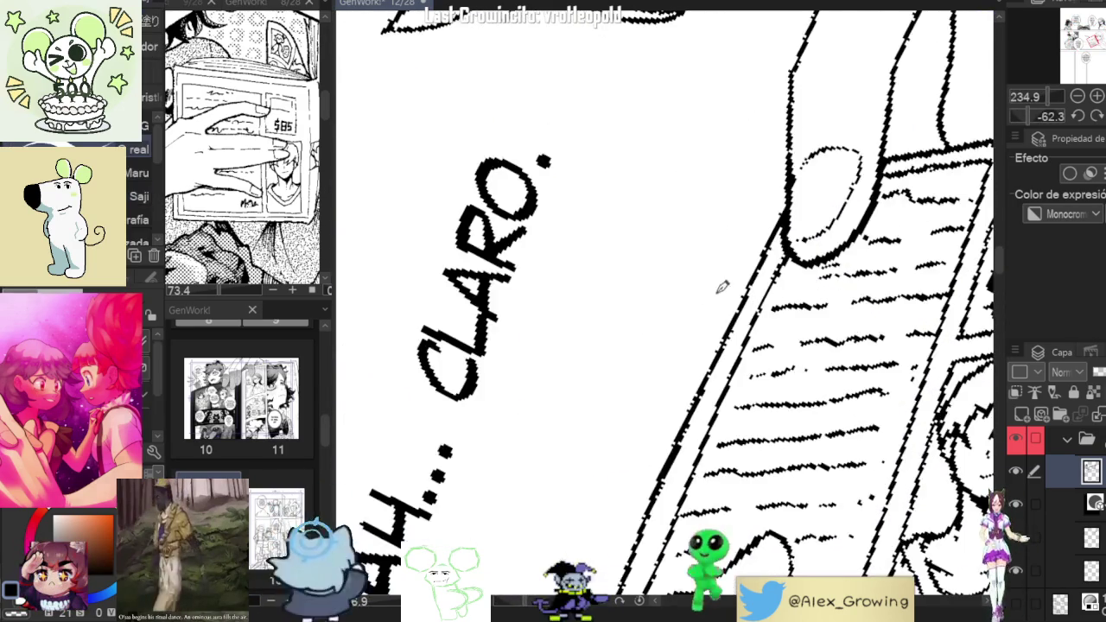
scroll(712, 289, up, 2)
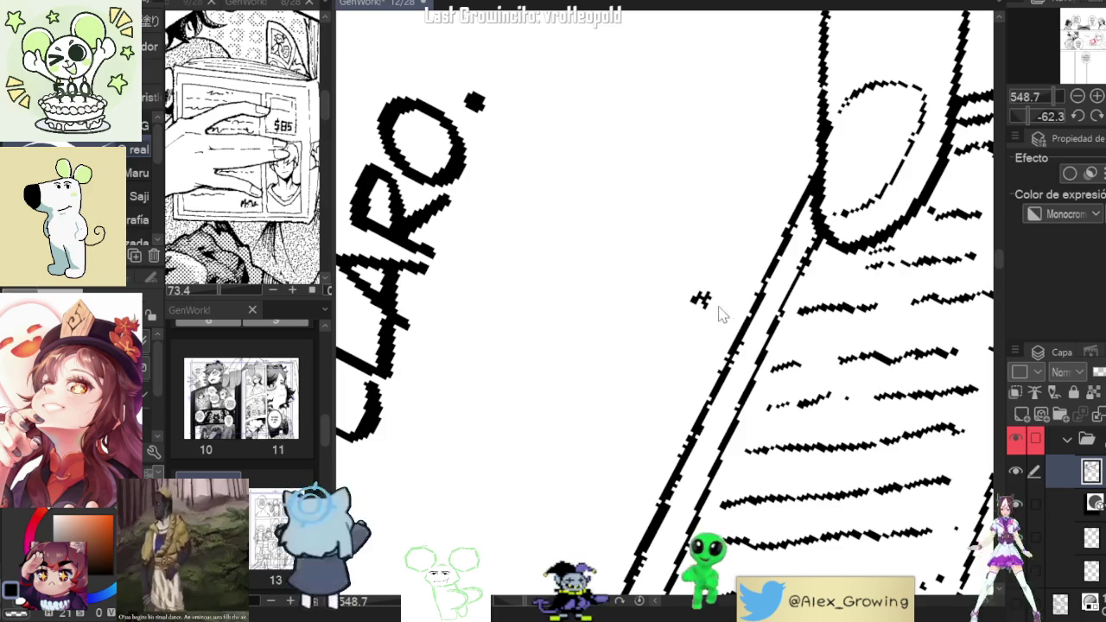
drag(696, 266, 717, 256)
key(ctrl+z)
mouse_move(605, 235)
mouse_down()
mouse_move(587, 288)
mouse_move(626, 270)
mouse_up()
scroll(655, 254, down, 3)
scroll(666, 268, down, 2)
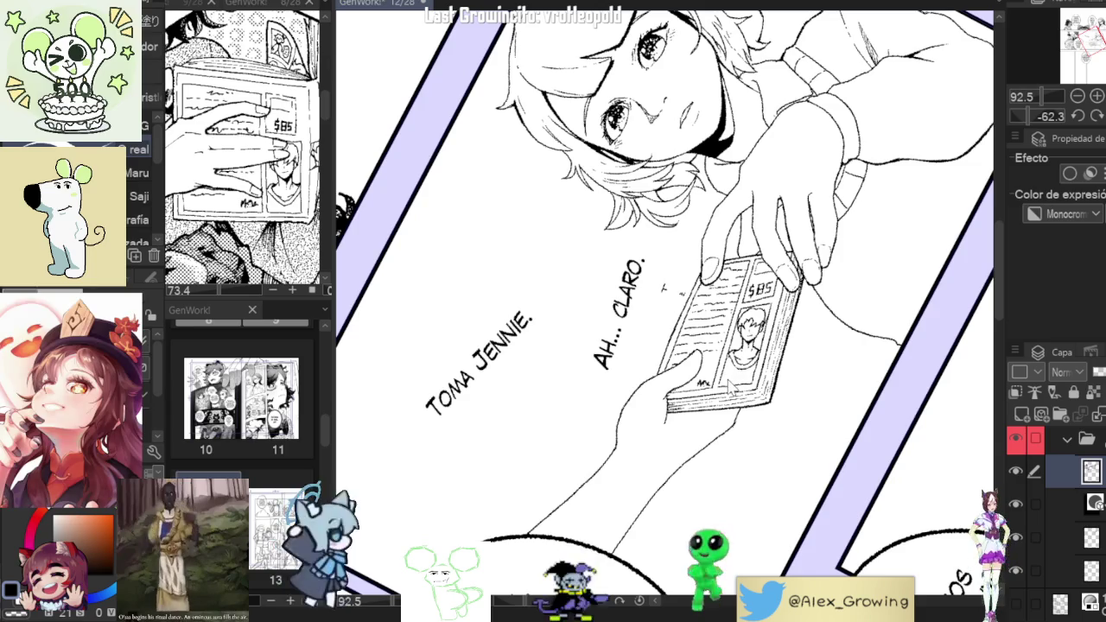
scroll(641, 311, up, 2)
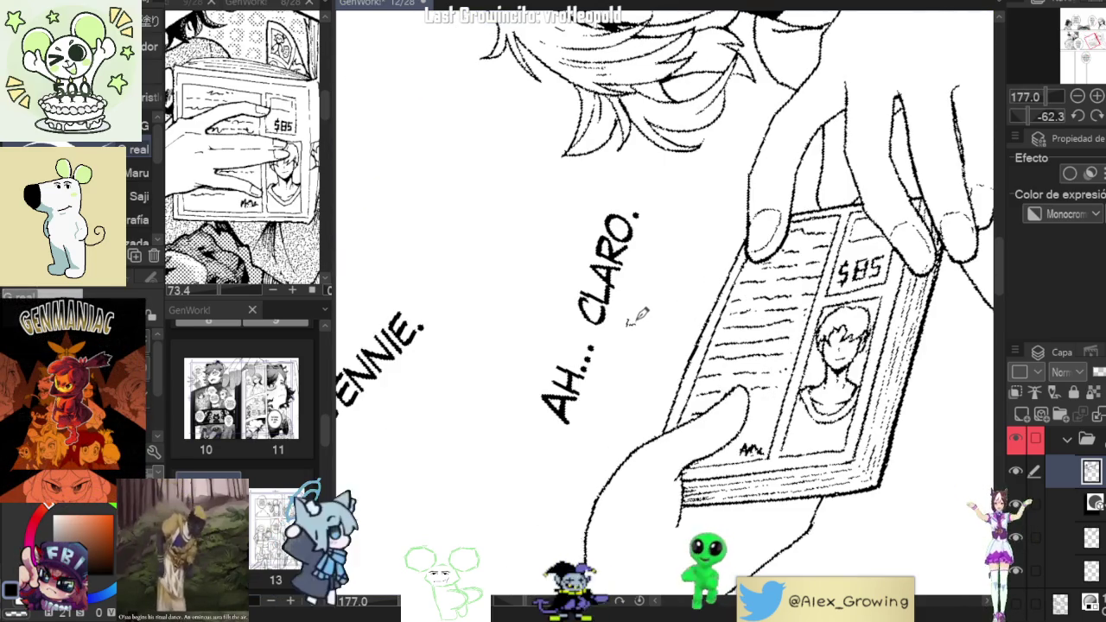
drag(639, 321, 638, 321)
mouse_move(645, 320)
mouse_down()
mouse_move(657, 296)
mouse_move(636, 323)
mouse_up()
Move 'Hola' up beside the book's top-left corner and confirm with Aceptar.
key(m)
key(ctrl+t)
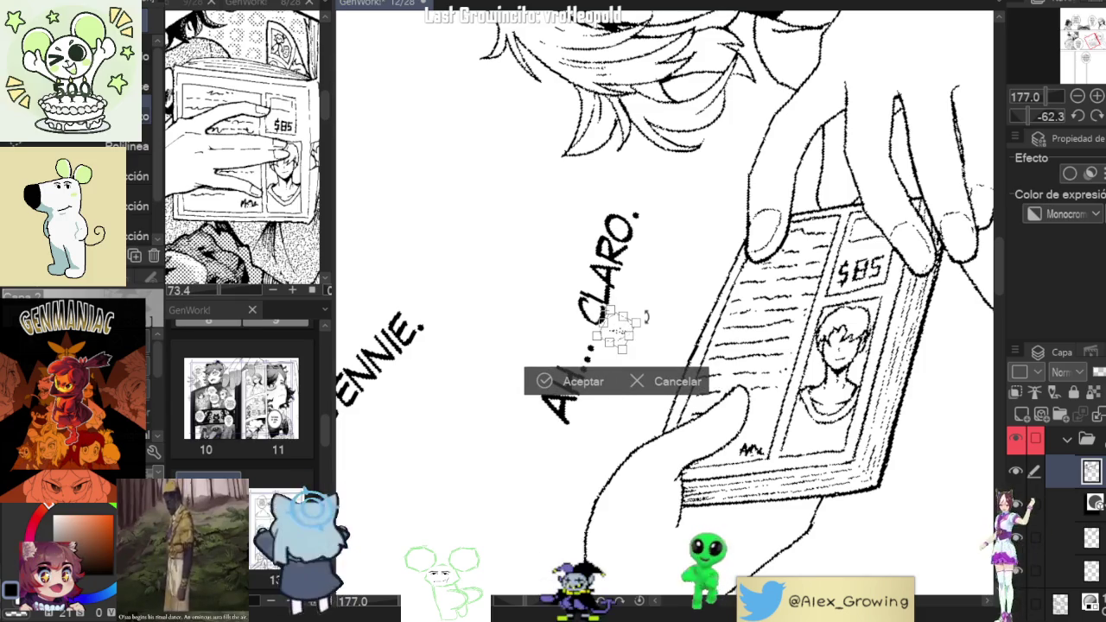
drag(641, 319, 776, 268)
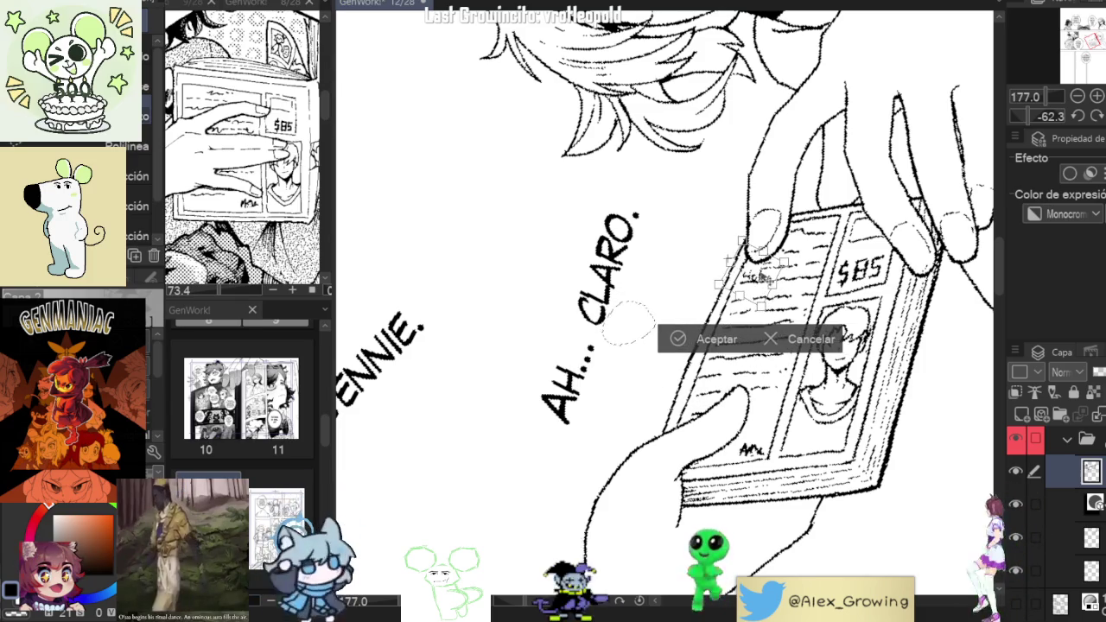
click(696, 339)
scroll(745, 294, down, 3)
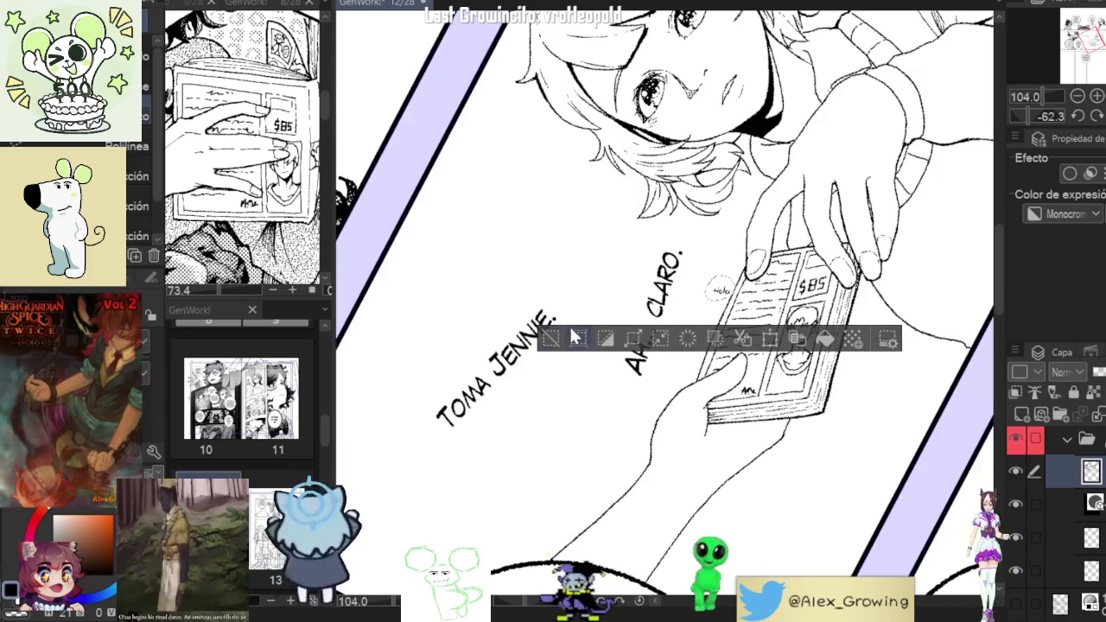
scroll(587, 318, down, 2)
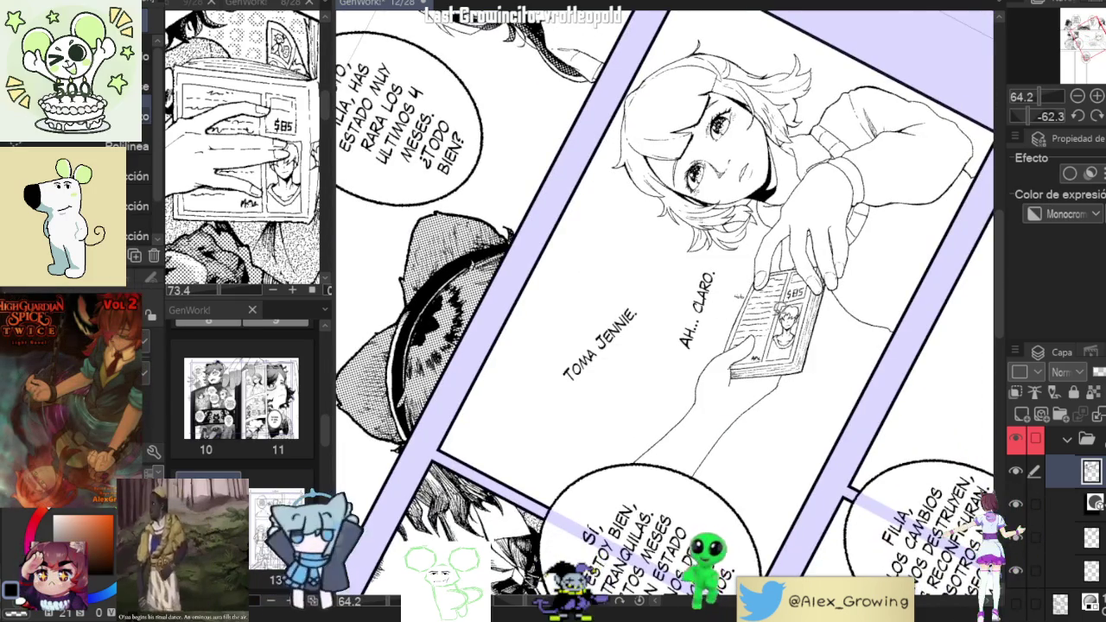
scroll(666, 311, up, 1)
scroll(665, 311, up, 1)
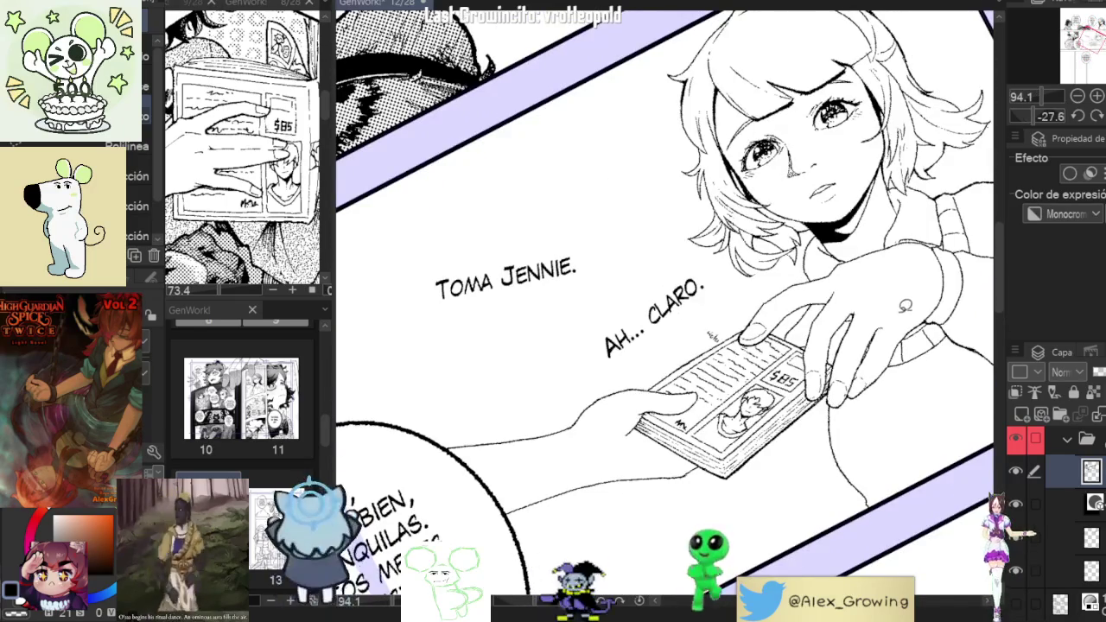
key(ctrl+d)
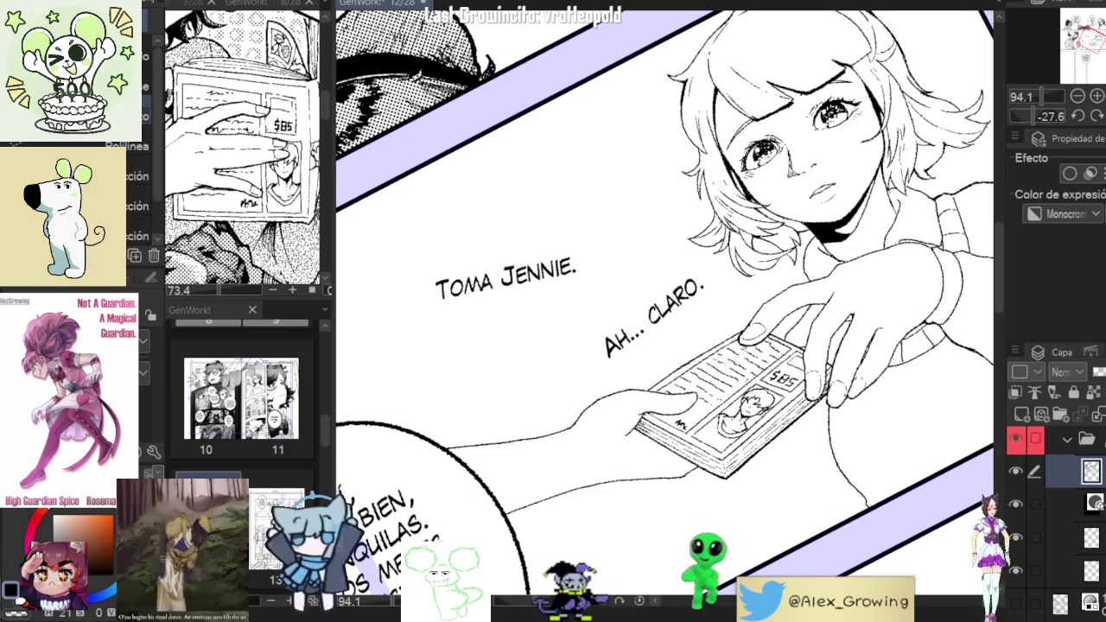
Reset the canvas rotation, toggle the drawing layer's visibility, and zoom to the girl's arm.
key(ctrl+@)
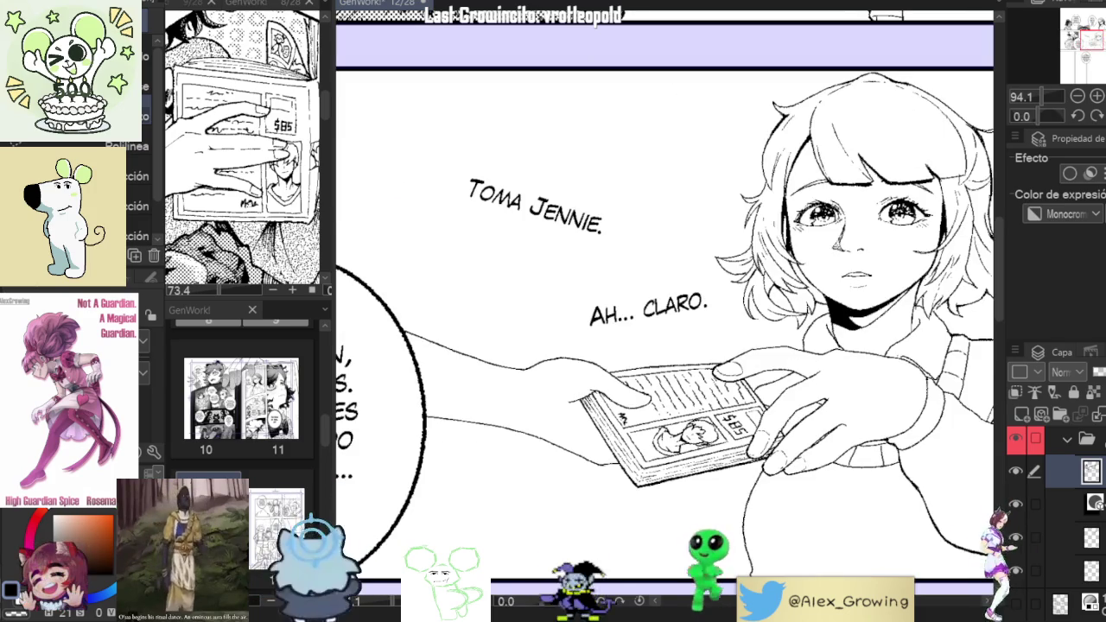
click(1015, 471)
click(1015, 471)
key(ctrl+minus)
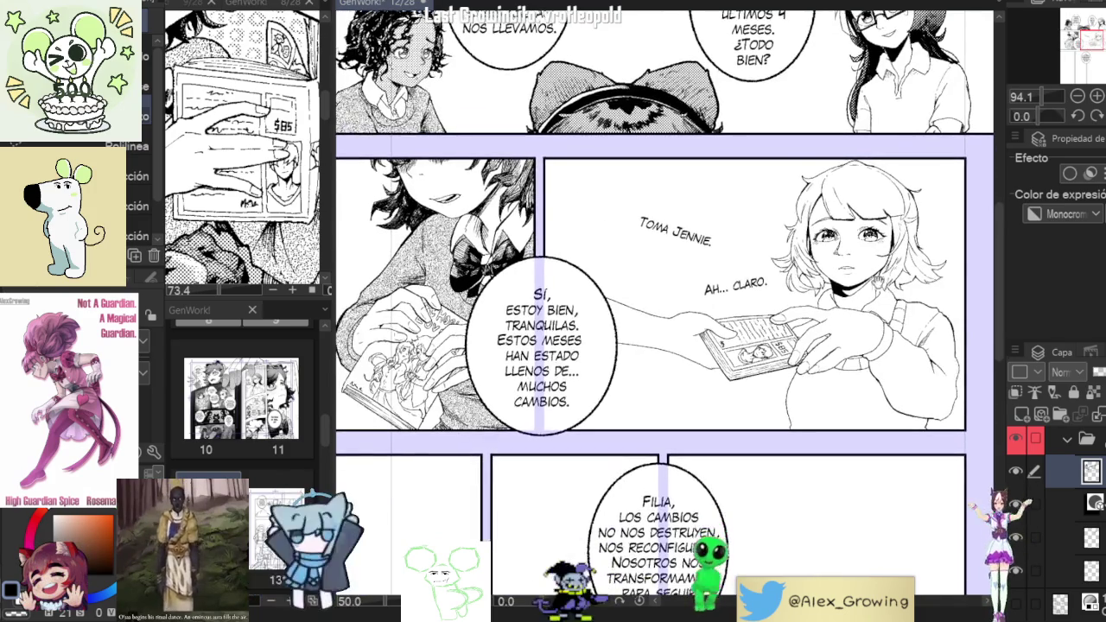
key(ctrl+minus)
scroll(872, 356, up, 1)
scroll(869, 372, up, 1)
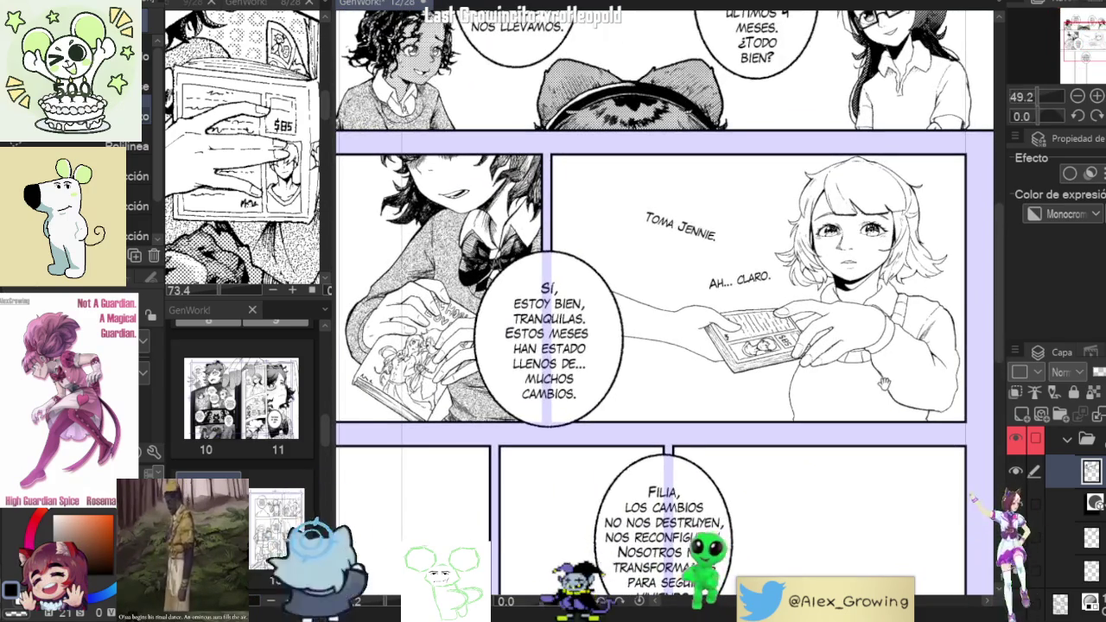
scroll(867, 378, up, 1)
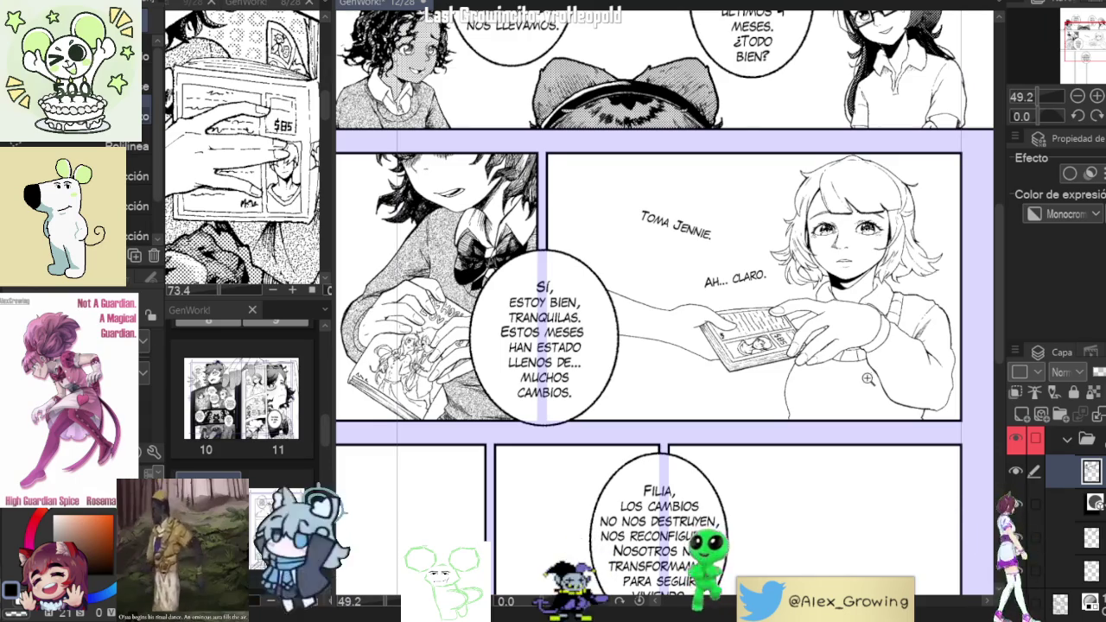
scroll(611, 304, up, 2)
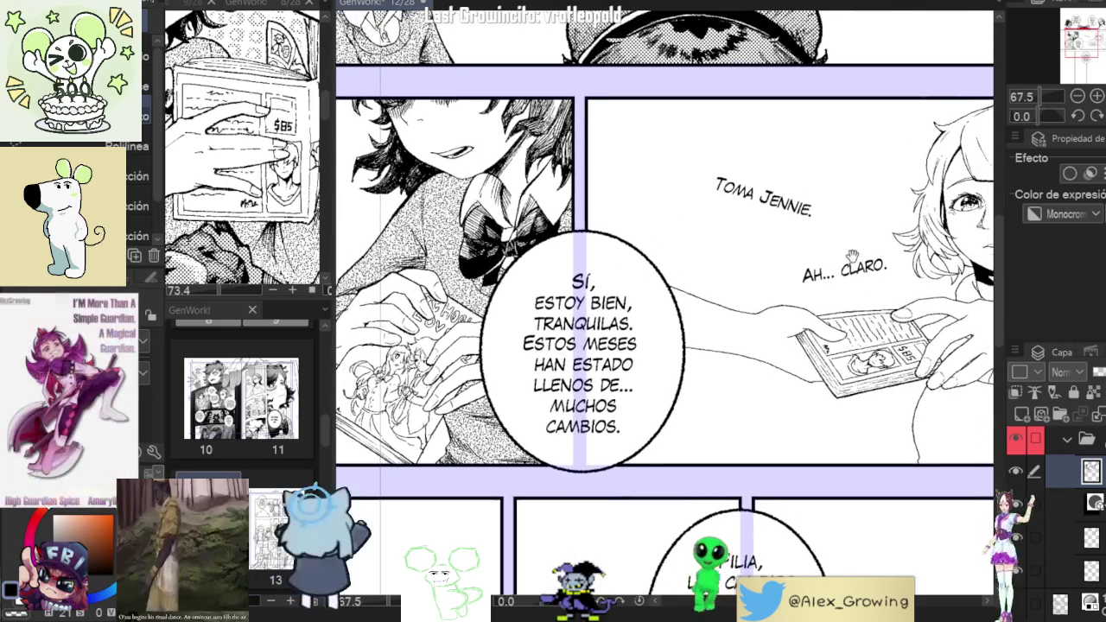
drag(889, 280, 868, 301)
scroll(864, 306, up, 1)
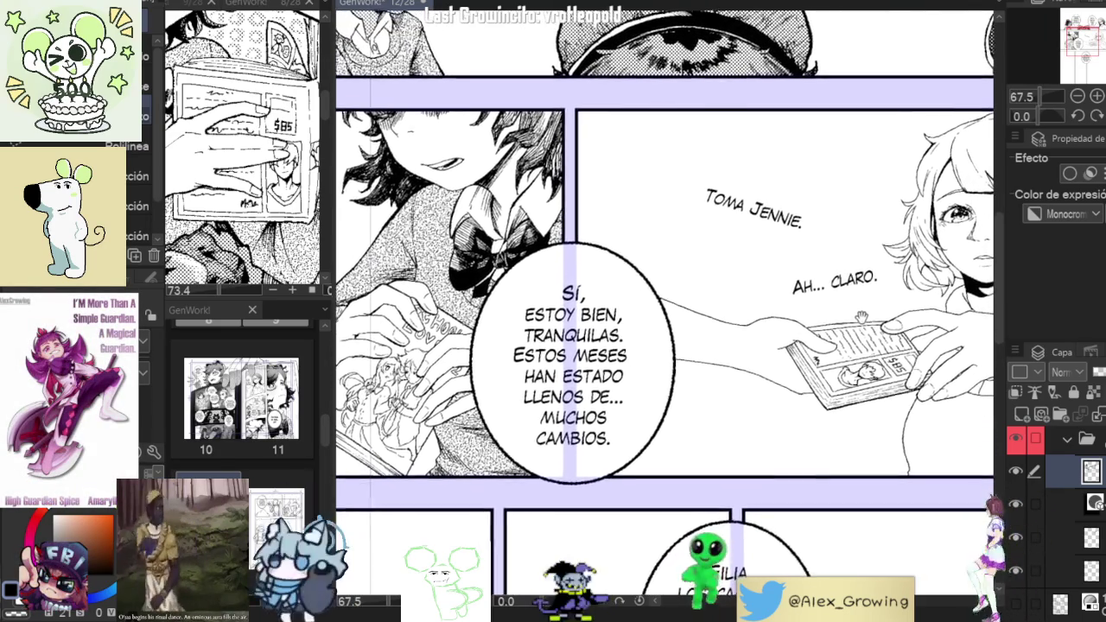
scroll(812, 324, up, 1)
scroll(767, 342, up, 1)
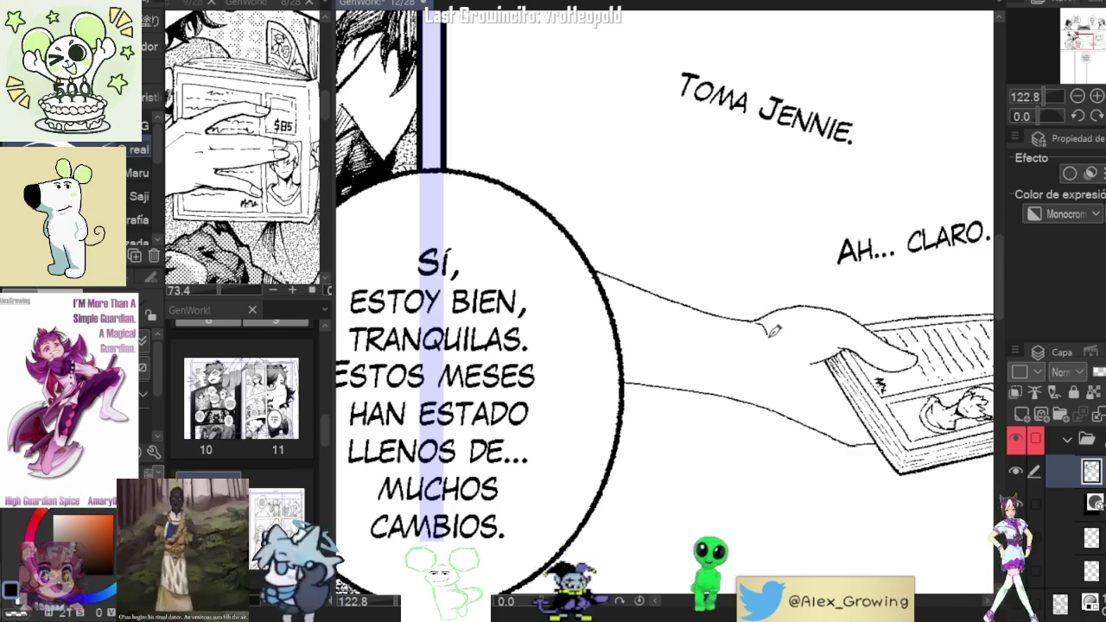
Ink a thick sleeve cuff line around the wrist of the arm holding the book.
mouse_move(760, 322)
mouse_down()
mouse_move(765, 393)
mouse_move(691, 302)
mouse_move(683, 318)
mouse_up()
mouse_move(701, 264)
mouse_down()
mouse_move(759, 258)
mouse_move(761, 283)
mouse_up()
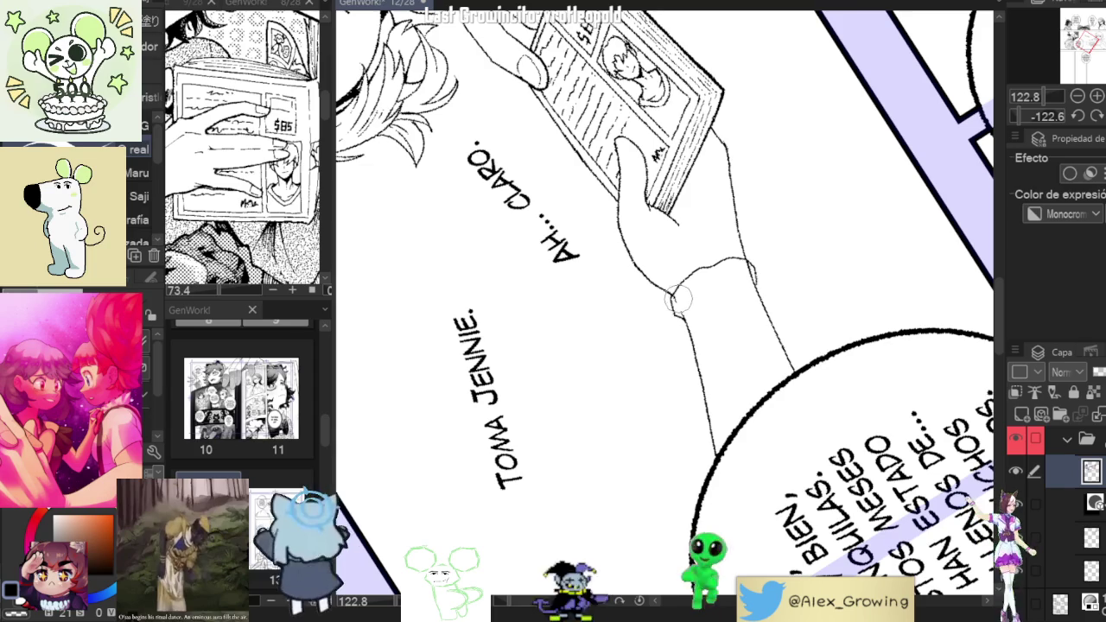
drag(704, 289, 762, 277)
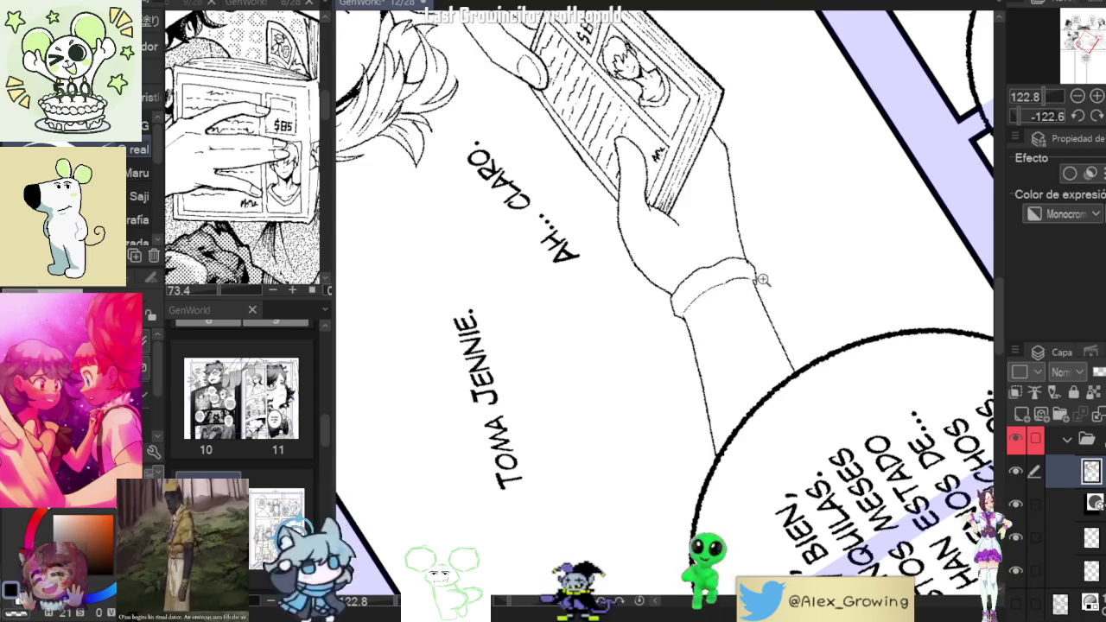
drag(759, 278, 700, 363)
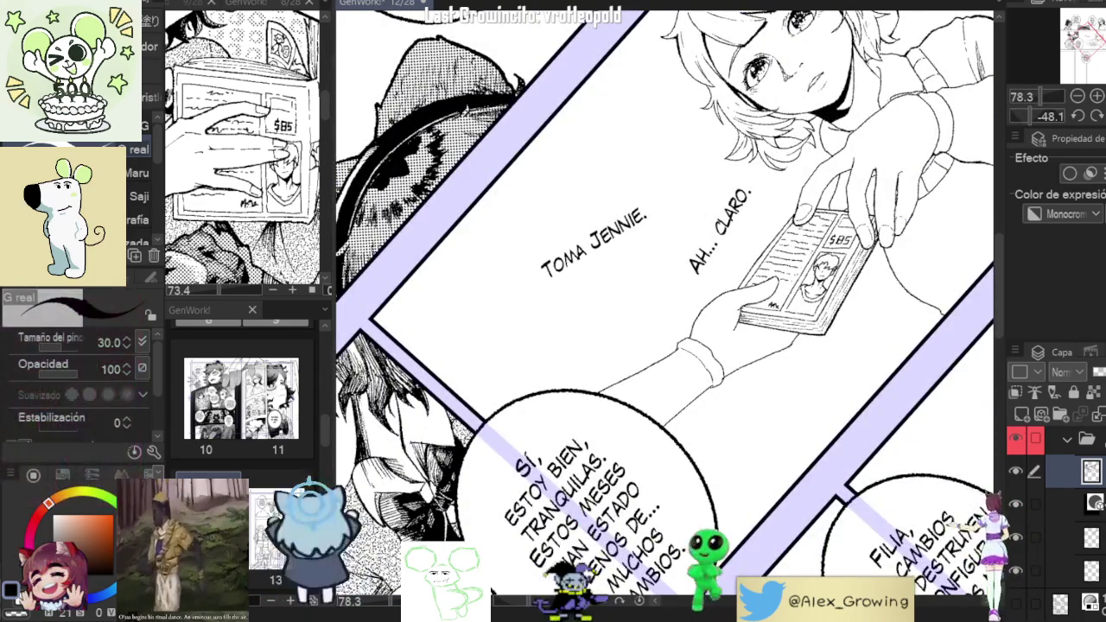
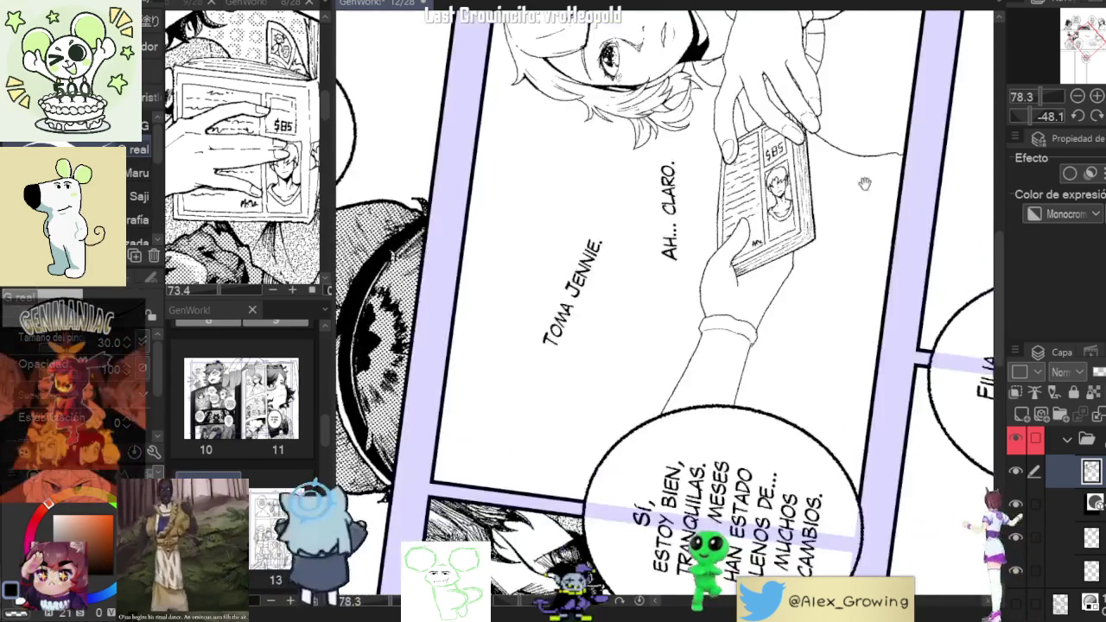
Undo the two faulty long arm strokes near the held card.
scroll(731, 404, up, 5)
key(ctrl+z)
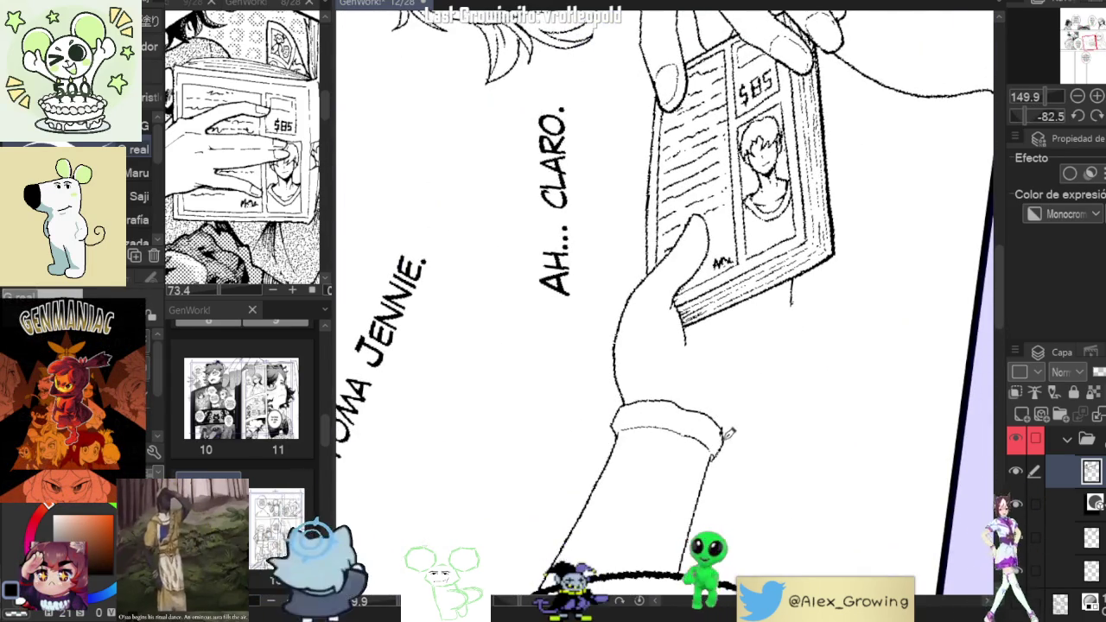
mouse_move(729, 427)
mouse_down()
mouse_move(757, 296)
mouse_move(752, 393)
mouse_move(819, 249)
mouse_move(822, 296)
mouse_up()
key(ctrl+z)
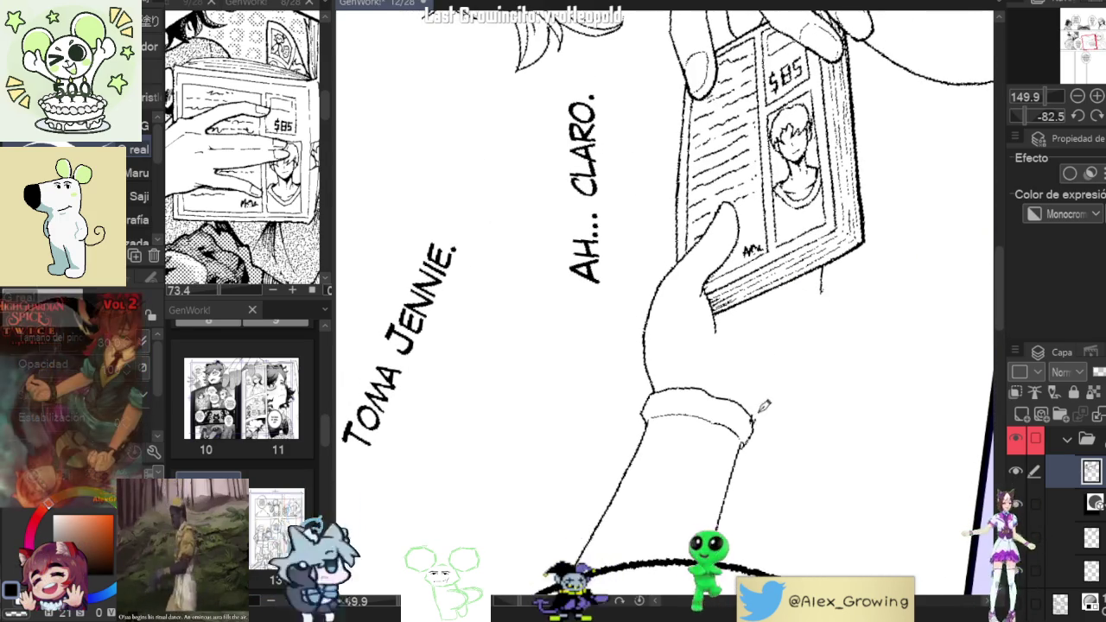
Redraw the arm outline from below the card corner down to the wrist.
drag(821, 271, 823, 302)
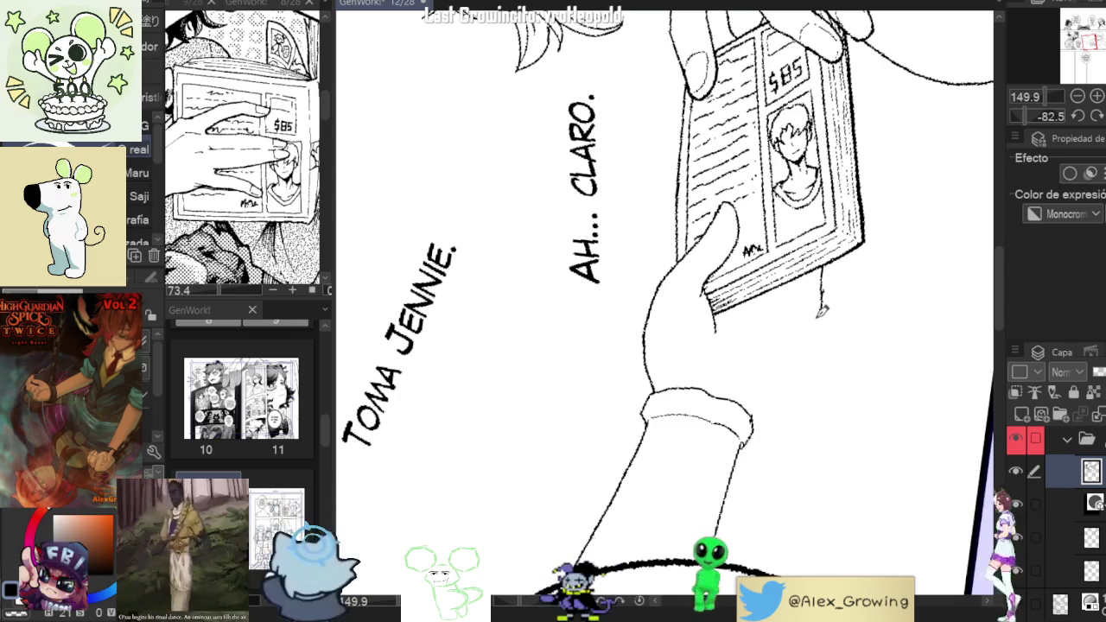
drag(788, 363, 763, 408)
scroll(805, 320, up, 1)
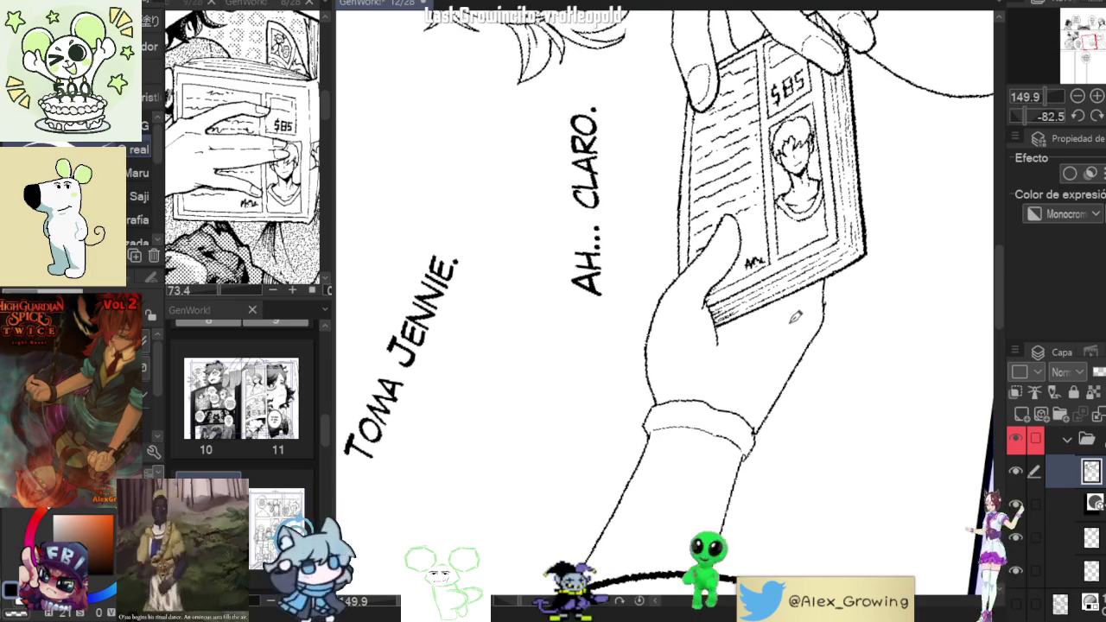
drag(721, 363, 804, 299)
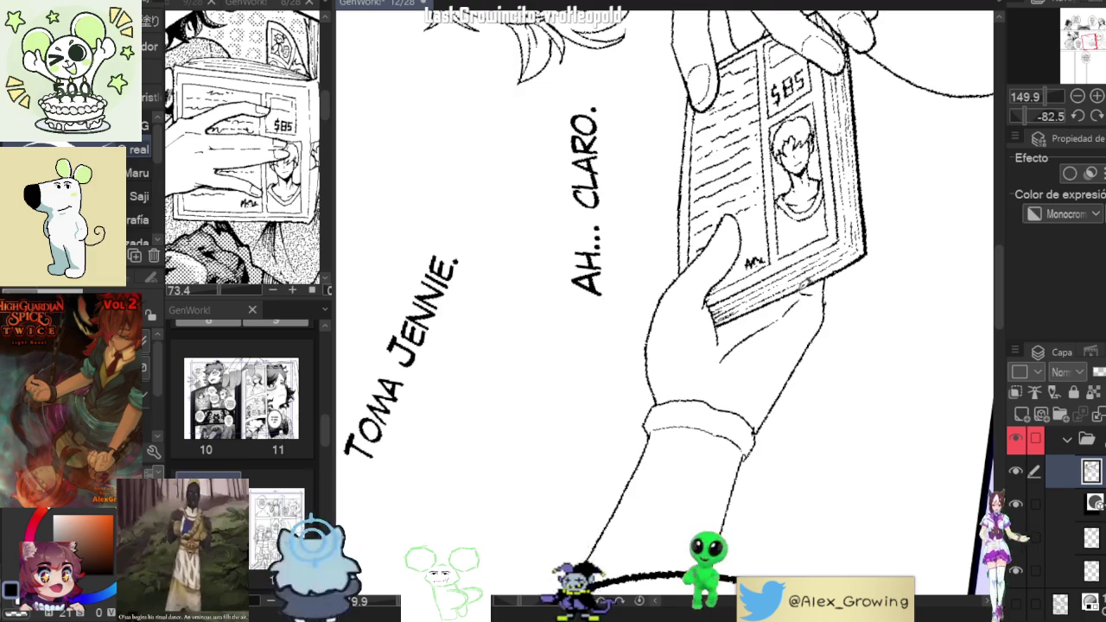
Step back to view the whole panel, then rotate and zoom to inspect the hand's new linework.
scroll(804, 287, down, 1)
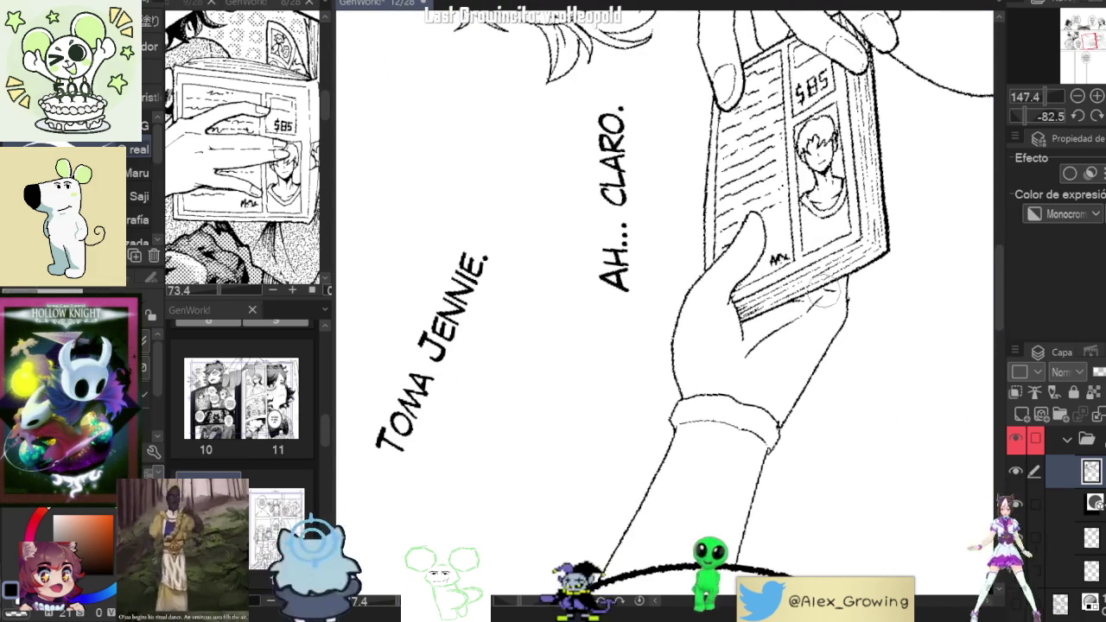
scroll(848, 295, down, 5)
drag(848, 295, 843, 185)
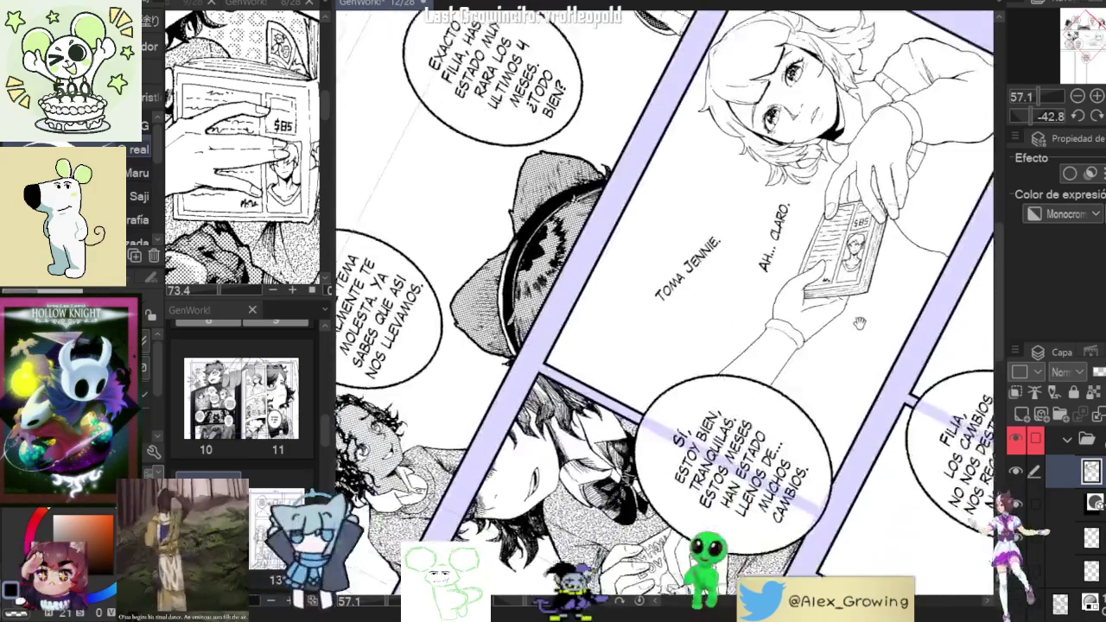
scroll(816, 186, up, 2)
scroll(816, 186, up, 2)
scroll(816, 185, up, 1)
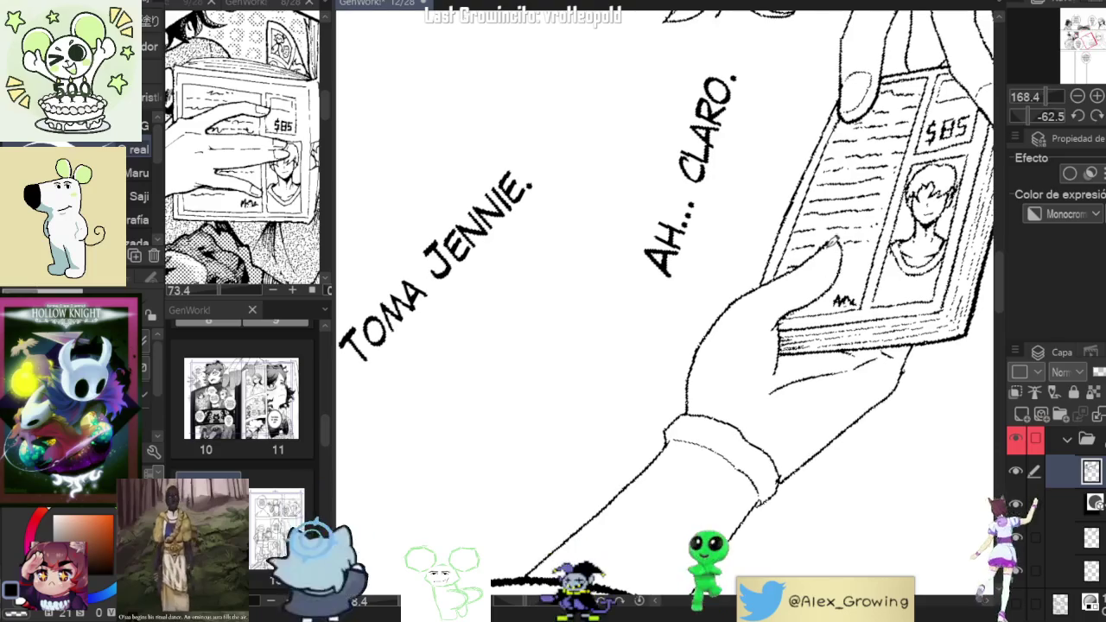
scroll(827, 270, down, 3)
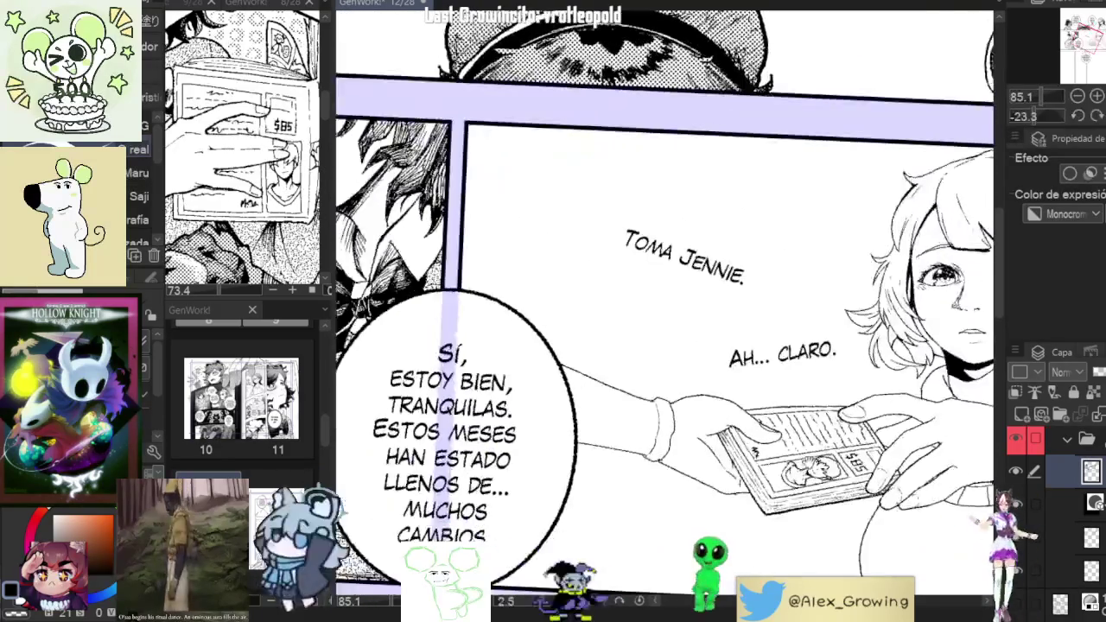
drag(827, 270, 704, 429)
scroll(705, 430, up, 3)
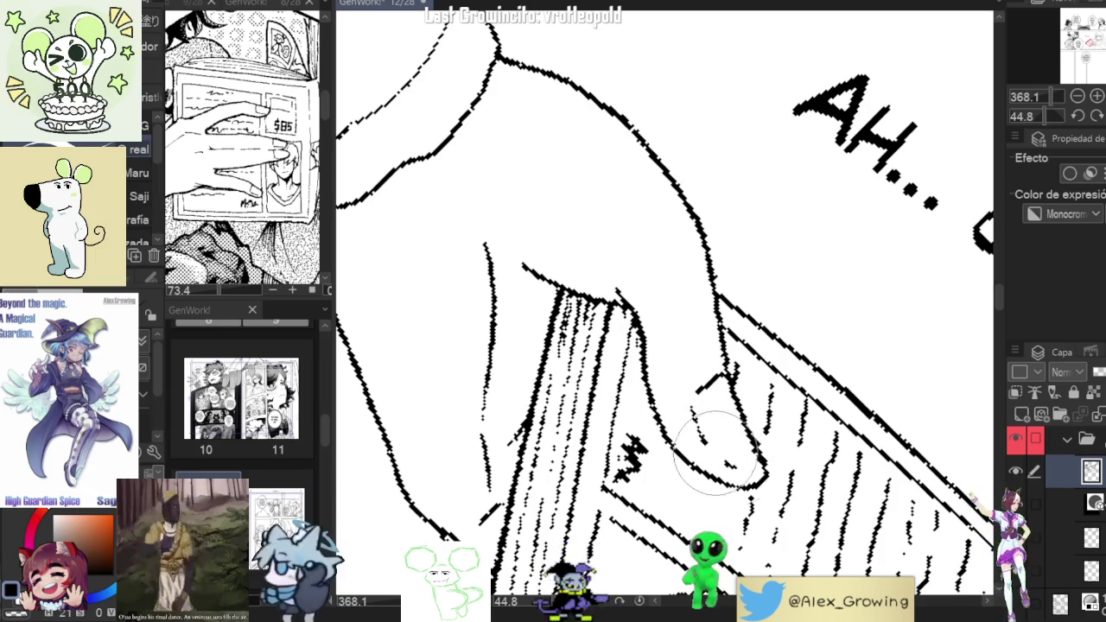
scroll(704, 445, down, 5)
scroll(838, 320, down, 2)
scroll(838, 320, up, 4)
scroll(830, 329, up, 4)
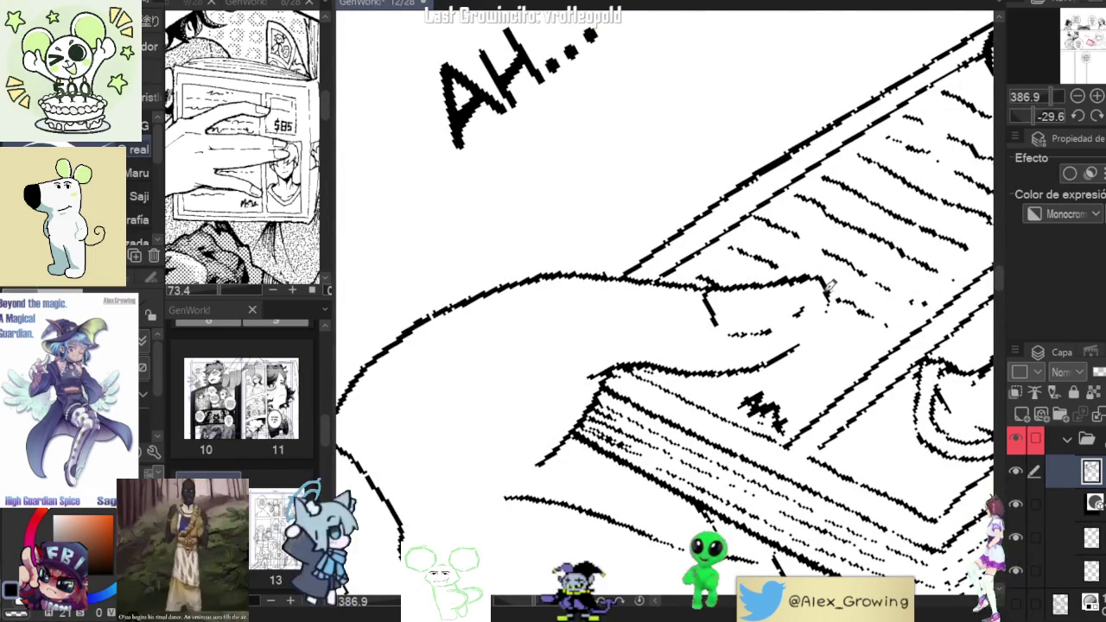
scroll(812, 333, down, 2)
scroll(813, 332, down, 5)
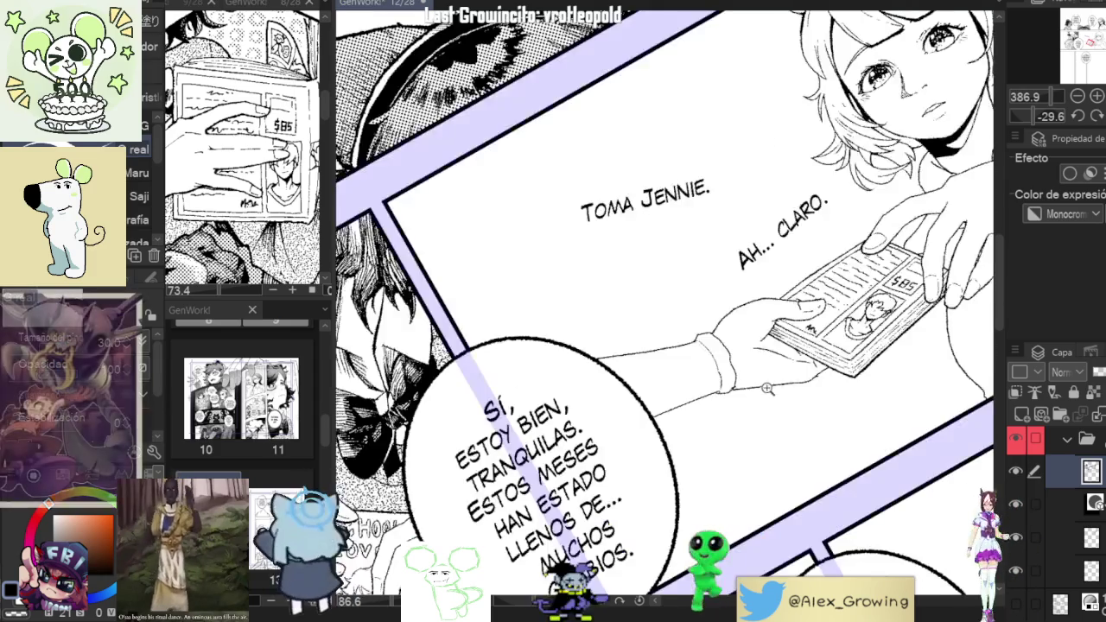
scroll(777, 345, up, 3)
scroll(777, 345, down, 2)
scroll(777, 345, down, 3)
scroll(777, 345, up, 4)
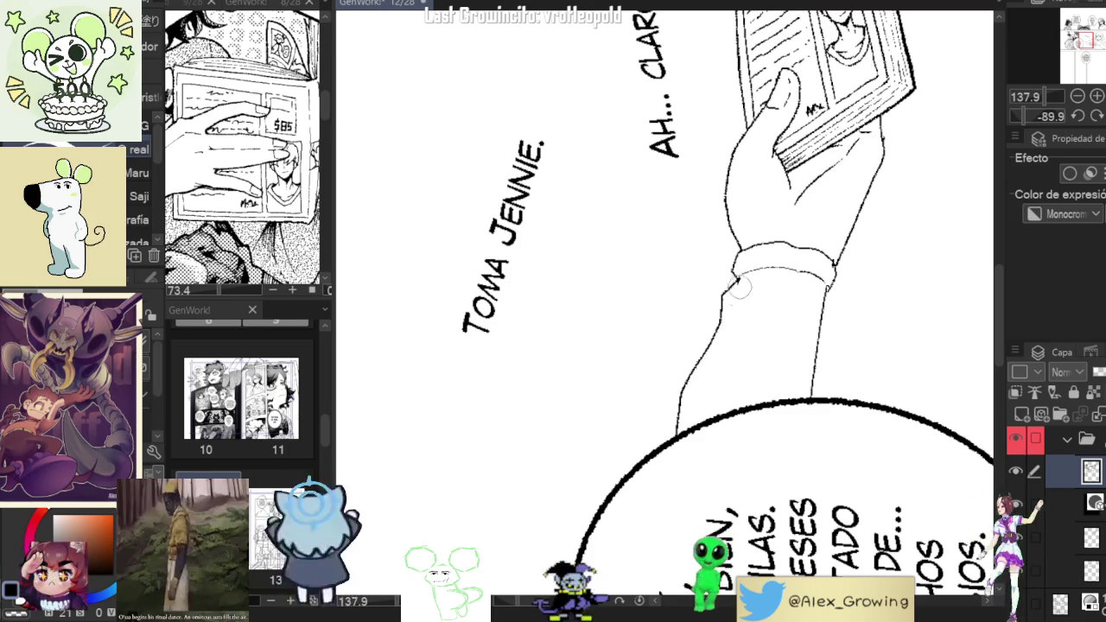
Ink the arm's lower outline running down from the cuff.
drag(822, 307, 793, 290)
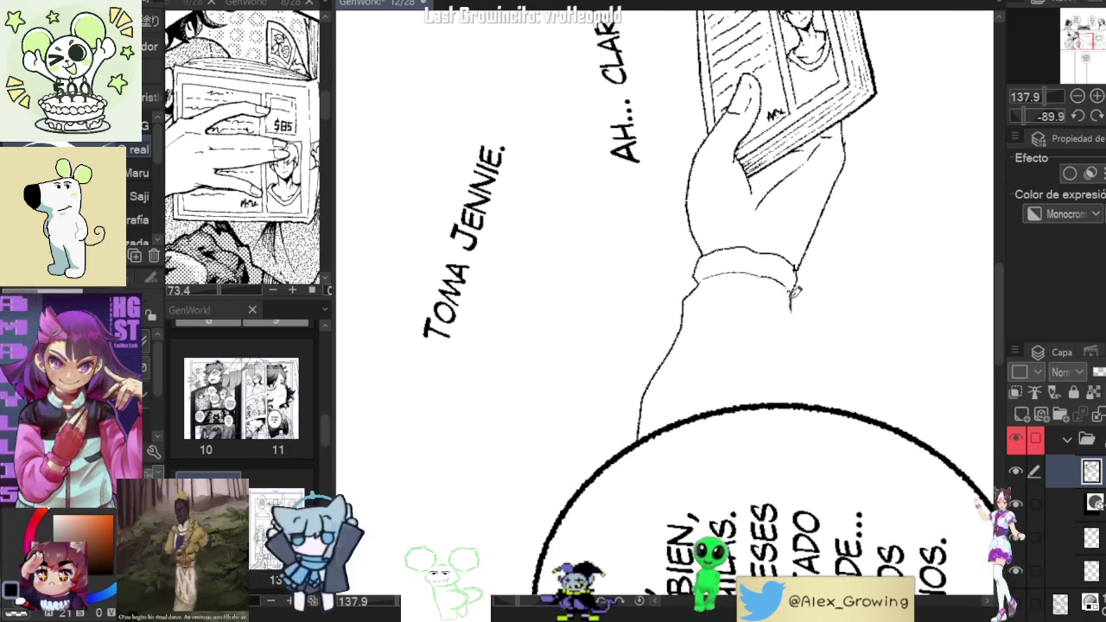
mouse_move(791, 309)
mouse_down()
mouse_move(798, 370)
mouse_move(744, 363)
mouse_move(796, 304)
mouse_up()
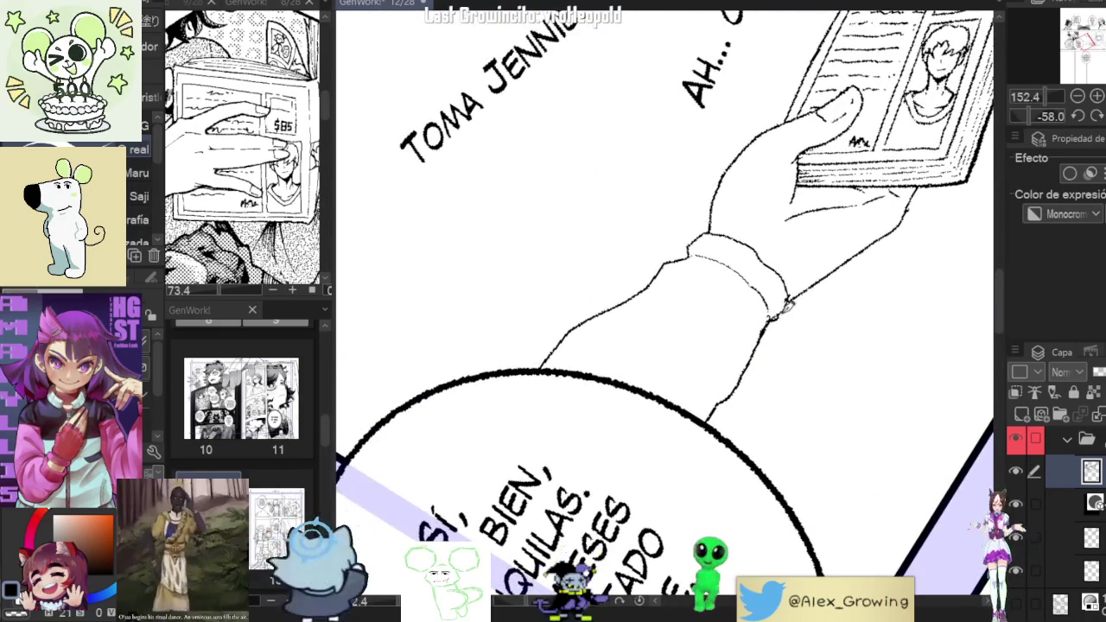
drag(785, 304, 743, 376)
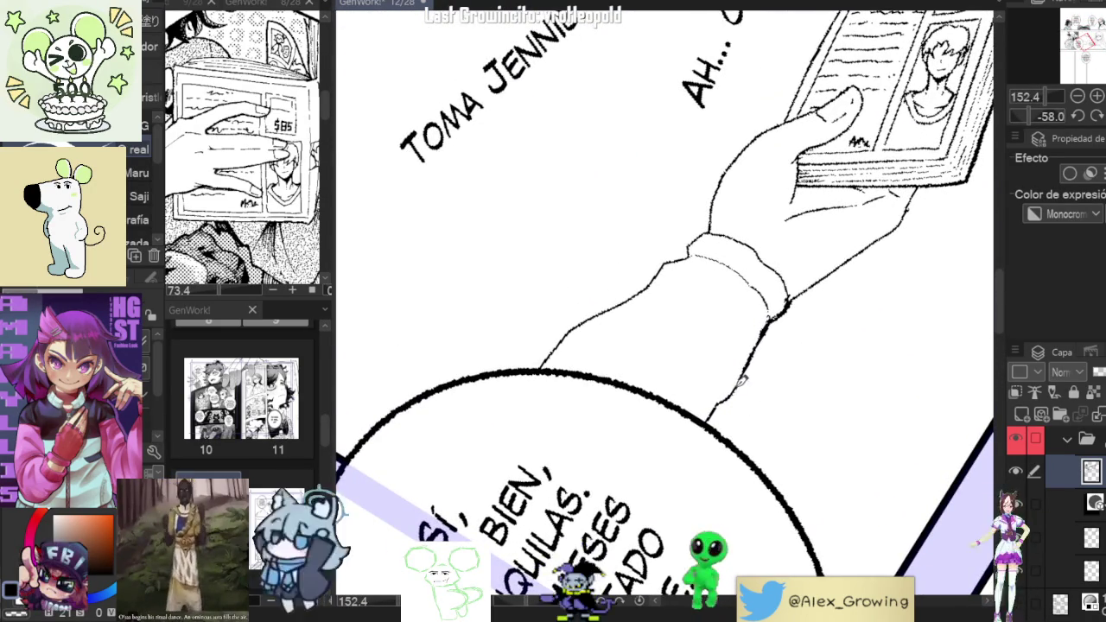
Thicken and smooth the sleeve outline, then check it at different zoom levels.
drag(791, 291, 730, 386)
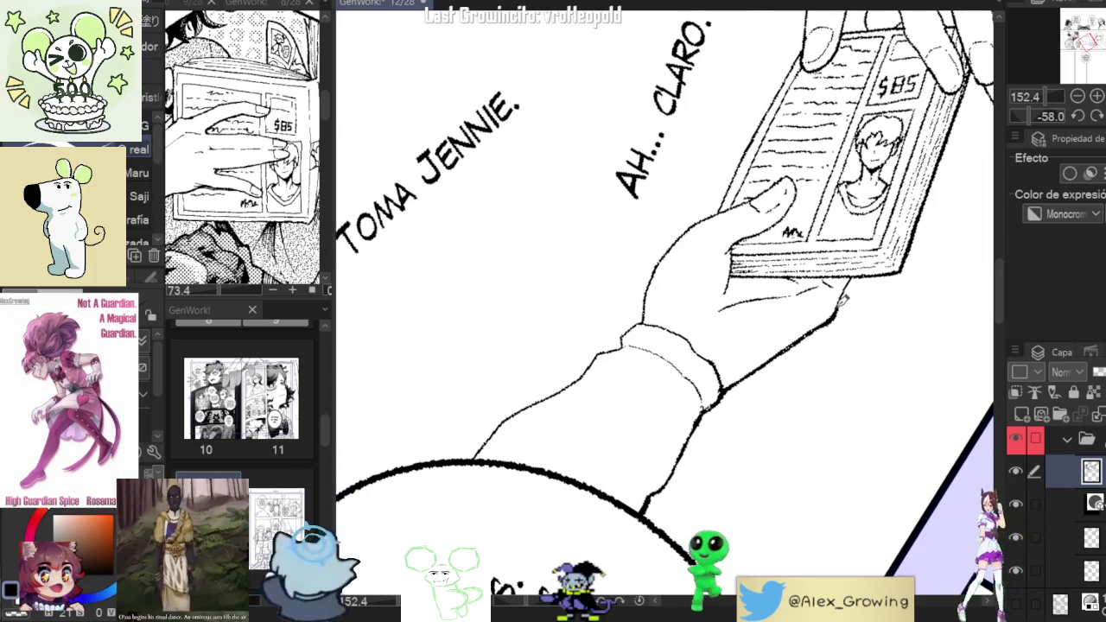
scroll(753, 342, down, 5)
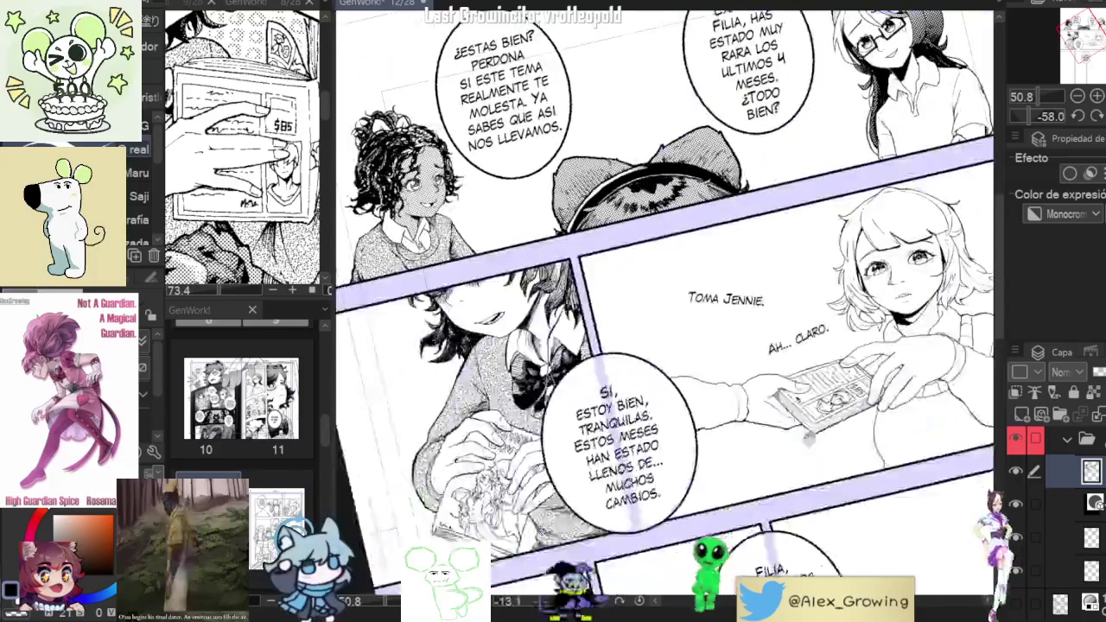
scroll(753, 342, up, 5)
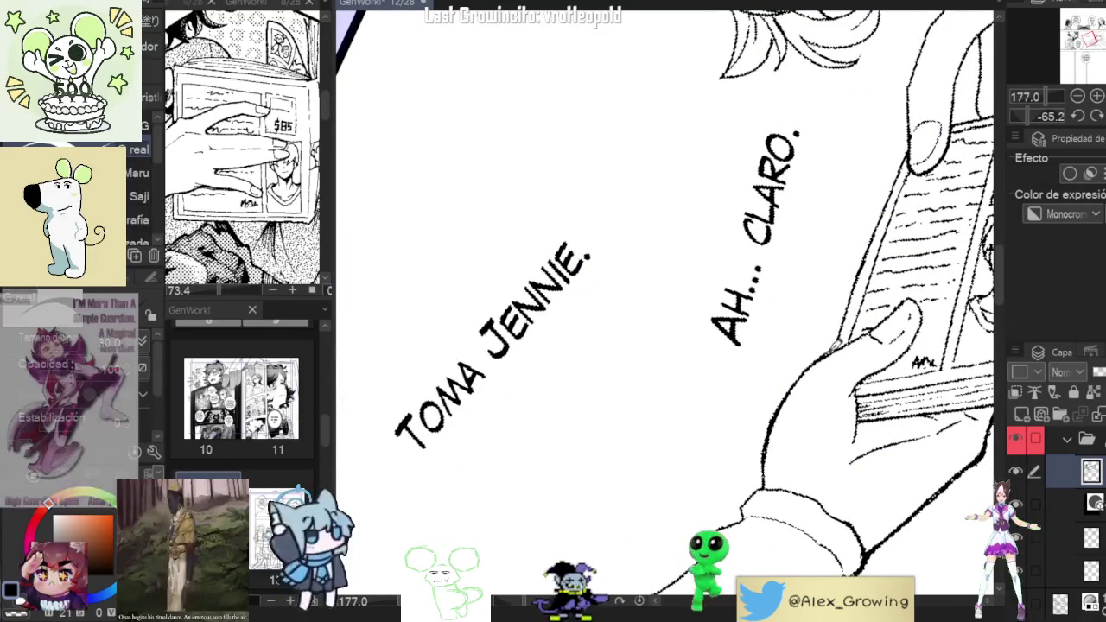
scroll(882, 359, down, 3)
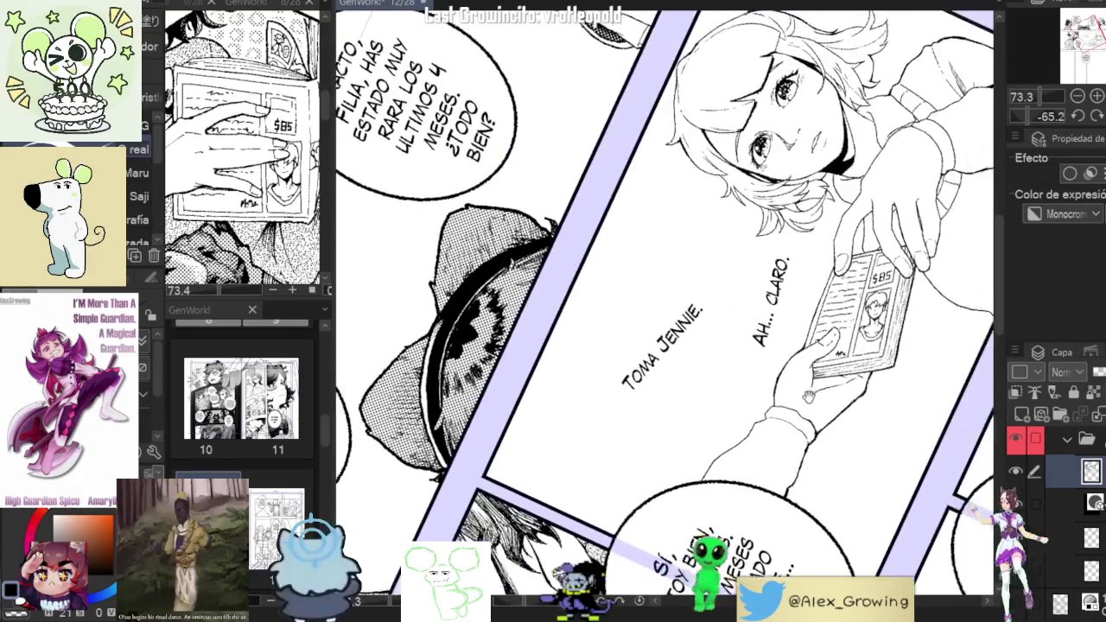
scroll(882, 358, up, 2)
scroll(778, 350, up, 4)
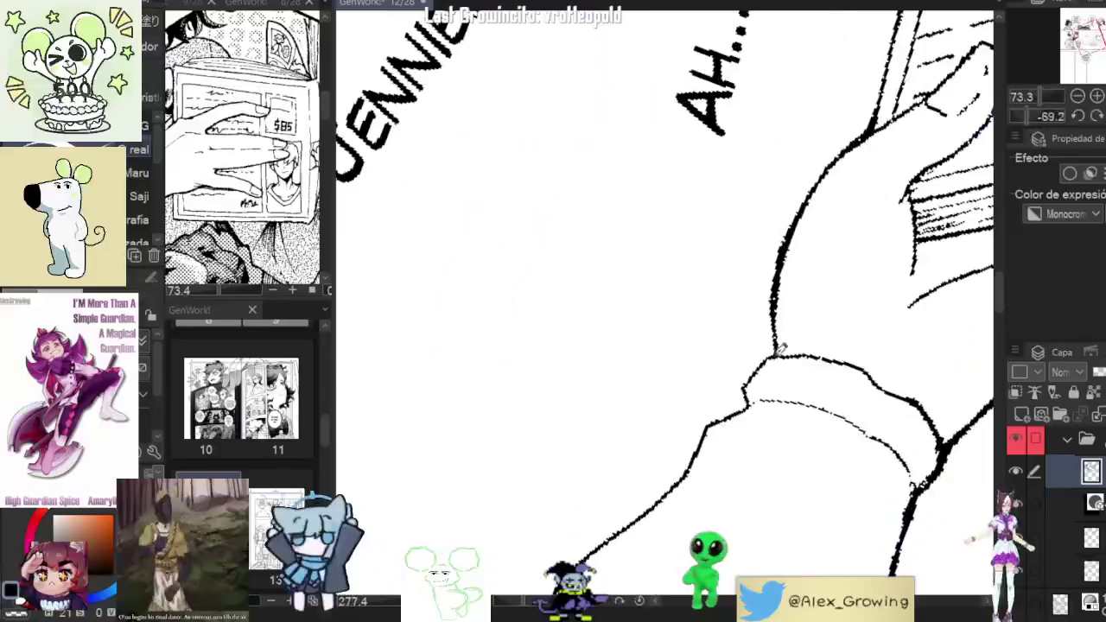
mouse_move(776, 349)
mouse_down()
mouse_move(748, 396)
mouse_move(821, 295)
mouse_up()
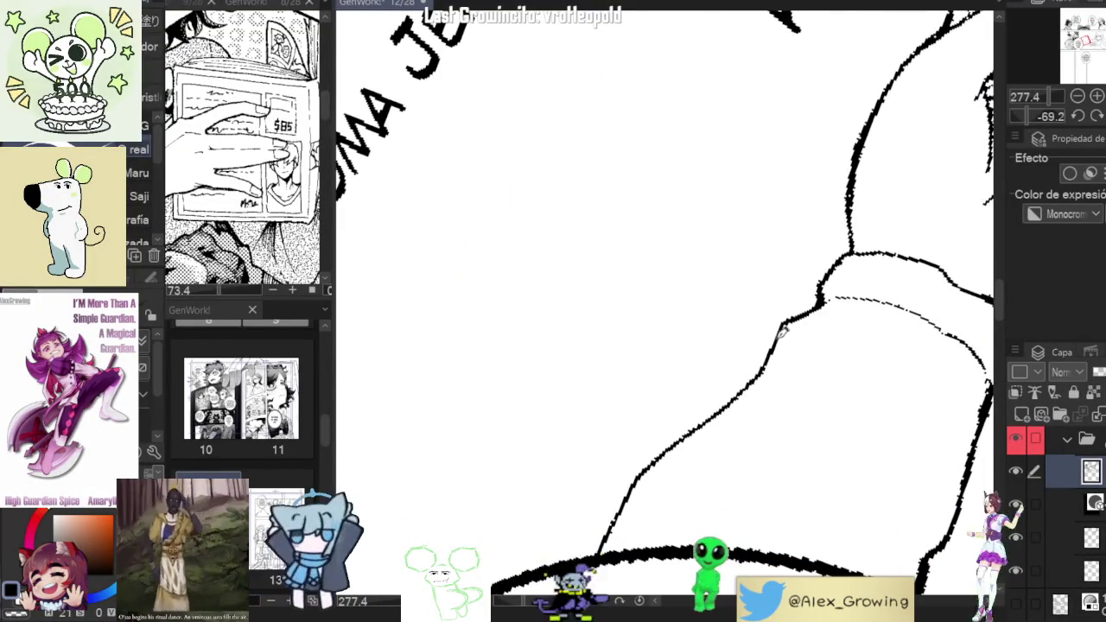
drag(747, 388, 807, 323)
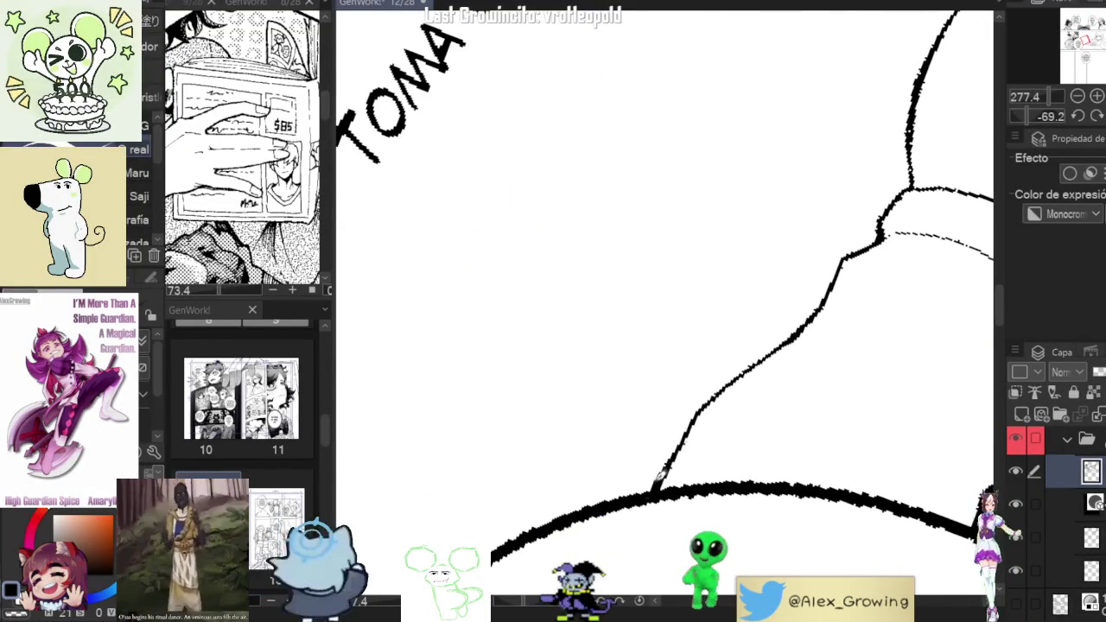
scroll(660, 484, down, 3)
scroll(660, 484, down, 2)
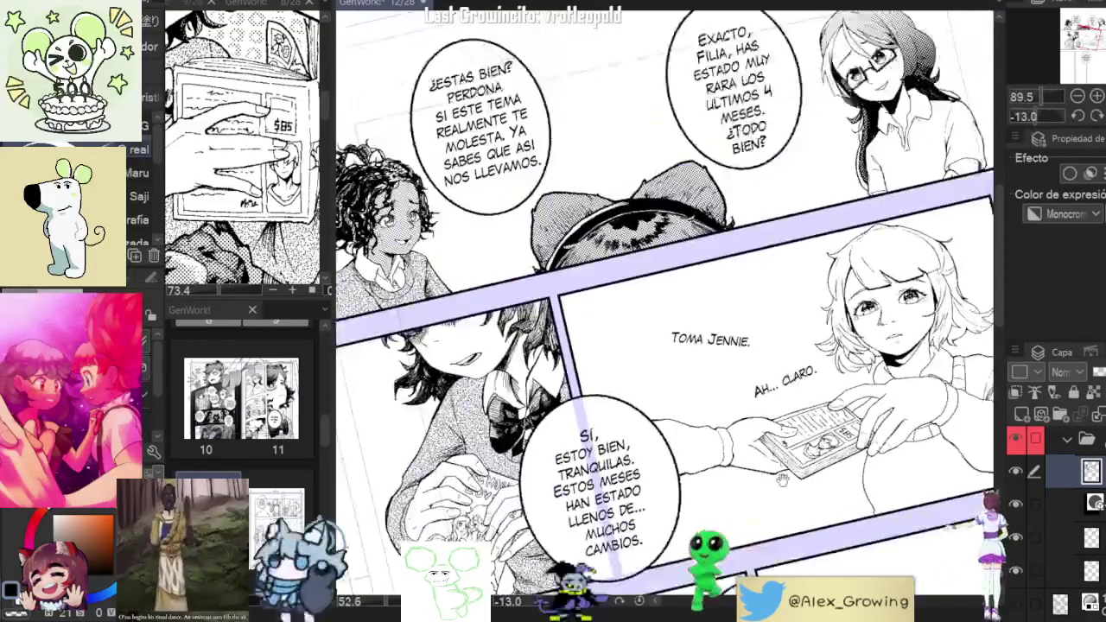
scroll(659, 484, down, 2)
scroll(665, 311, up, 2)
scroll(665, 312, up, 1)
scroll(665, 311, up, 1)
scroll(666, 311, up, 1)
click(1015, 591)
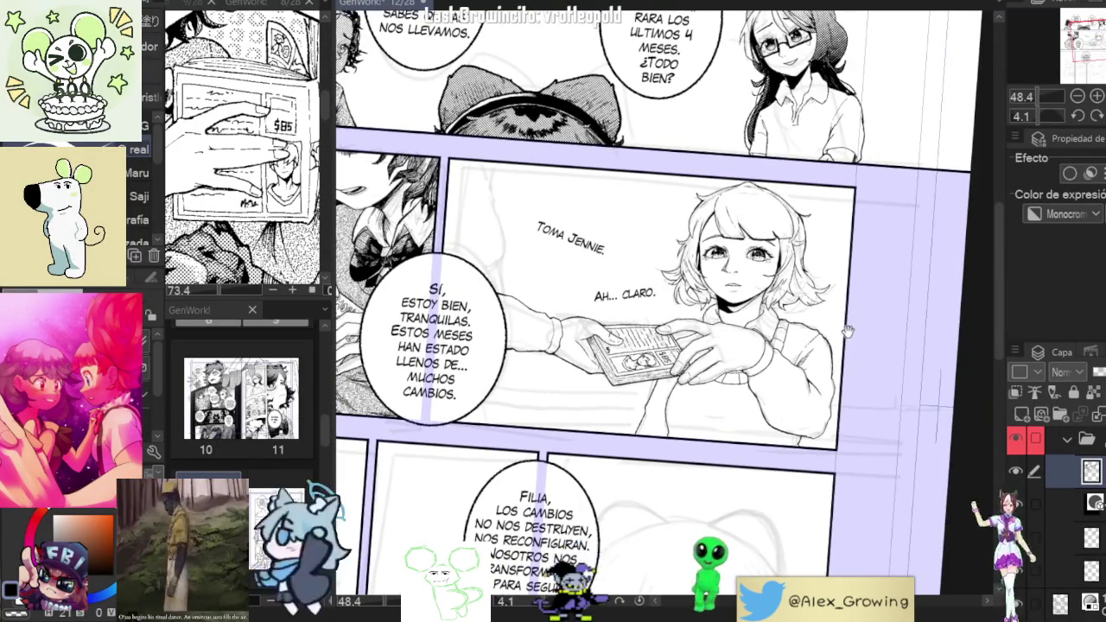
scroll(628, 410, up, 5)
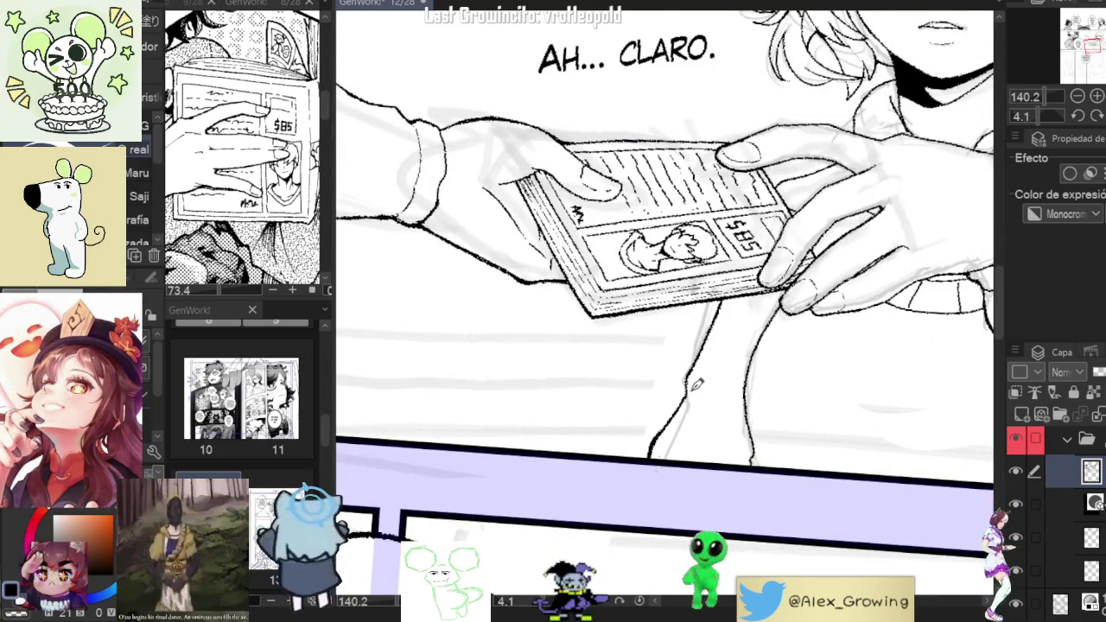
scroll(525, 530, down, 3)
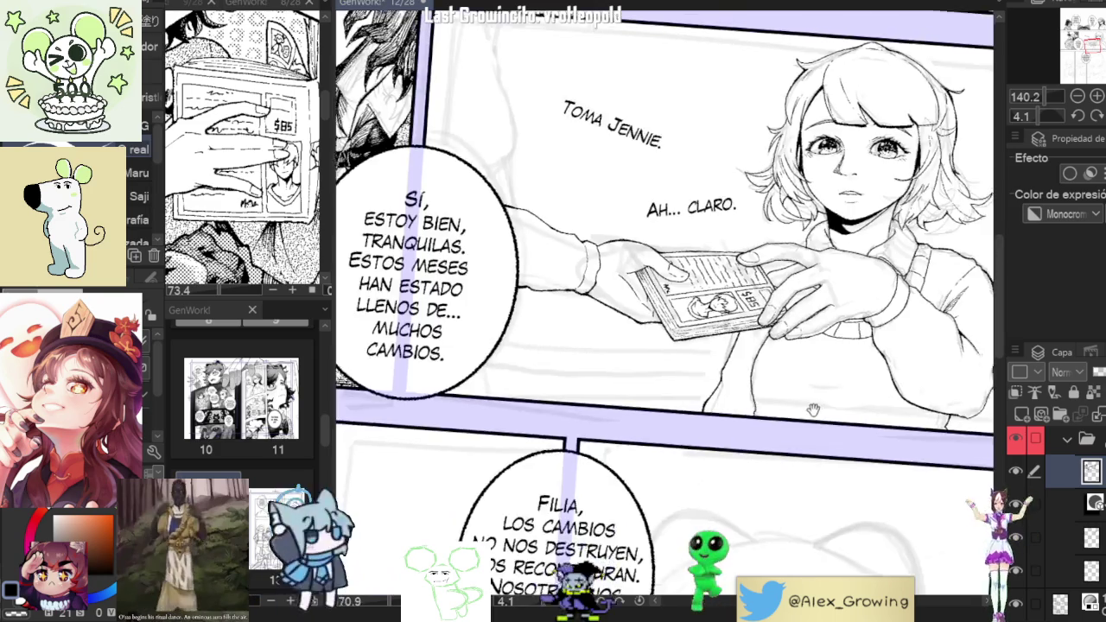
scroll(650, 411, up, 4)
scroll(650, 411, up, 1)
scroll(681, 416, down, 2)
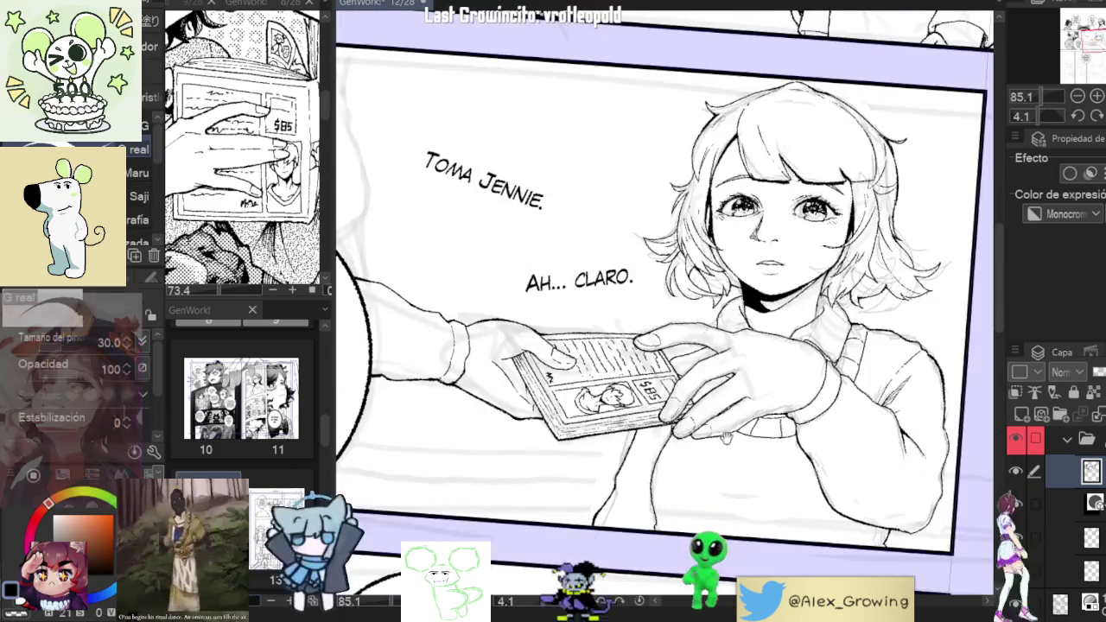
scroll(895, 336, down, 2)
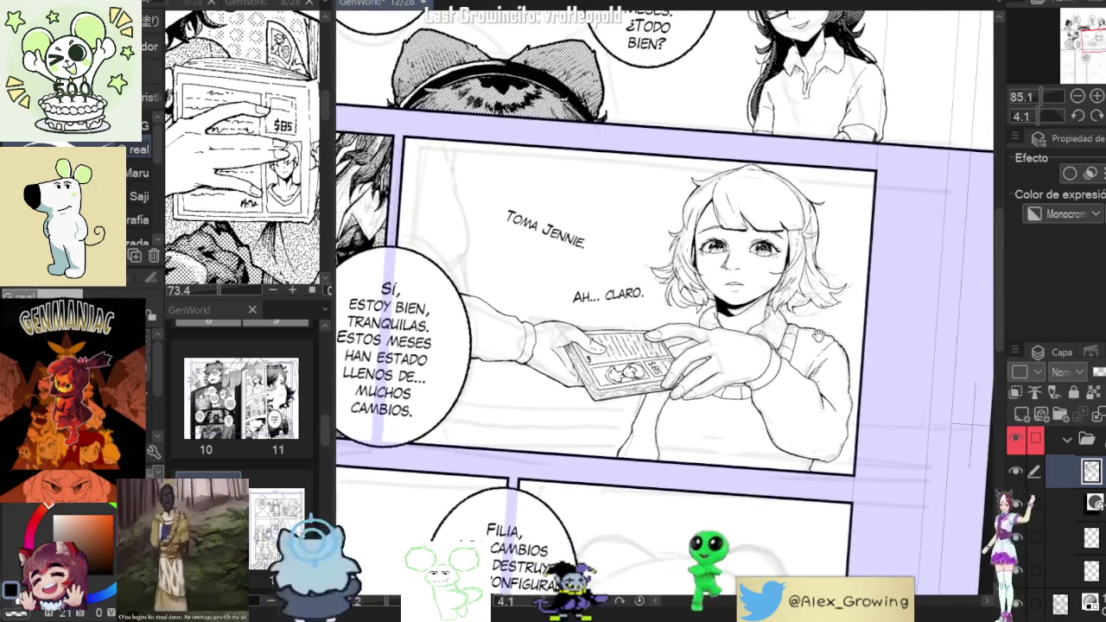
scroll(893, 333, up, 3)
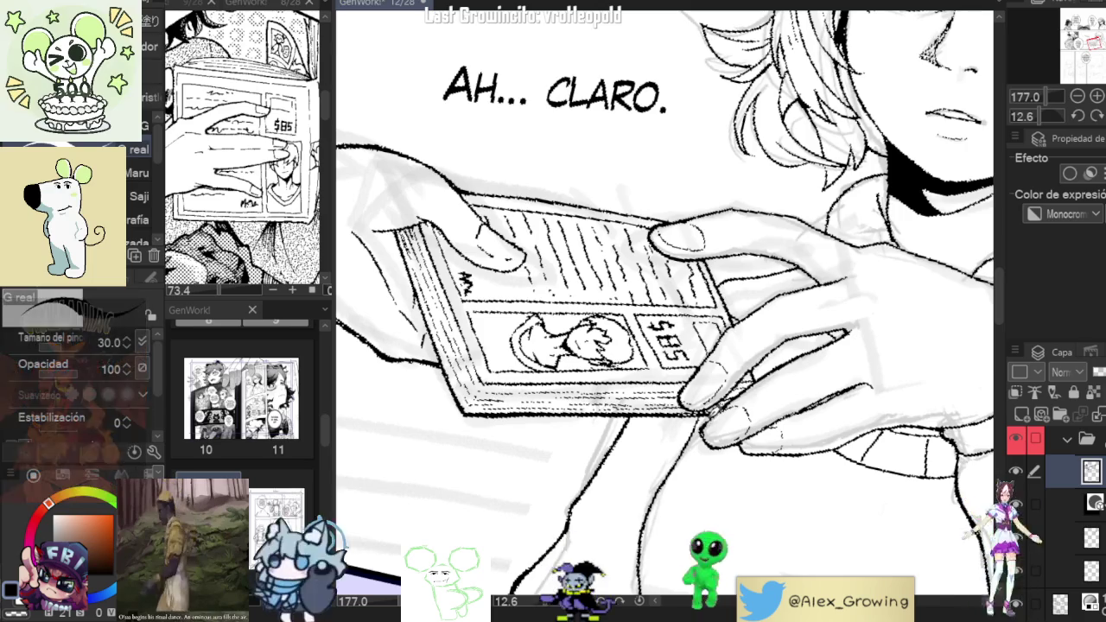
scroll(665, 311, down, 2)
scroll(666, 311, down, 2)
scroll(665, 312, down, 1)
drag(866, 324, 895, 373)
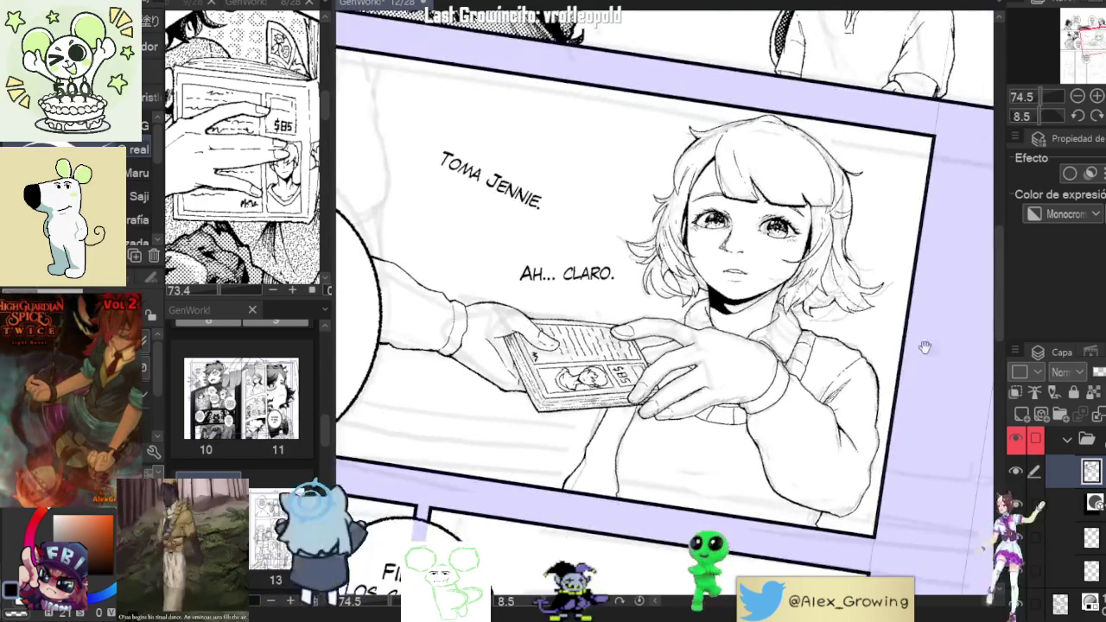
key(ctrl+@)
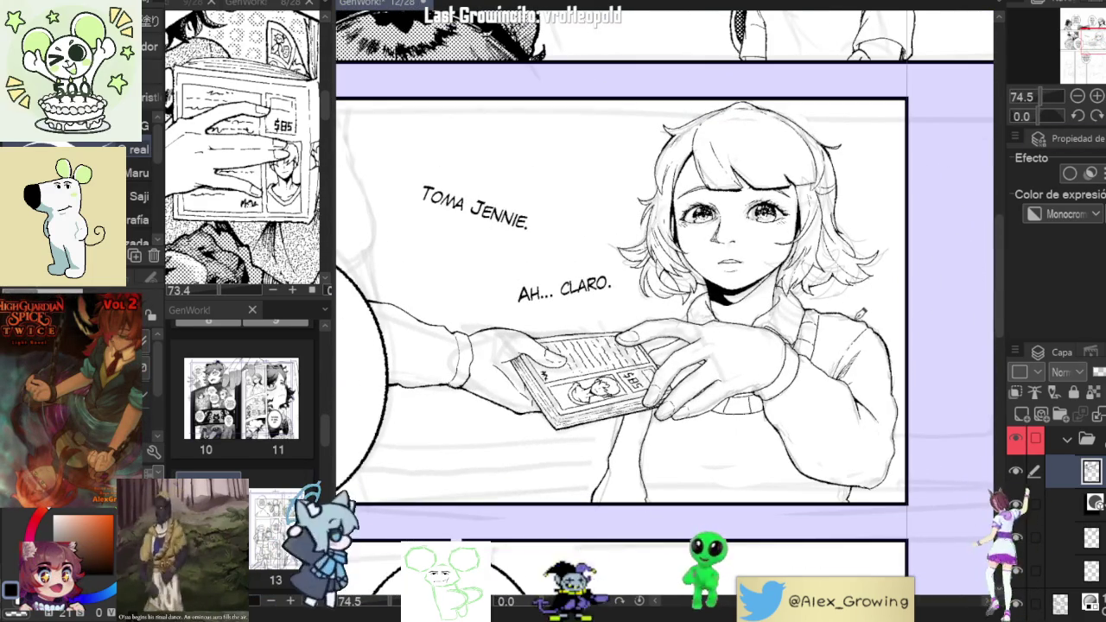
scroll(664, 332, up, 3)
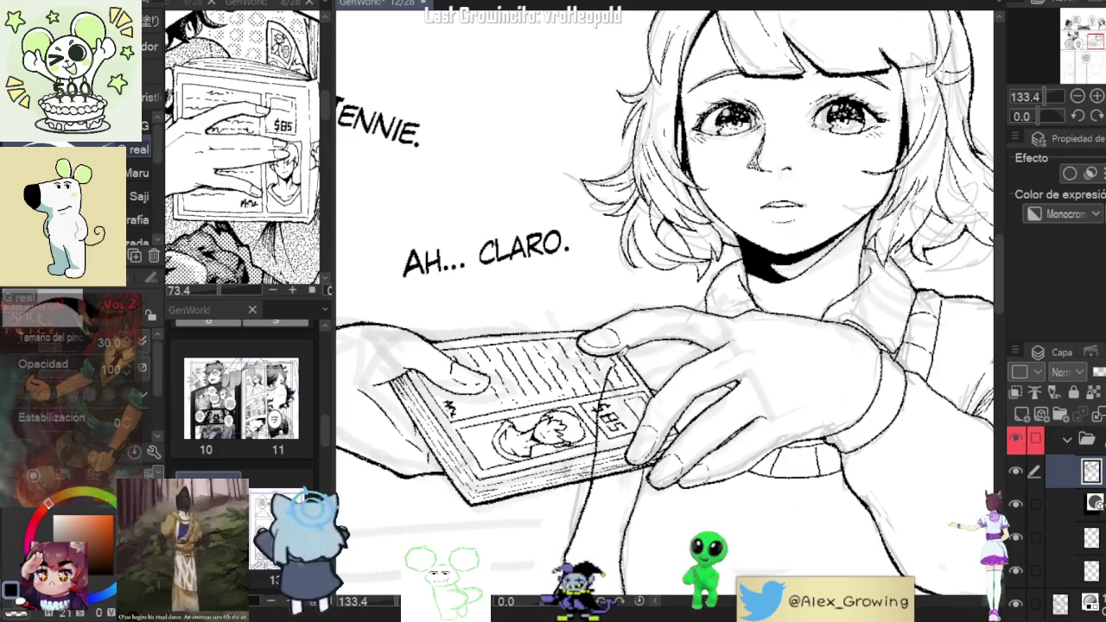
scroll(749, 279, down, 2)
scroll(592, 367, up, 3)
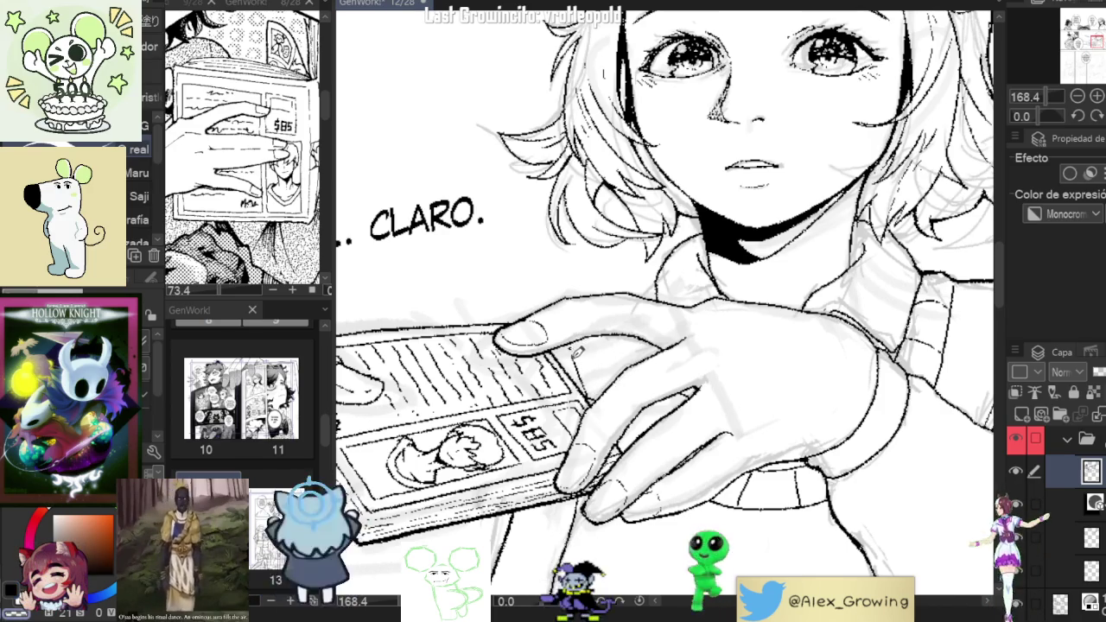
scroll(767, 315, down, 3)
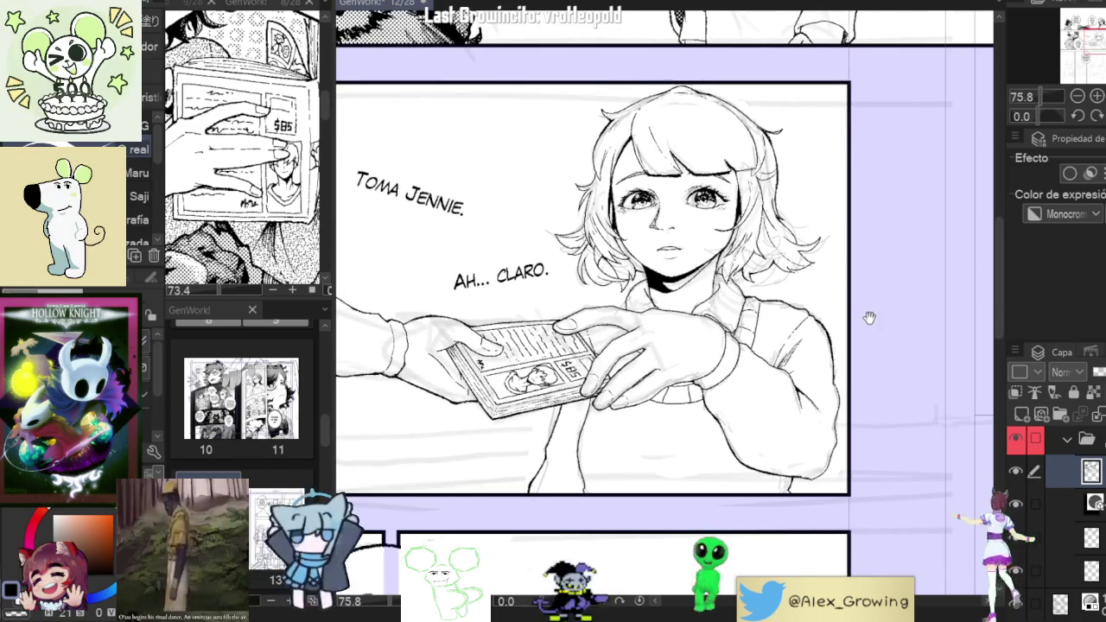
scroll(869, 316, down, 1)
scroll(775, 309, up, 3)
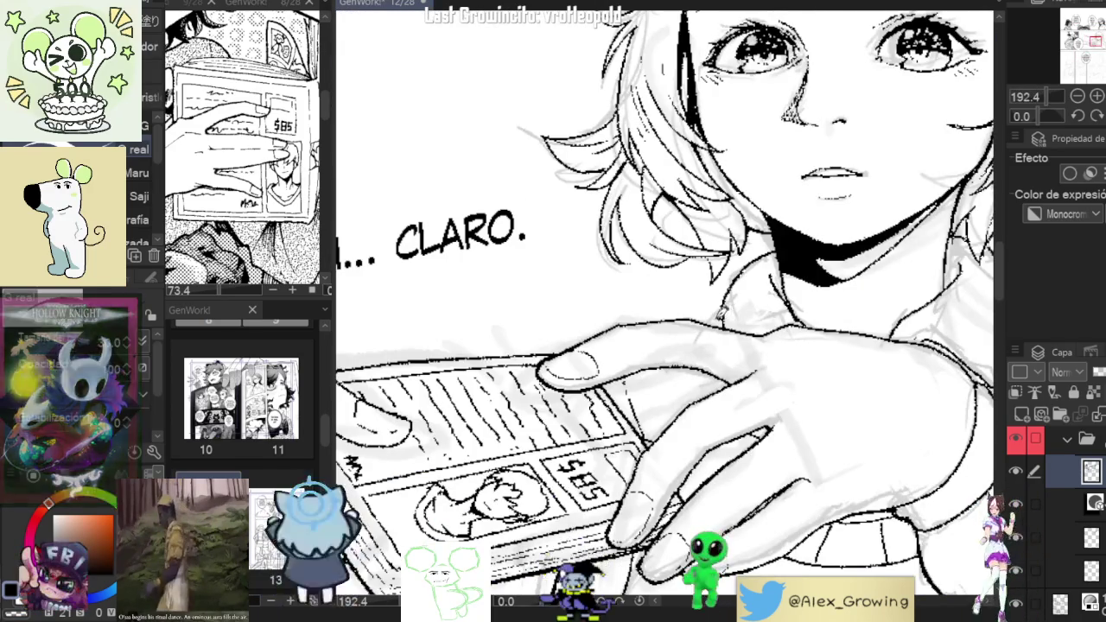
scroll(729, 313, down, 2)
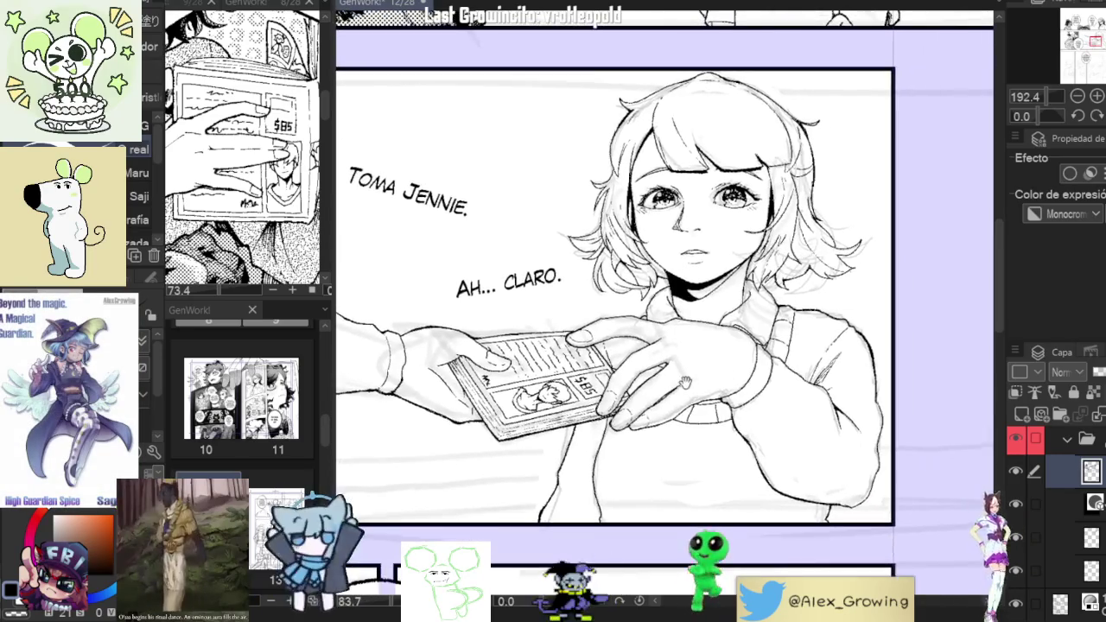
scroll(787, 373, down, 1)
scroll(862, 378, down, 2)
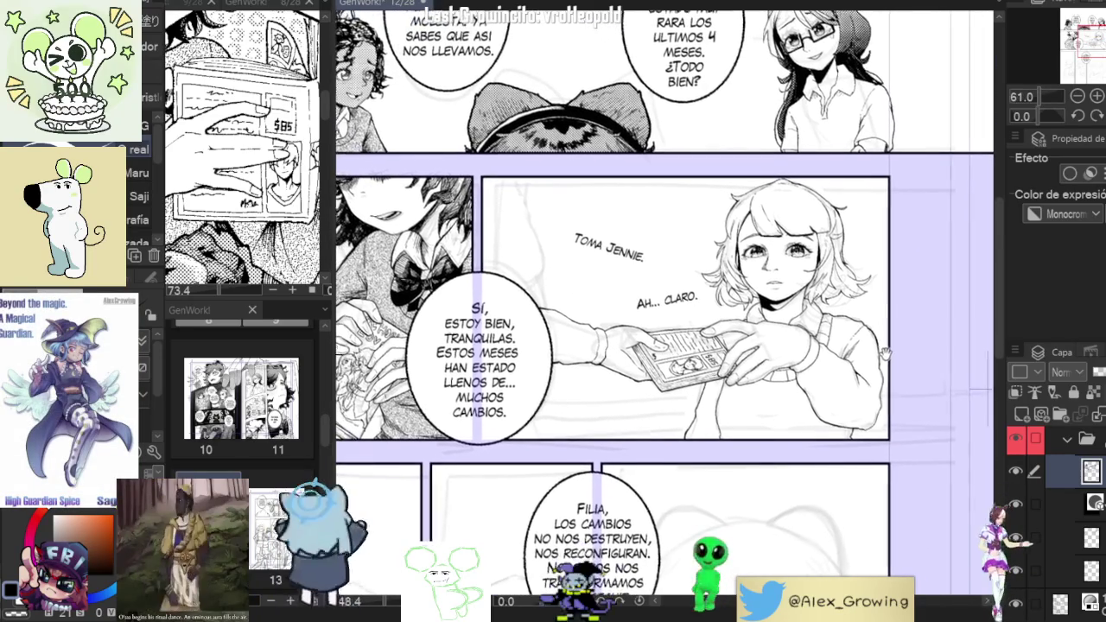
drag(863, 378, 839, 423)
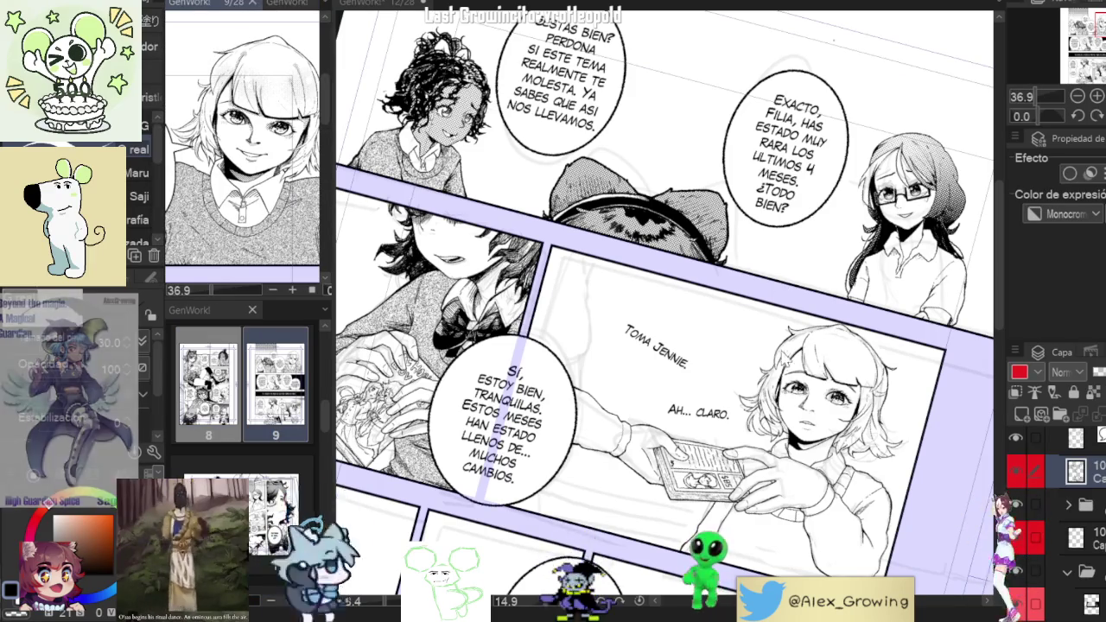
Zoom in and out on the main canvas to inspect the girl's face.
scroll(861, 366, up, 4)
scroll(860, 366, up, 3)
scroll(778, 329, up, 3)
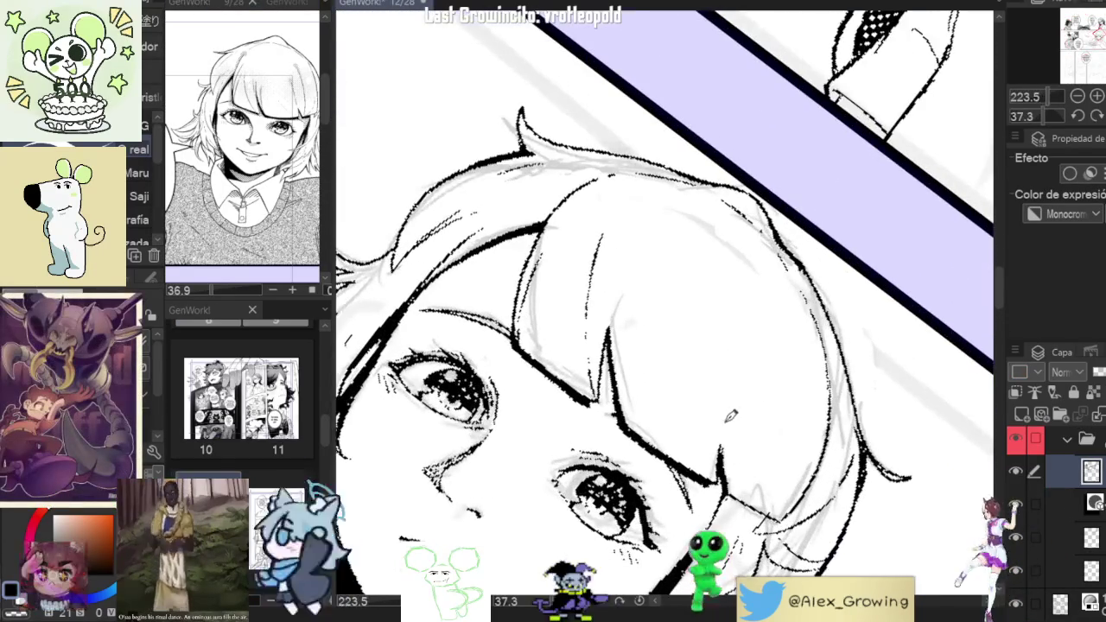
scroll(726, 292, down, 2)
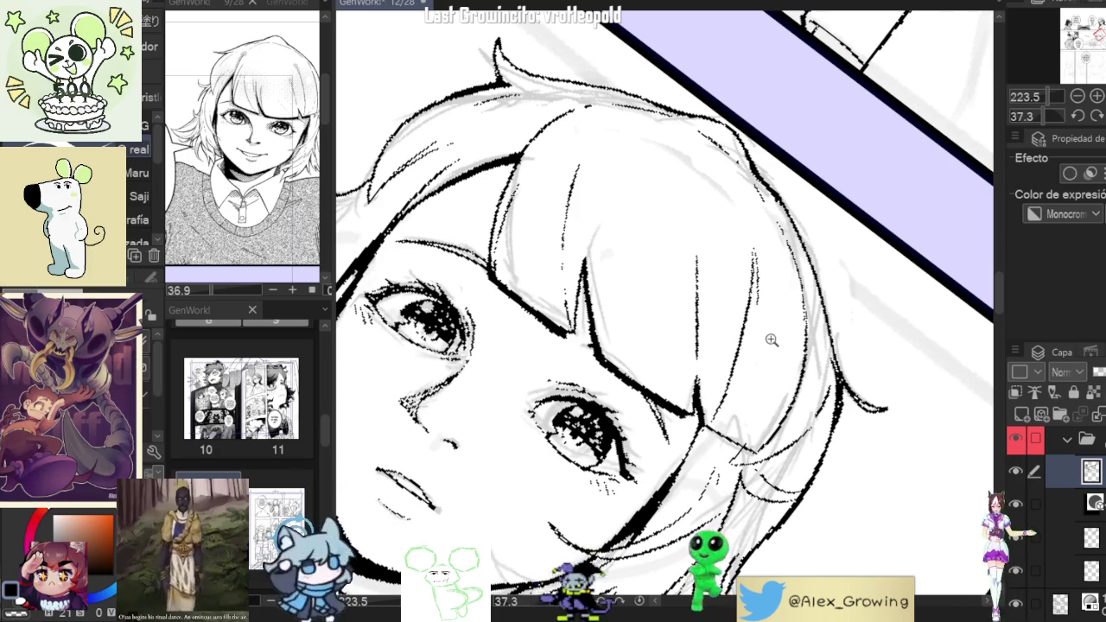
scroll(773, 339, down, 3)
scroll(830, 329, down, 3)
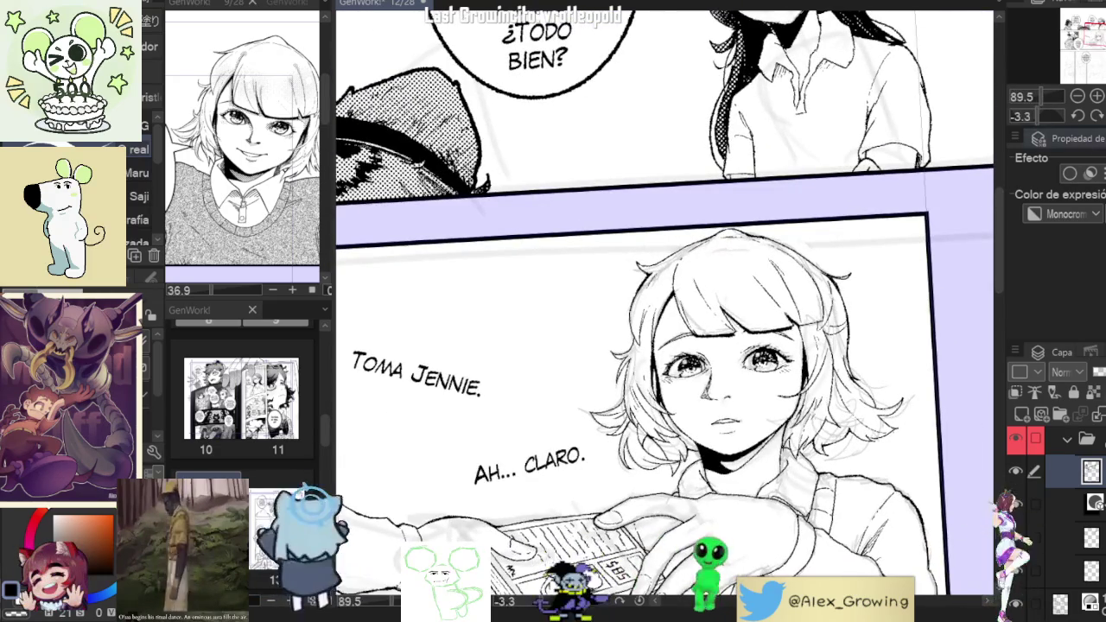
scroll(666, 311, down, 2)
scroll(665, 312, down, 2)
scroll(666, 311, up, 2)
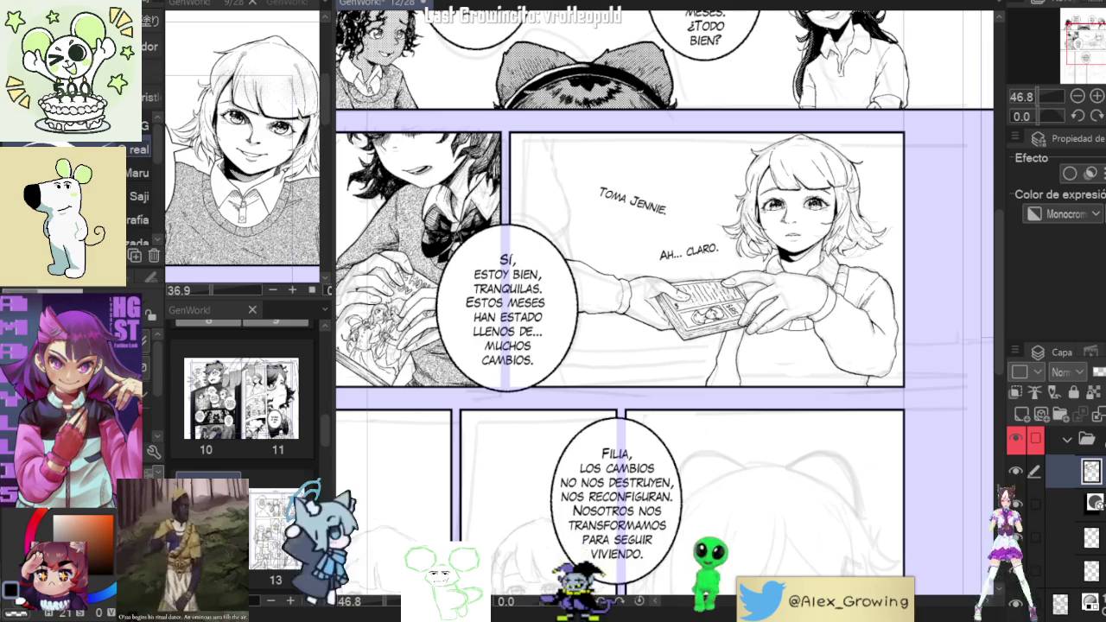
Enlarge the page 9 reference and toggle the ink layer off and on to check the sketch.
double_click(276, 384)
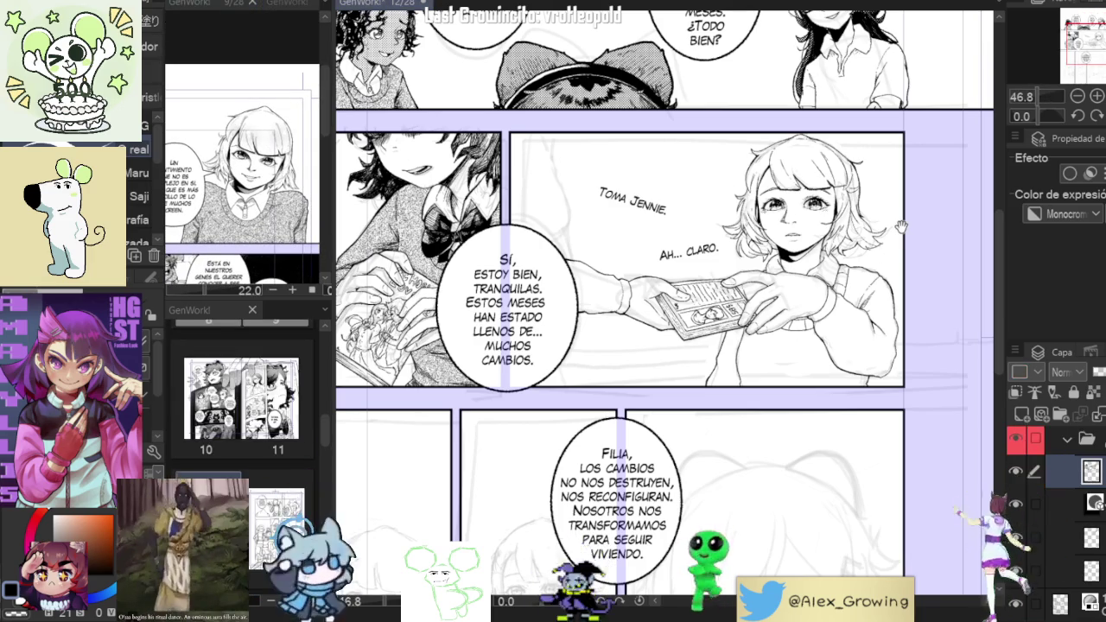
scroll(887, 246, up, 4)
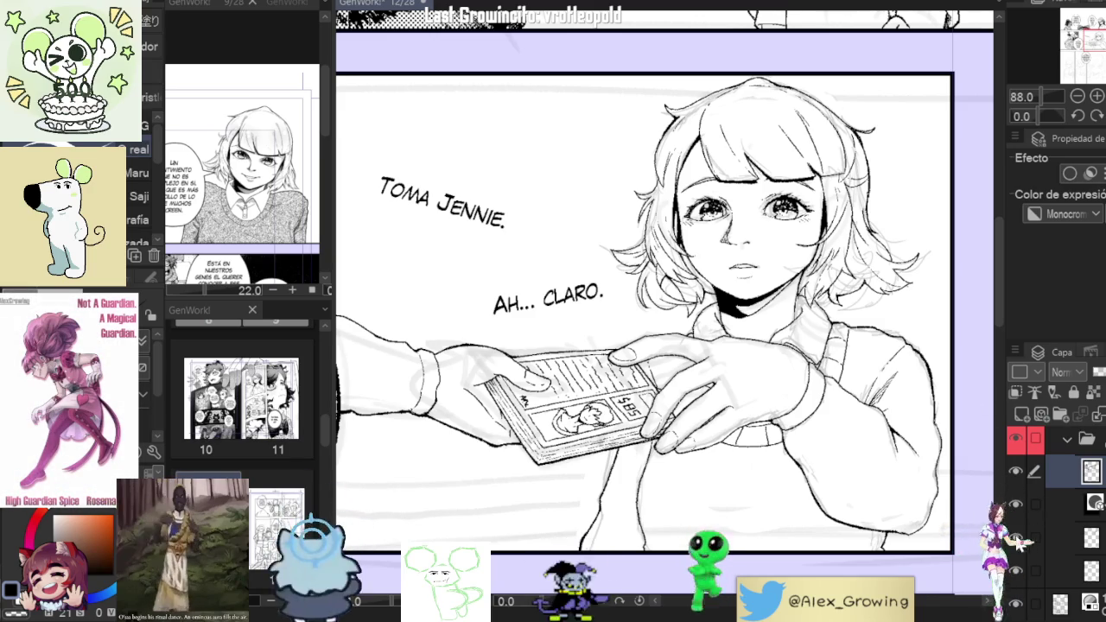
click(1012, 459)
click(1012, 464)
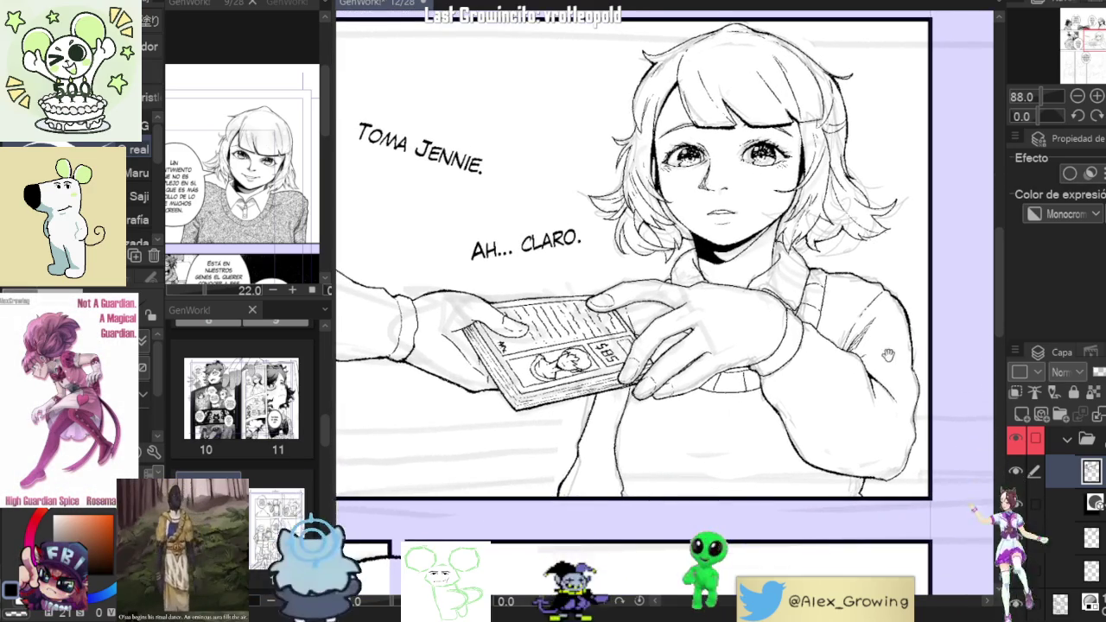
Select the sweater tone layer, hide the rough sketch layer, and zoom in on the sweater tone.
click(1034, 500)
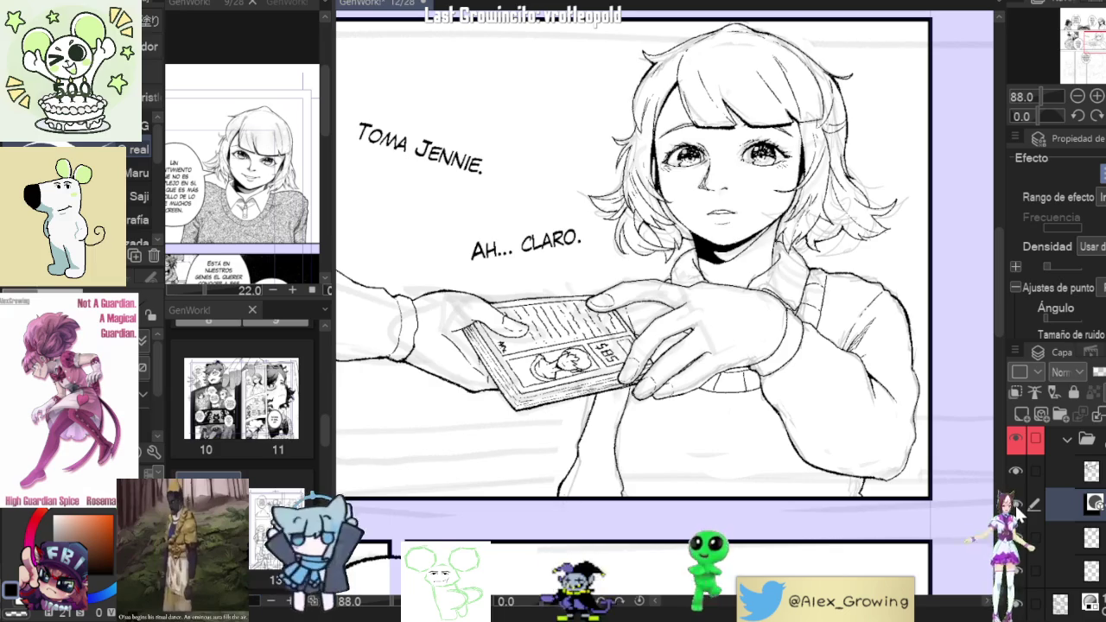
click(1016, 504)
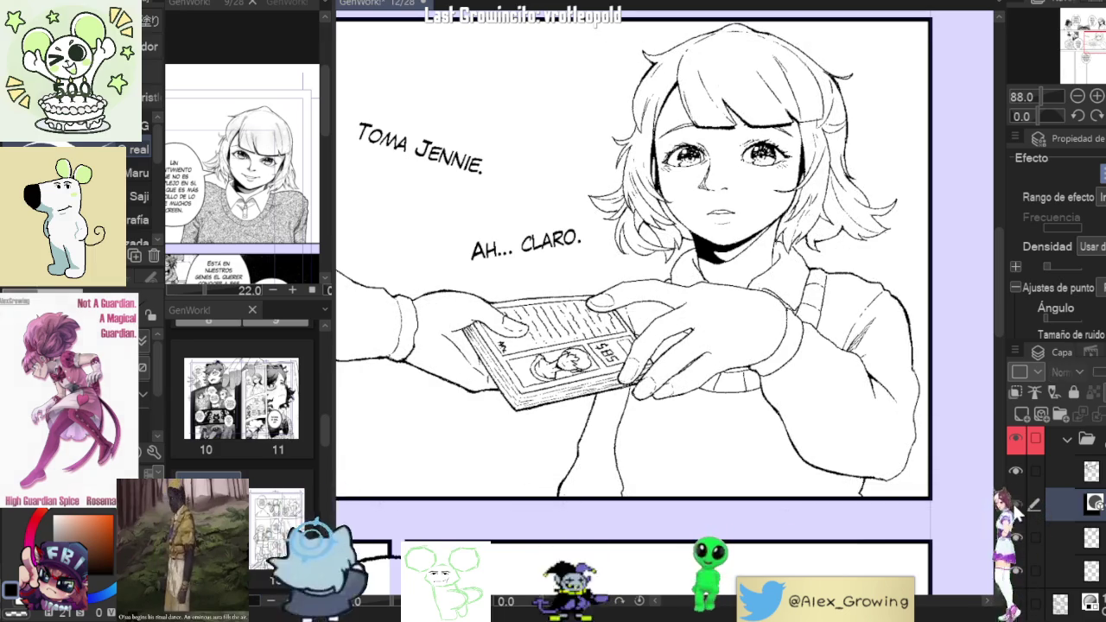
scroll(432, 371, down, 5)
scroll(432, 372, up, 2)
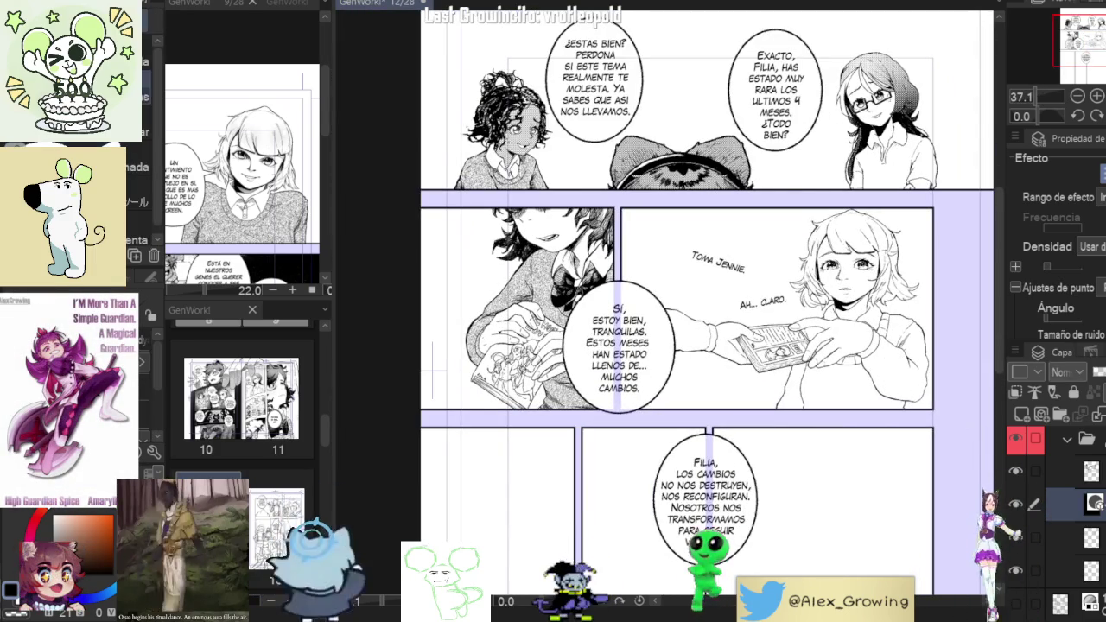
scroll(906, 325, up, 1)
scroll(906, 326, up, 2)
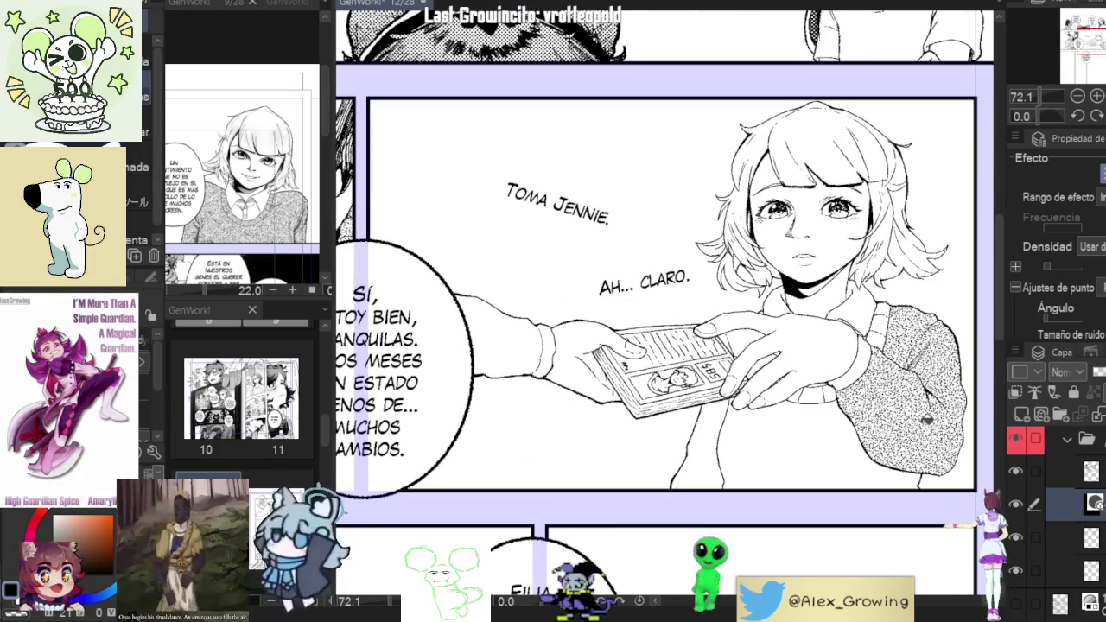
scroll(851, 446, up, 5)
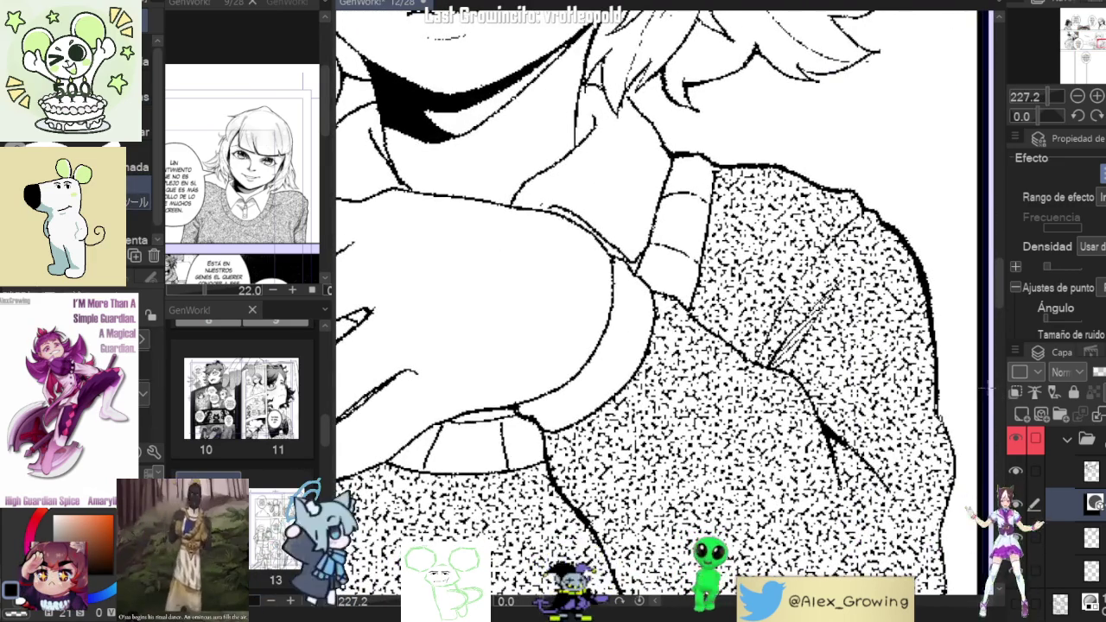
scroll(903, 316, up, 3)
scroll(903, 316, up, 3)
scroll(903, 311, down, 5)
scroll(903, 315, down, 2)
scroll(903, 320, up, 2)
Fill the white gap along the girl's sleeve and hand with noise tone.
drag(860, 359, 884, 351)
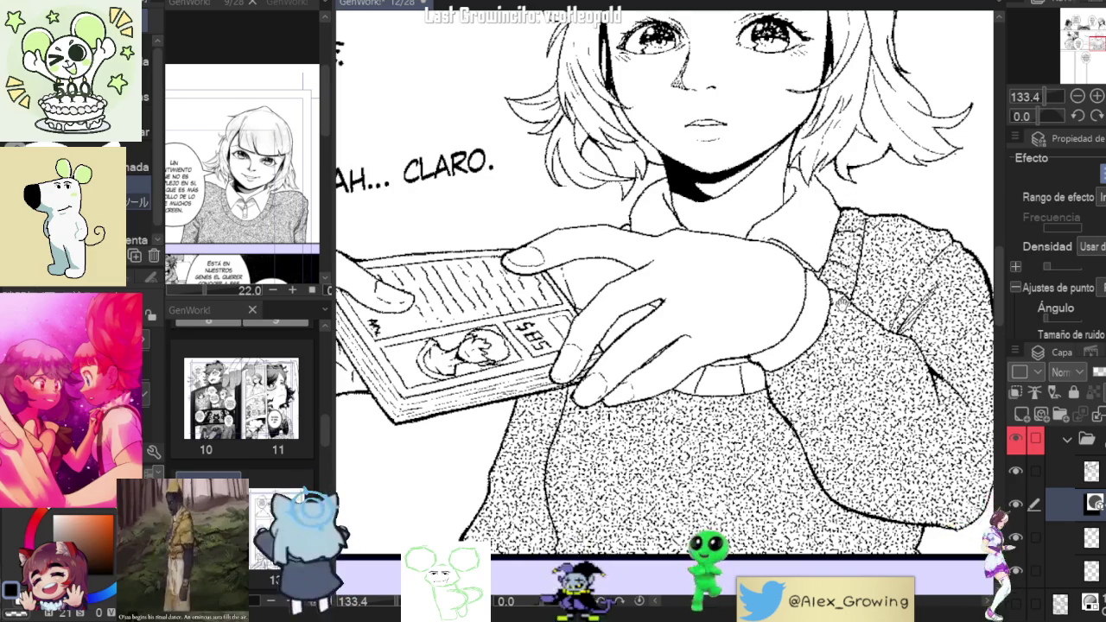
scroll(808, 362, up, 1)
scroll(825, 363, up, 1)
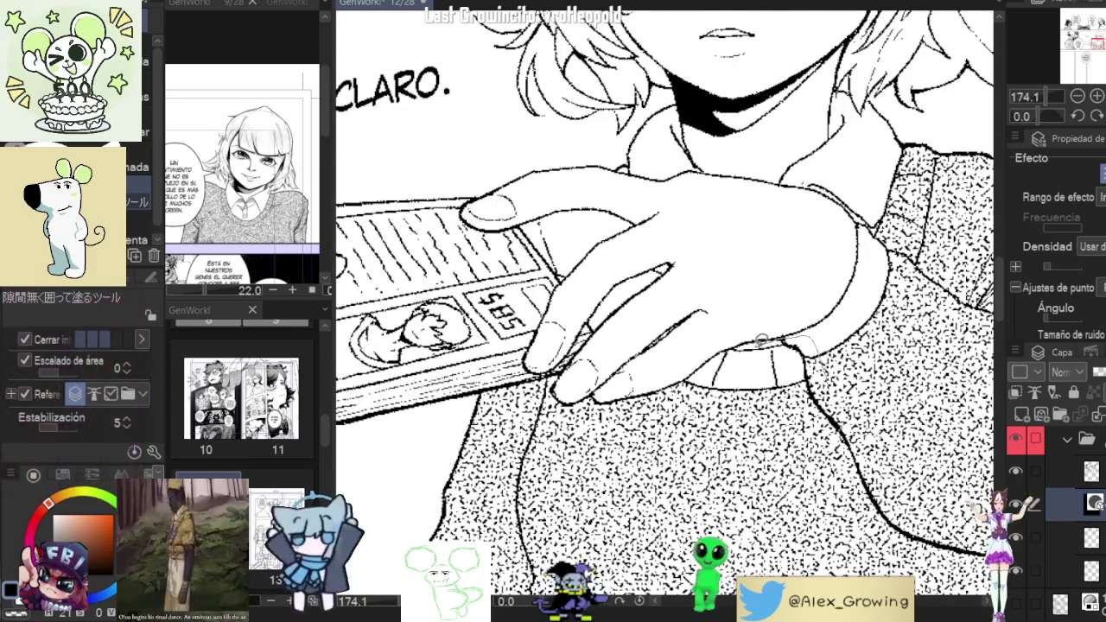
drag(820, 344, 837, 364)
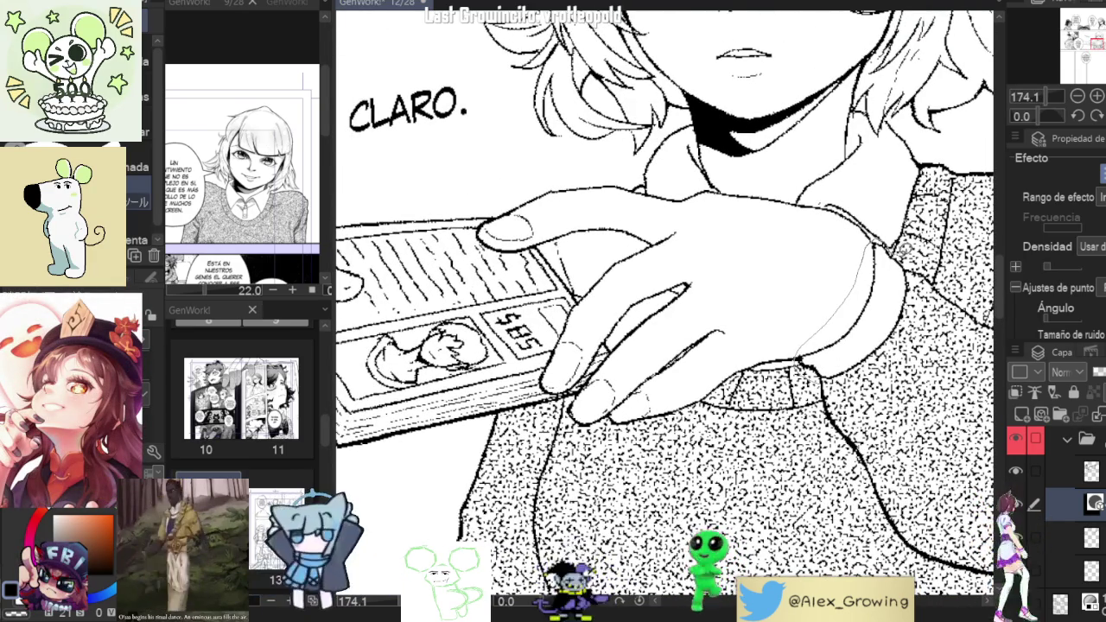
drag(900, 248, 817, 367)
Check the area around the AH... CLARO. text and return to the line-art layer.
drag(707, 356, 811, 386)
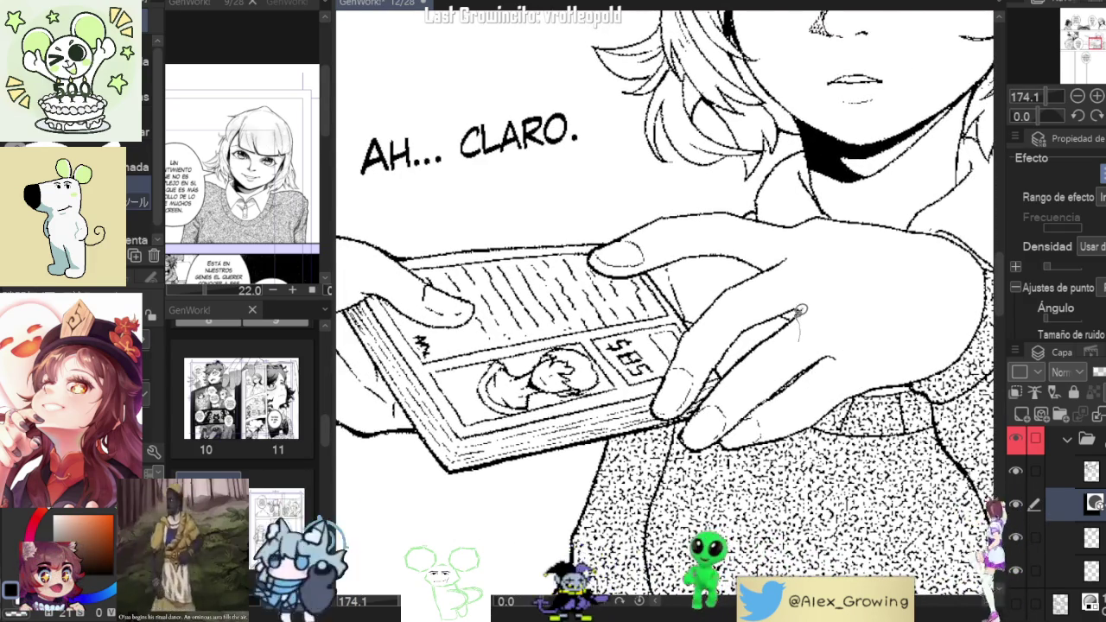
scroll(816, 302, down, 3)
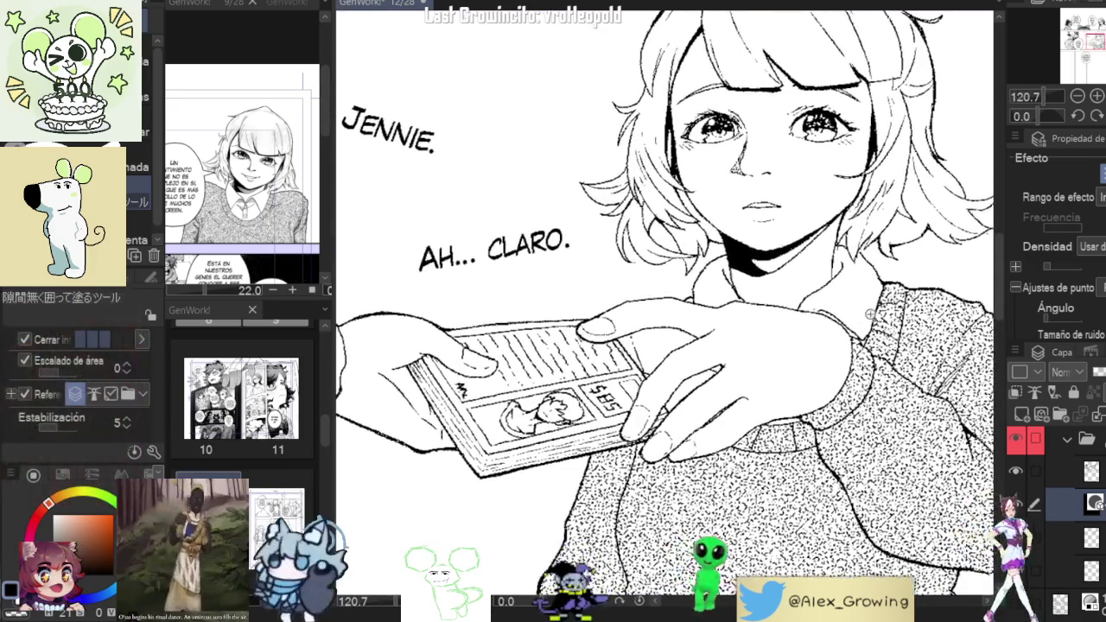
scroll(901, 294, down, 3)
scroll(901, 294, down, 2)
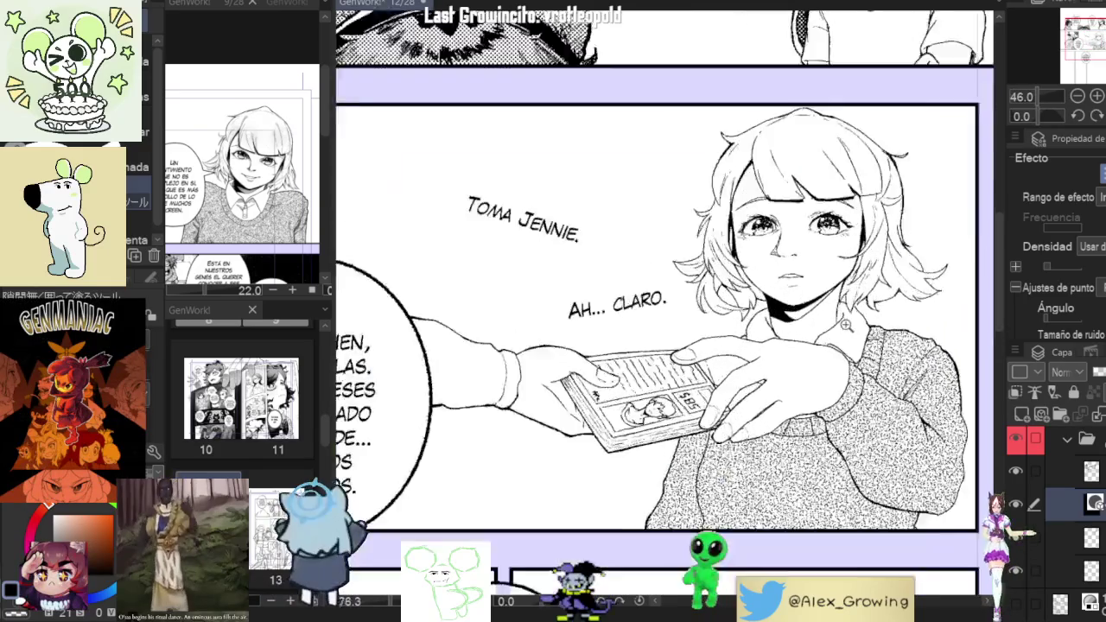
scroll(968, 437, up, 3)
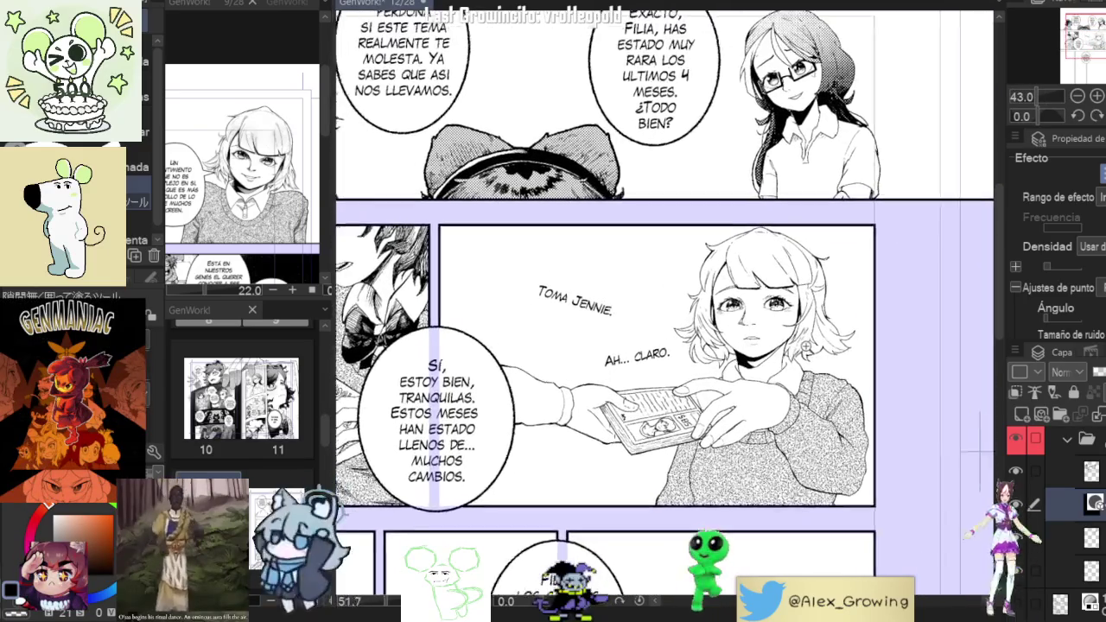
click(1078, 474)
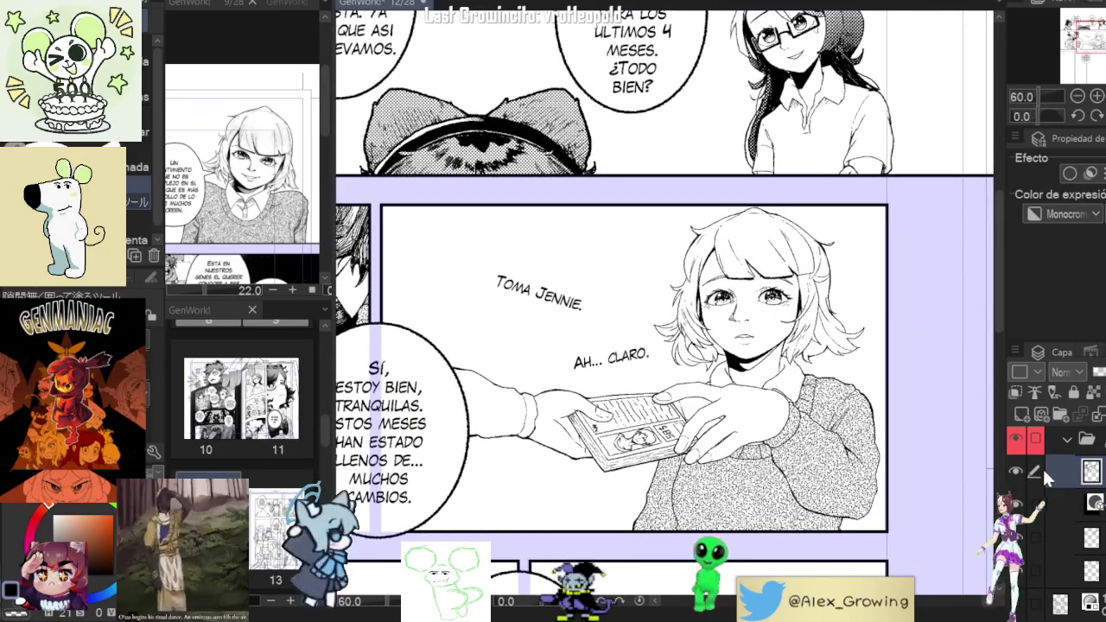
Switch to the pen and turn the panel view back upright.
key(p)
scroll(640, 526, up, 5)
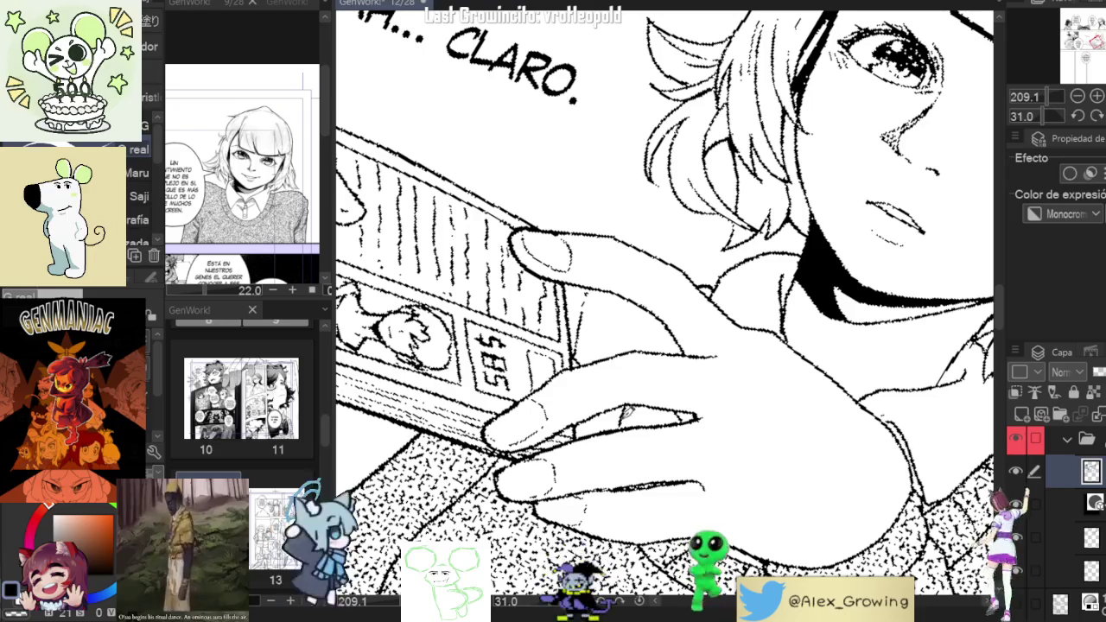
scroll(666, 321, down, 5)
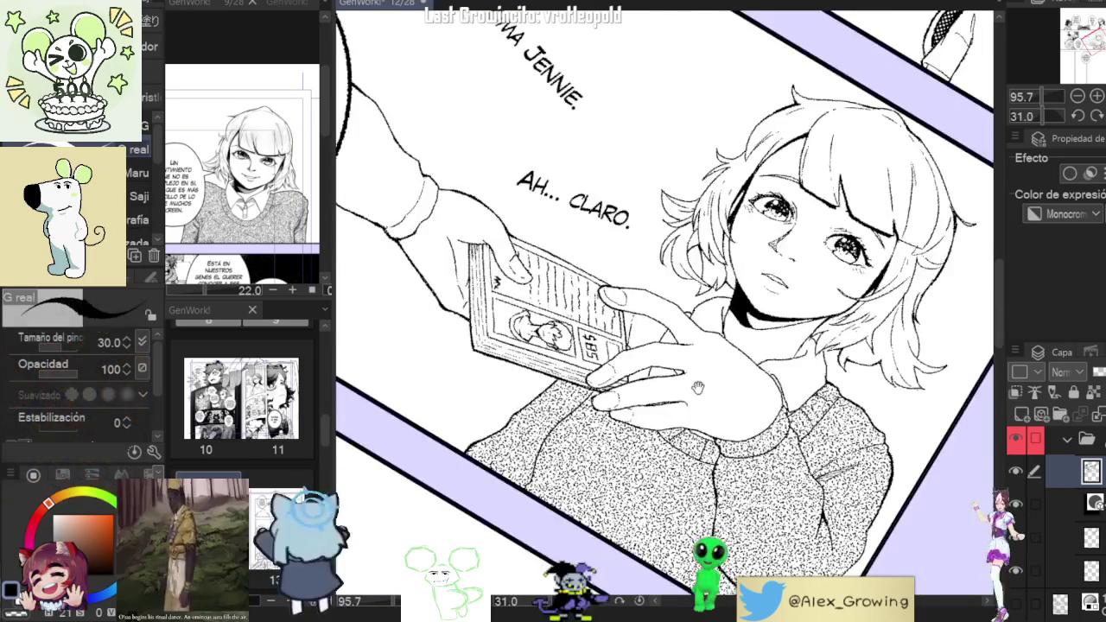
scroll(679, 286, up, 5)
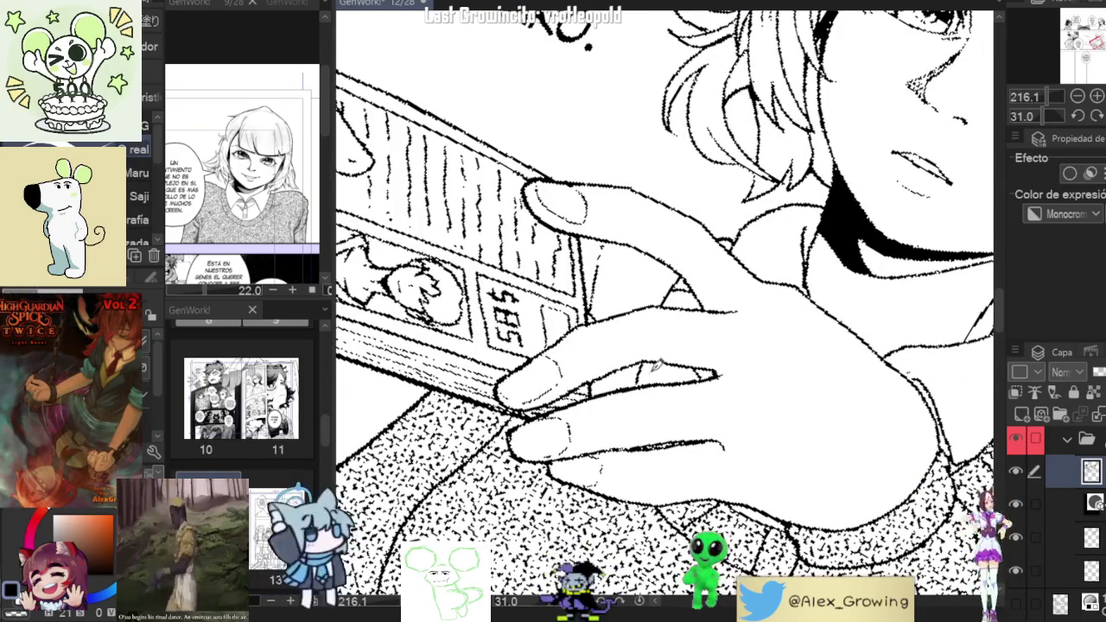
scroll(702, 363, down, 5)
scroll(711, 323, up, 6)
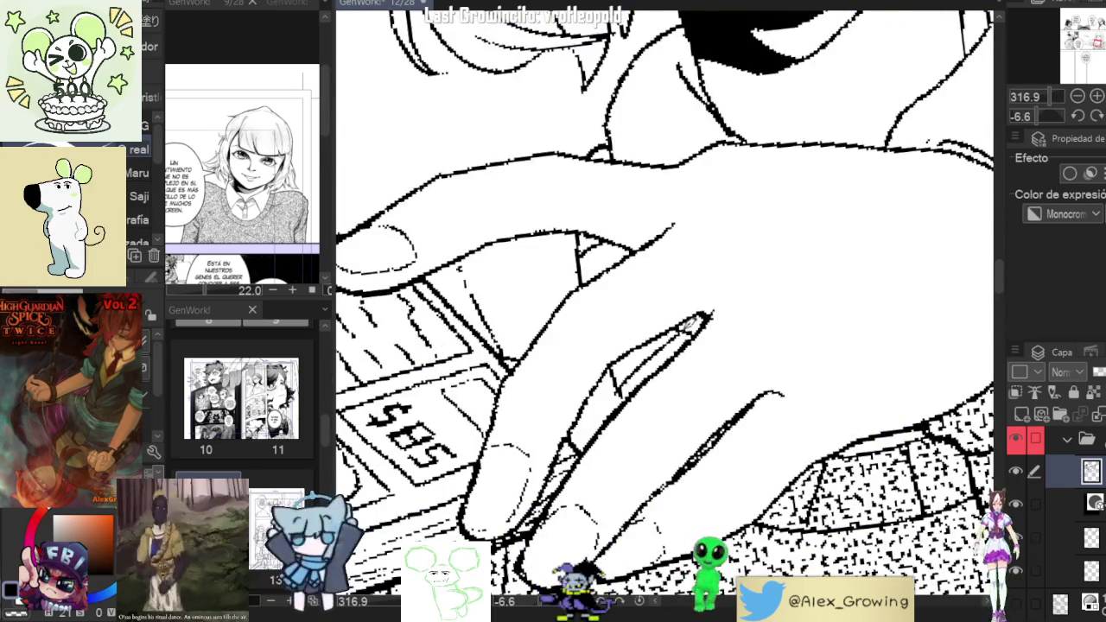
scroll(696, 322, down, 5)
scroll(647, 370, down, 5)
scroll(657, 358, up, 3)
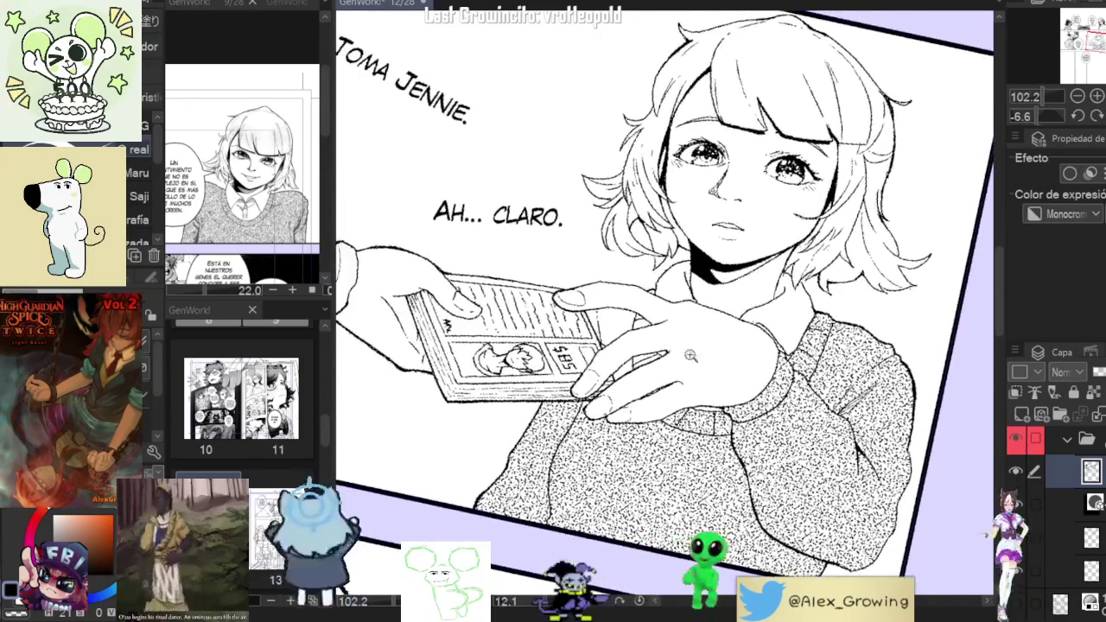
scroll(666, 350, up, 2)
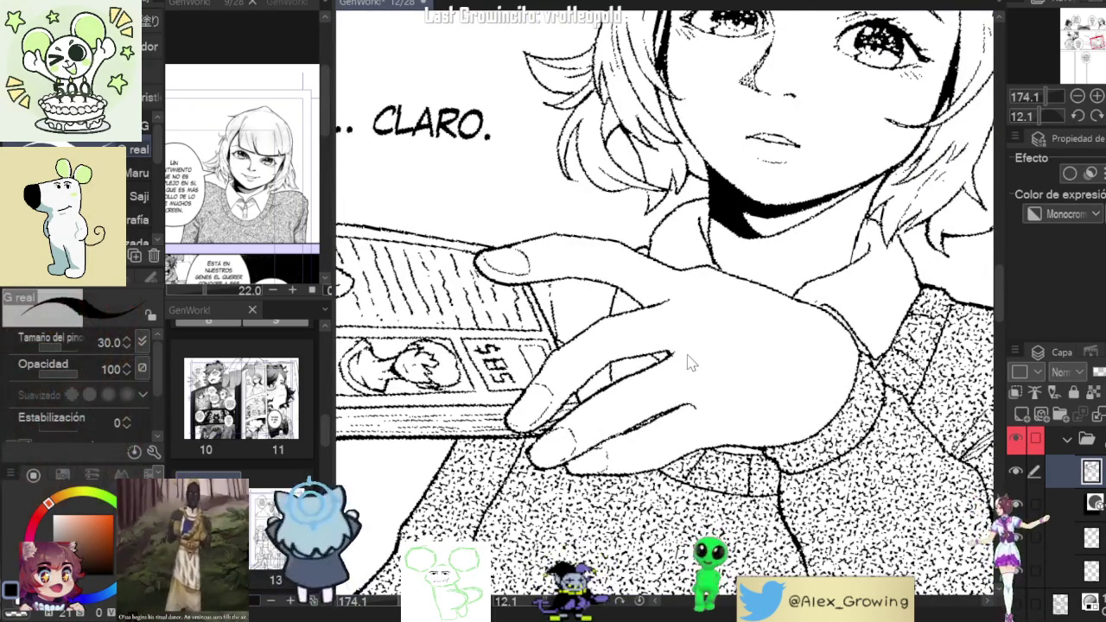
scroll(681, 367, down, 2)
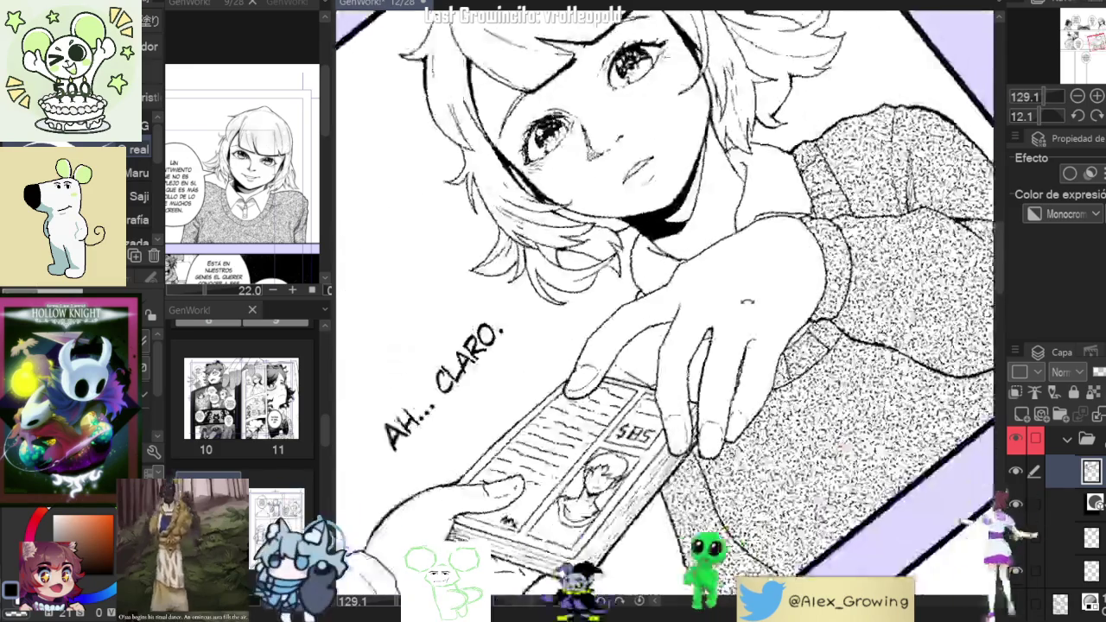
mouse_move(681, 367)
mouse_down()
mouse_move(733, 362)
mouse_move(788, 292)
mouse_up()
scroll(732, 362, down, 2)
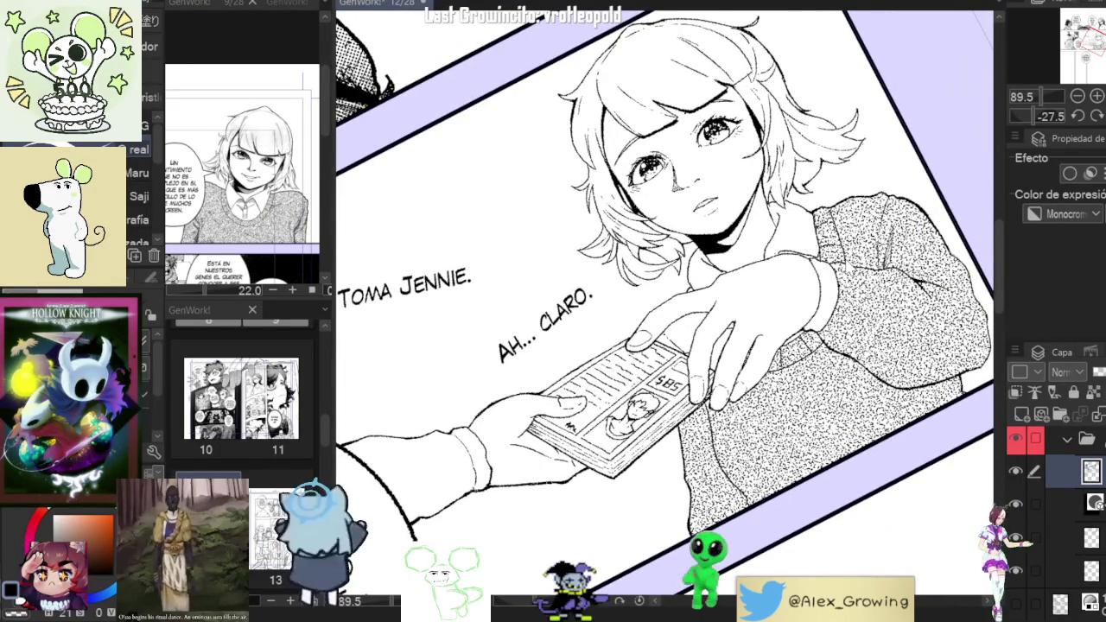
scroll(665, 346, up, 3)
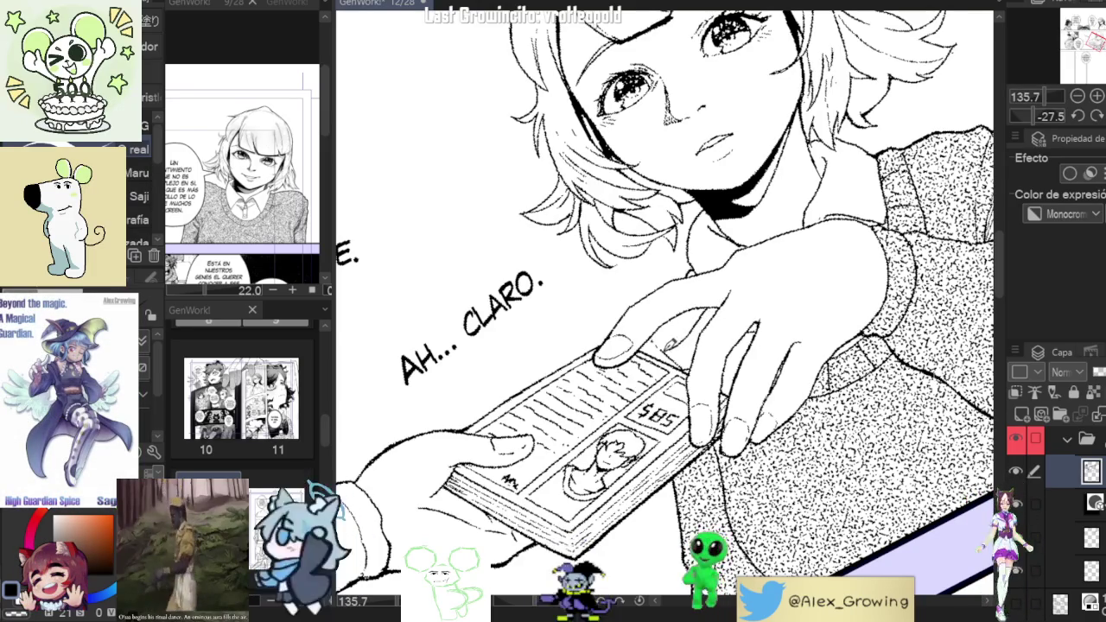
scroll(744, 299, down, 4)
scroll(726, 302, up, 5)
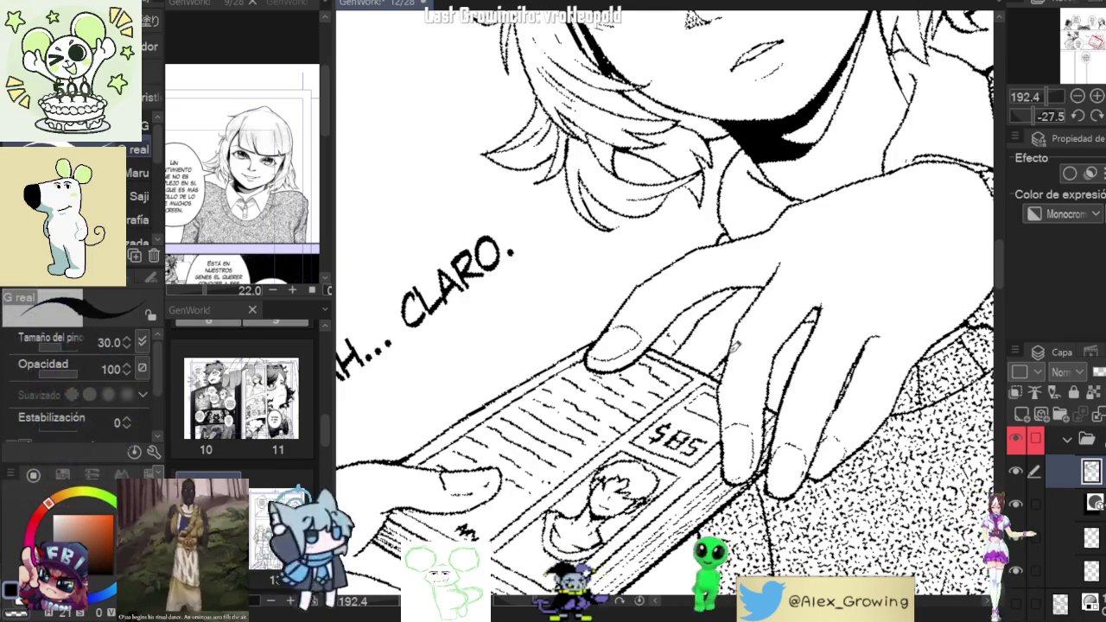
scroll(680, 345, down, 5)
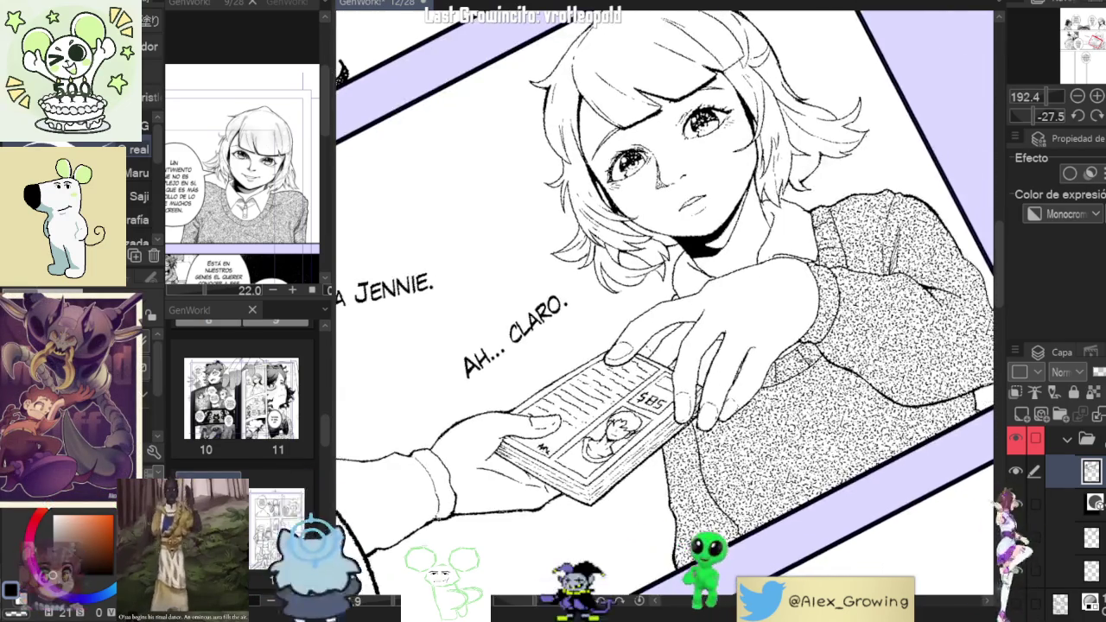
scroll(718, 359, up, 2)
scroll(735, 337, up, 1)
scroll(748, 320, up, 2)
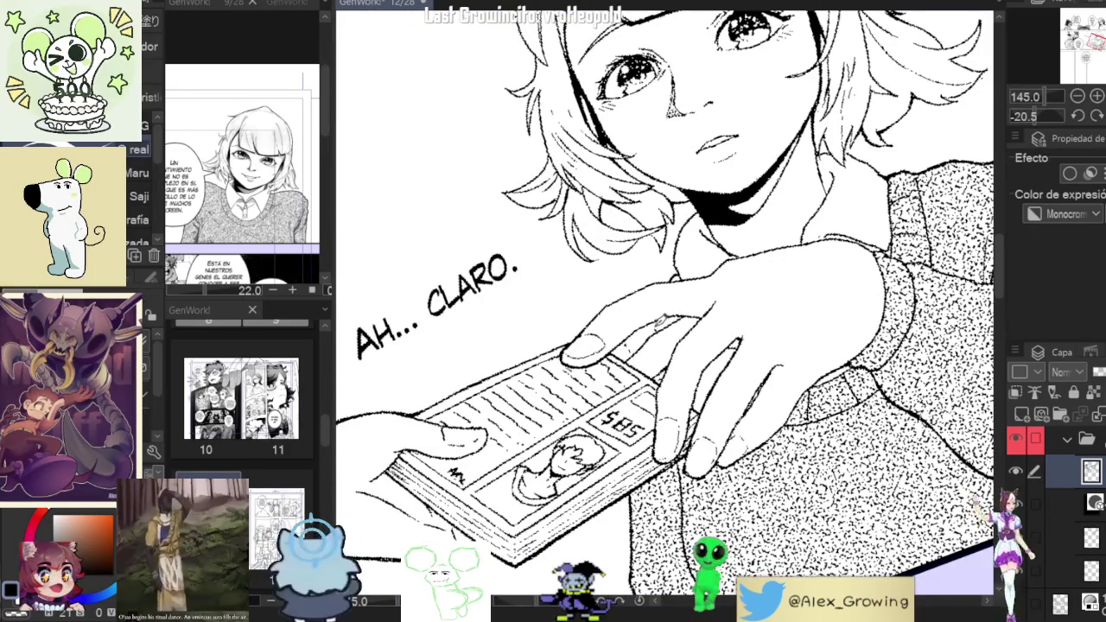
scroll(689, 298, down, 3)
scroll(718, 329, up, 1)
scroll(731, 341, up, 1)
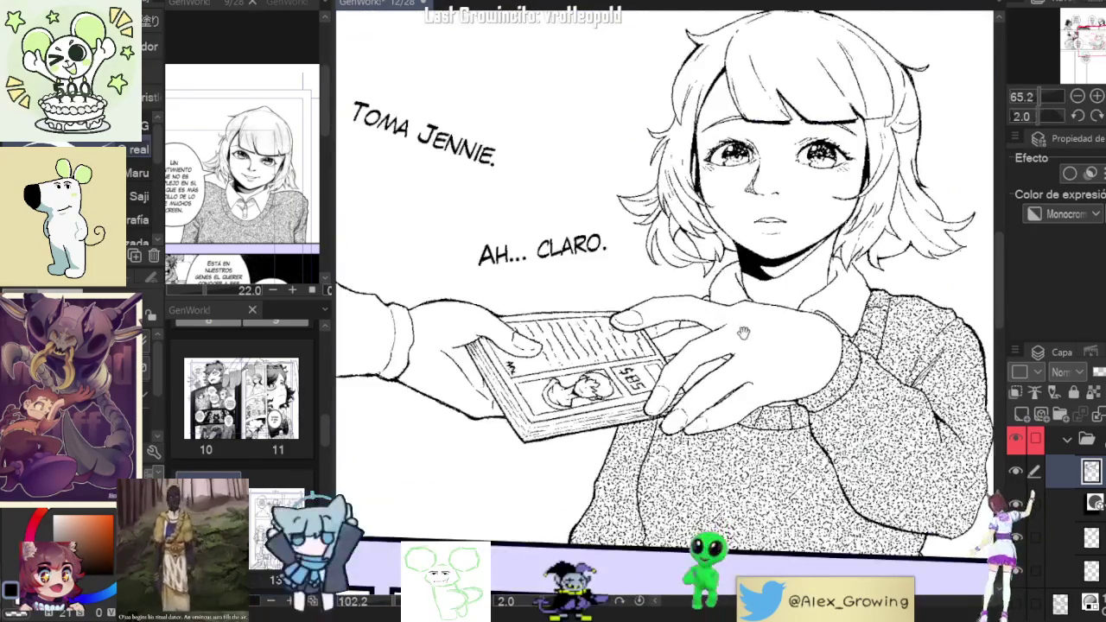
scroll(741, 355, up, 1)
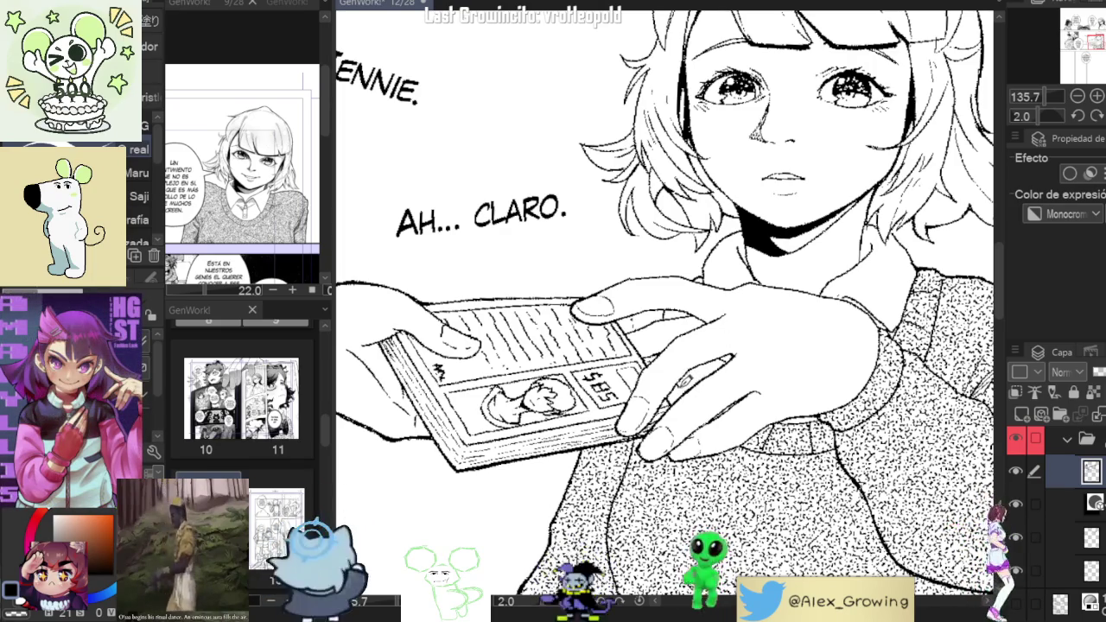
scroll(694, 374, down, 2)
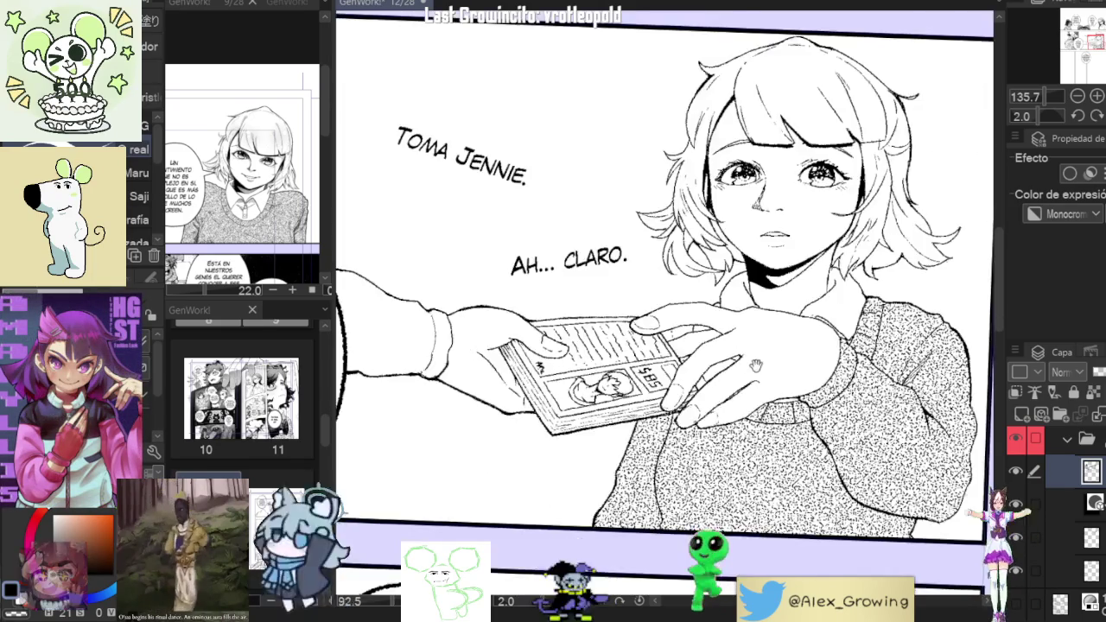
scroll(694, 374, up, 5)
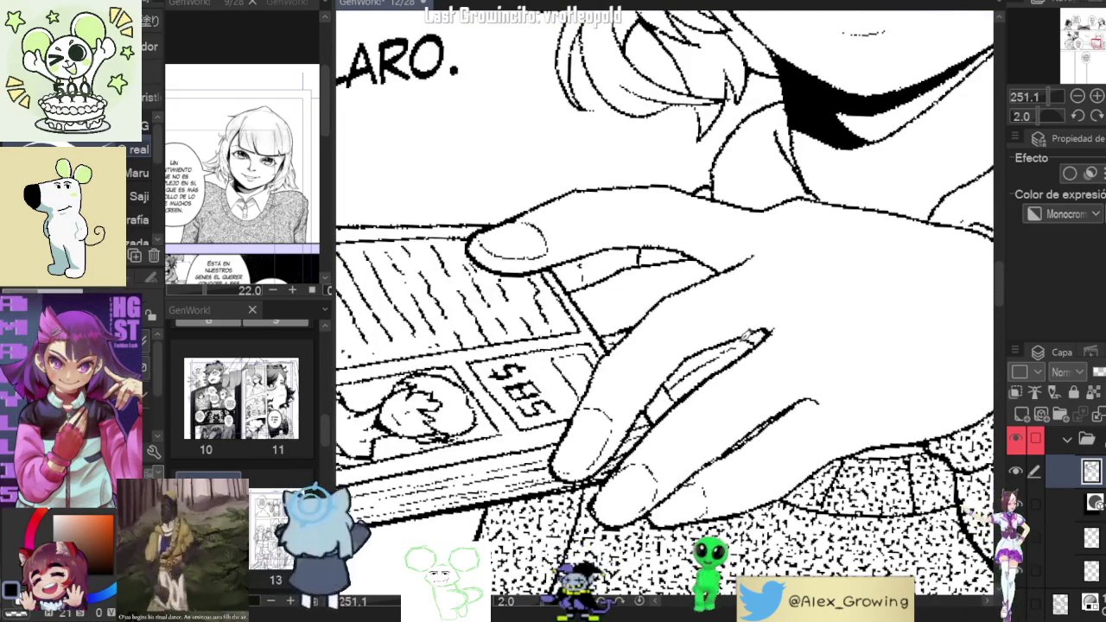
scroll(765, 364, down, 2)
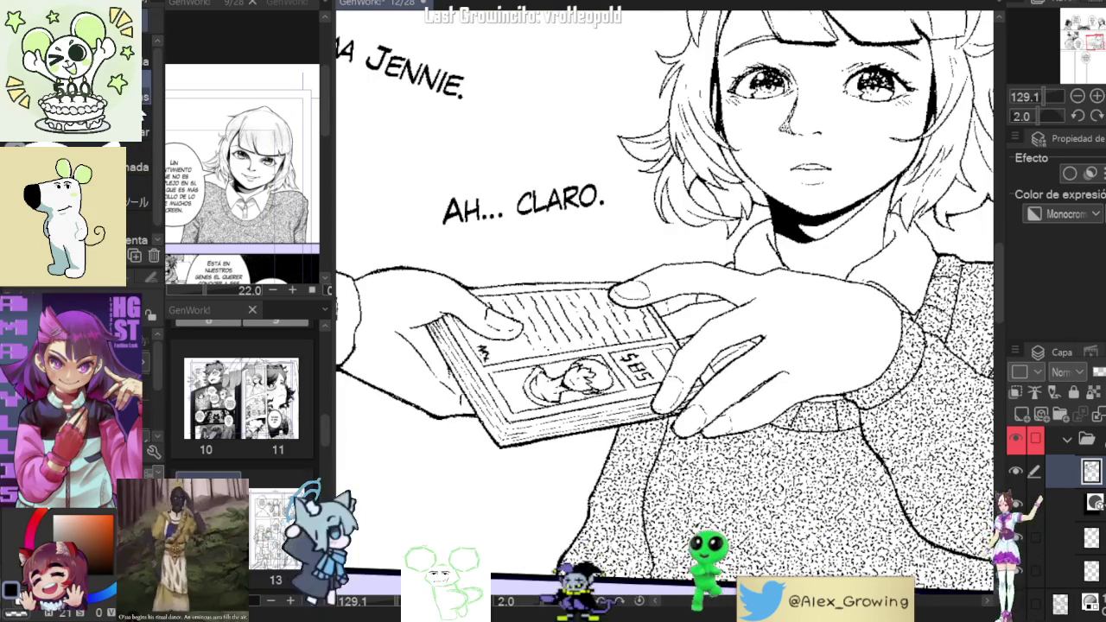
On the sweater tone layer, fill the gaps between the girl's fingers with tone.
click(1085, 506)
key(g)
scroll(705, 380, up, 2)
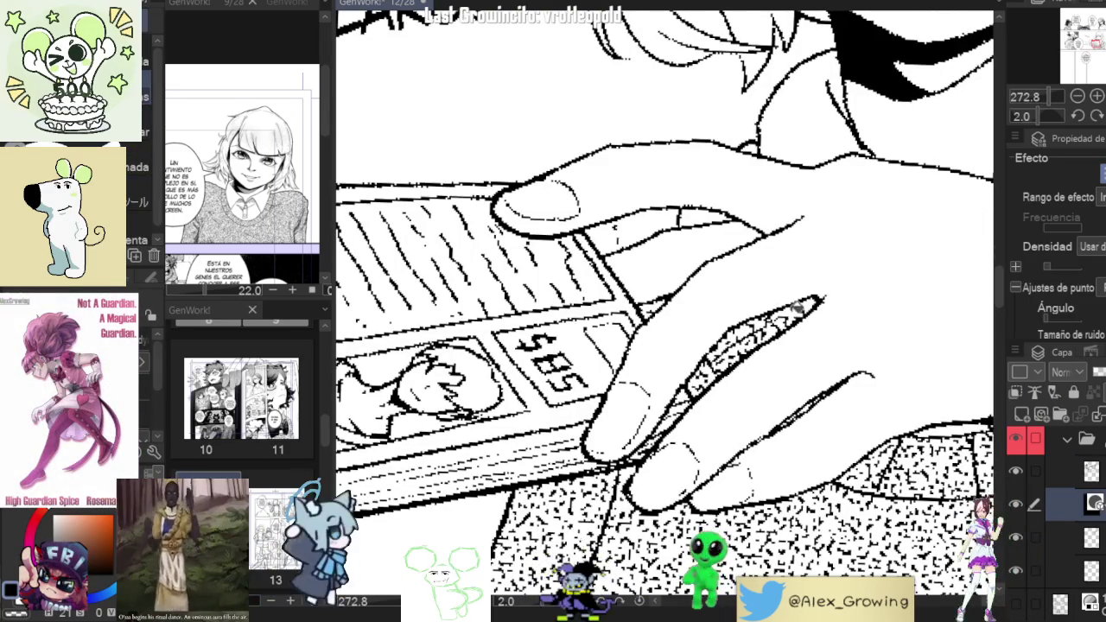
drag(737, 270, 764, 341)
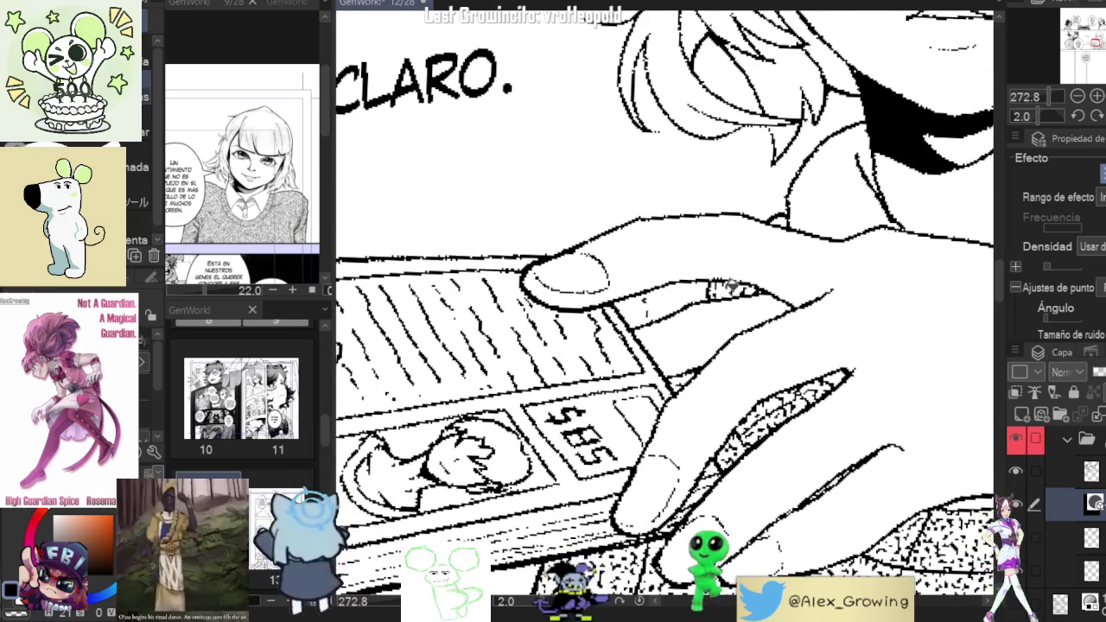
click(663, 298)
scroll(701, 377, down, 3)
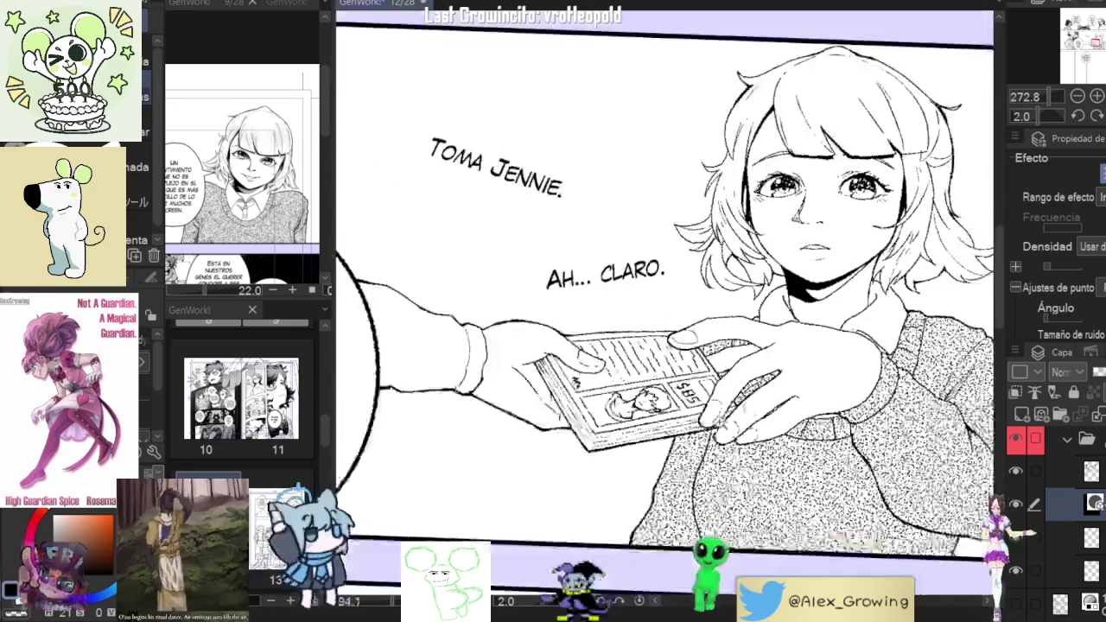
scroll(702, 377, down, 2)
scroll(809, 369, down, 2)
scroll(809, 369, down, 2)
scroll(809, 369, up, 1)
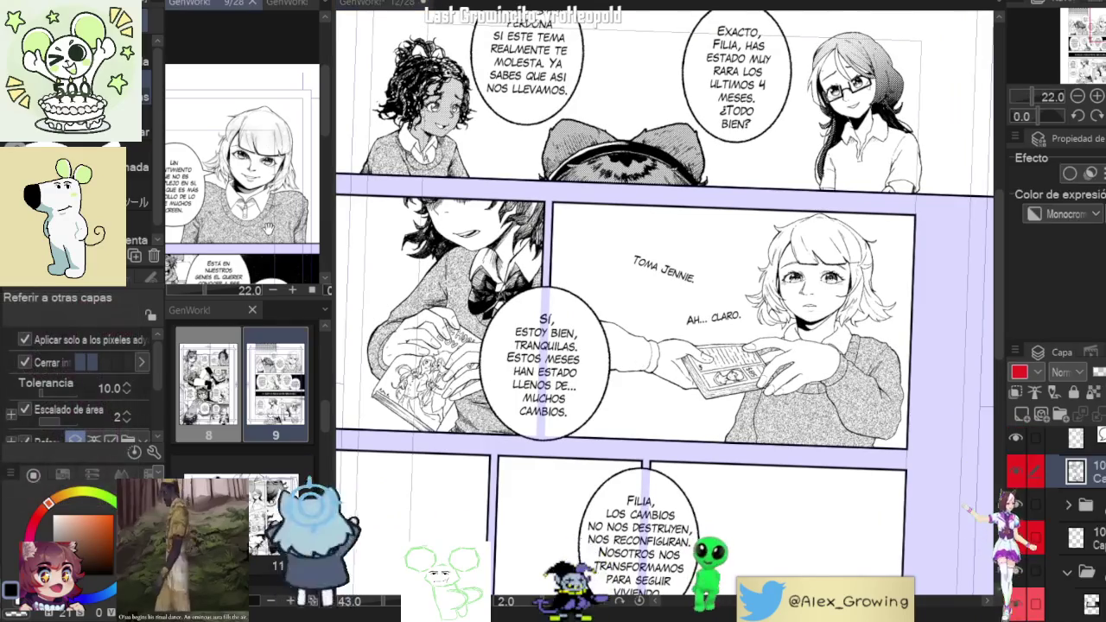
click(495, 5)
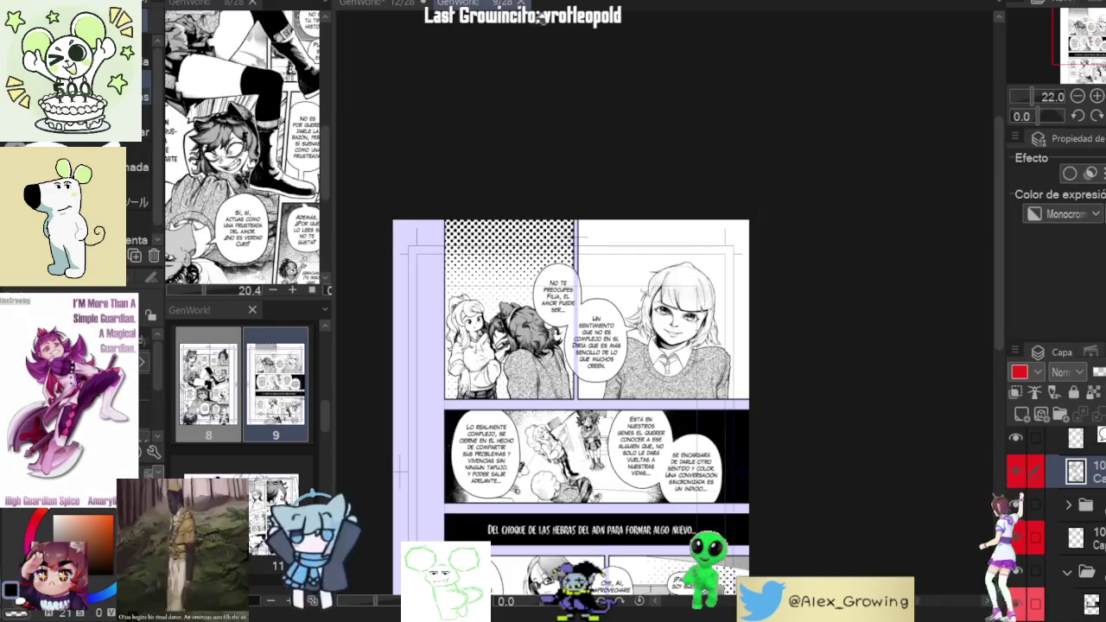
scroll(546, 397, up, 2)
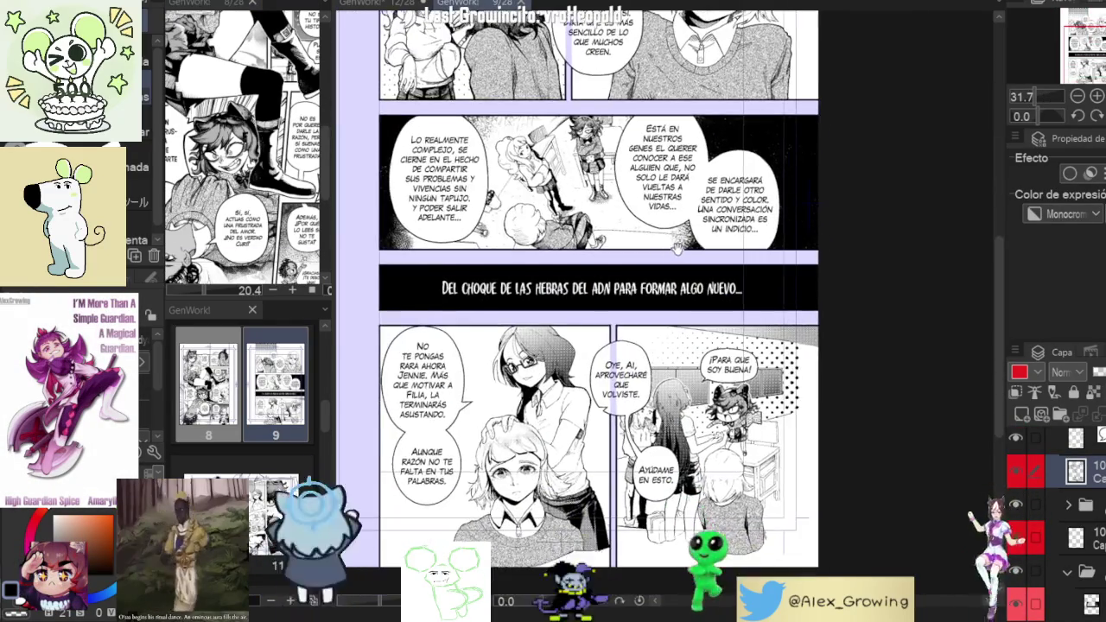
scroll(650, 385, up, 2)
scroll(708, 378, up, 2)
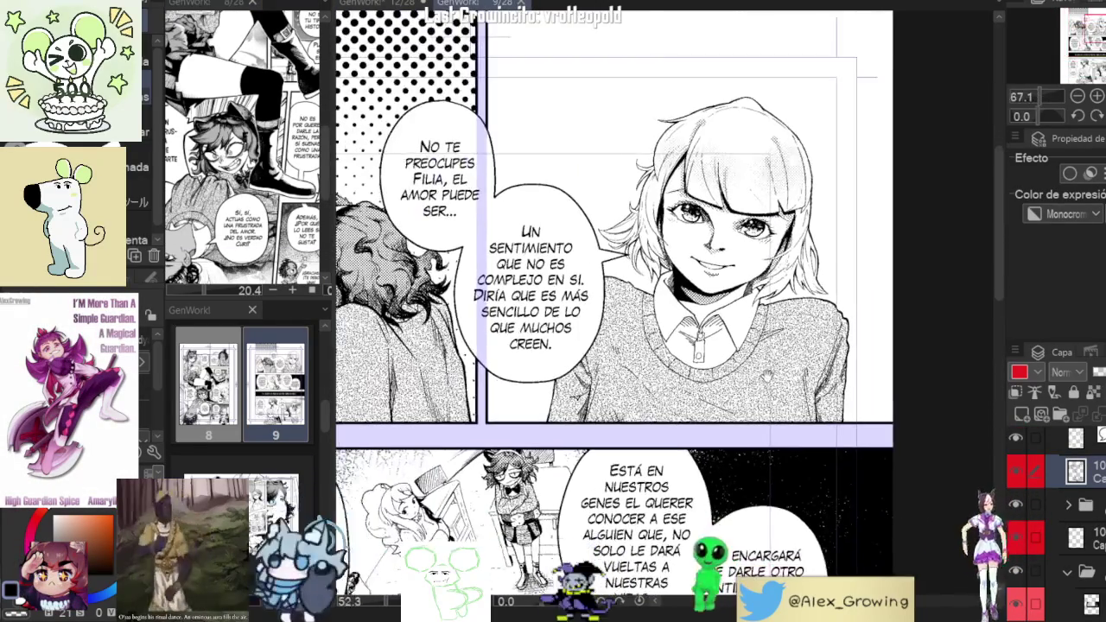
click(523, 4)
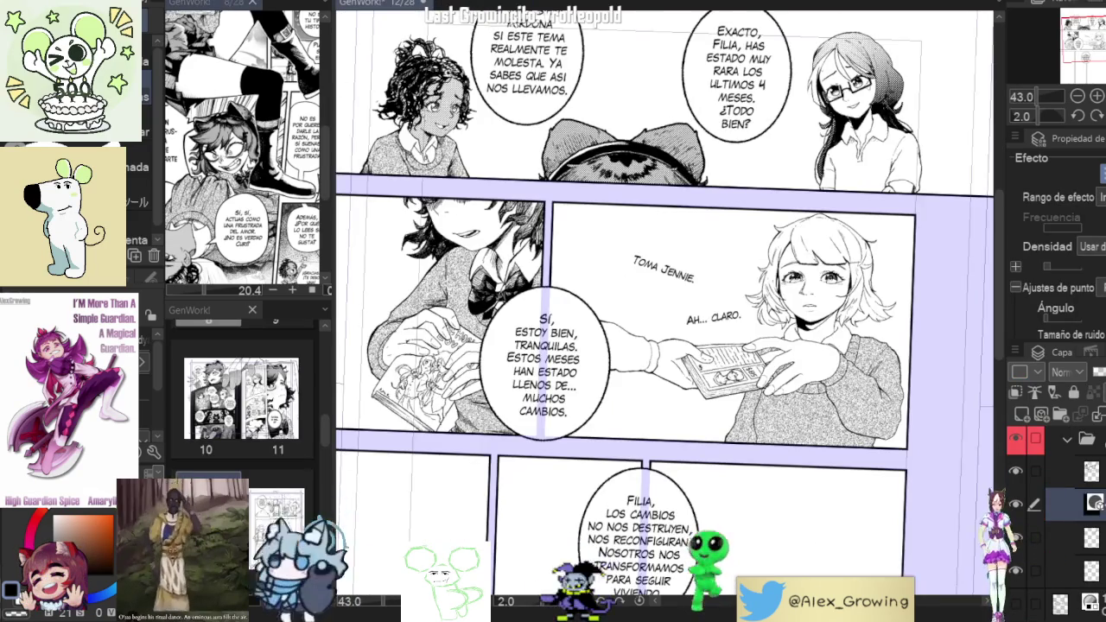
drag(207, 3, 467, 3)
scroll(623, 147, up, 5)
scroll(623, 146, down, 3)
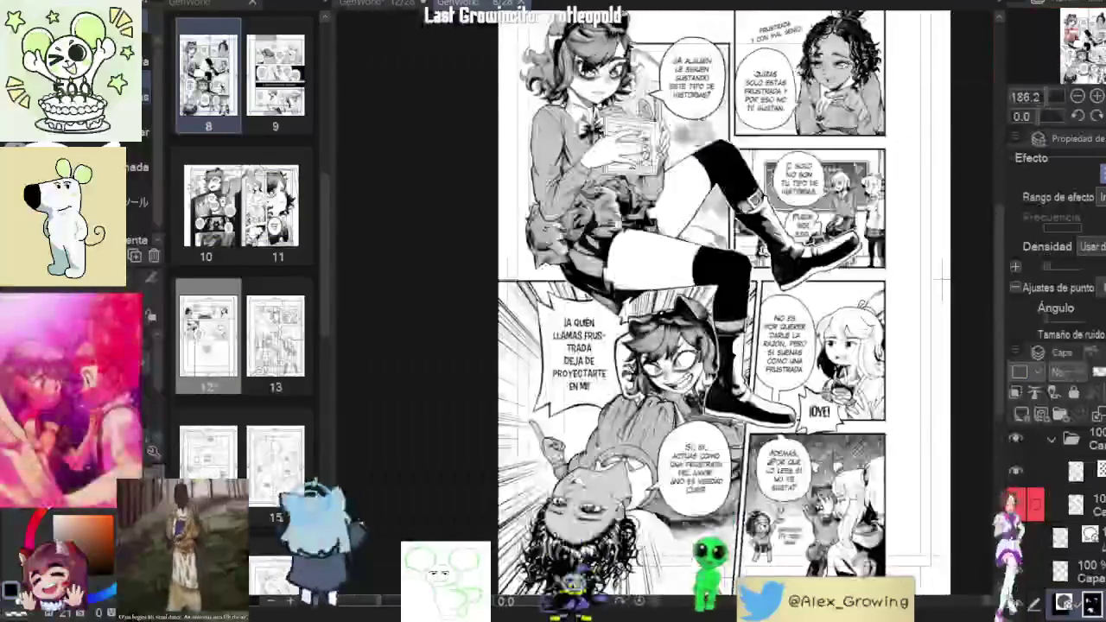
scroll(769, 251, up, 3)
scroll(769, 251, down, 3)
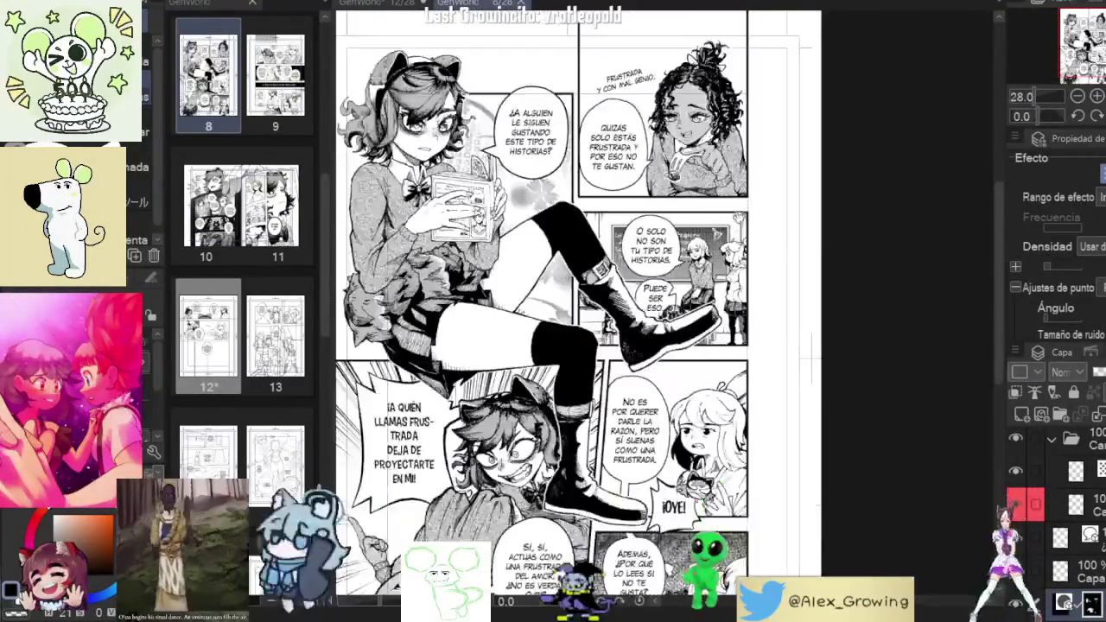
scroll(769, 250, up, 1)
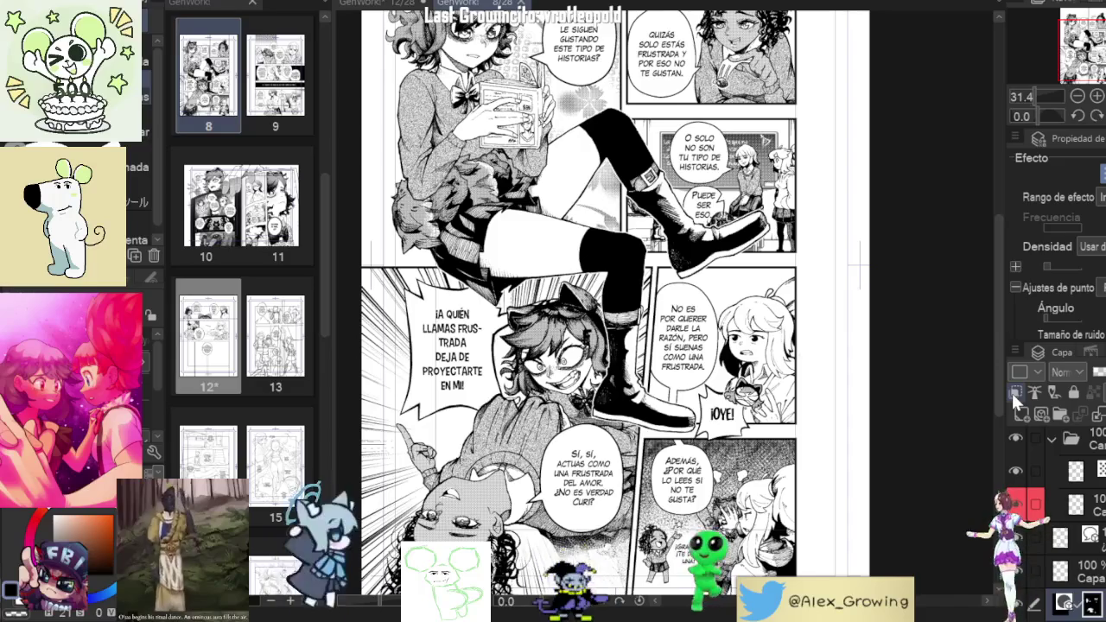
scroll(623, 303, up, 4)
scroll(622, 302, down, 2)
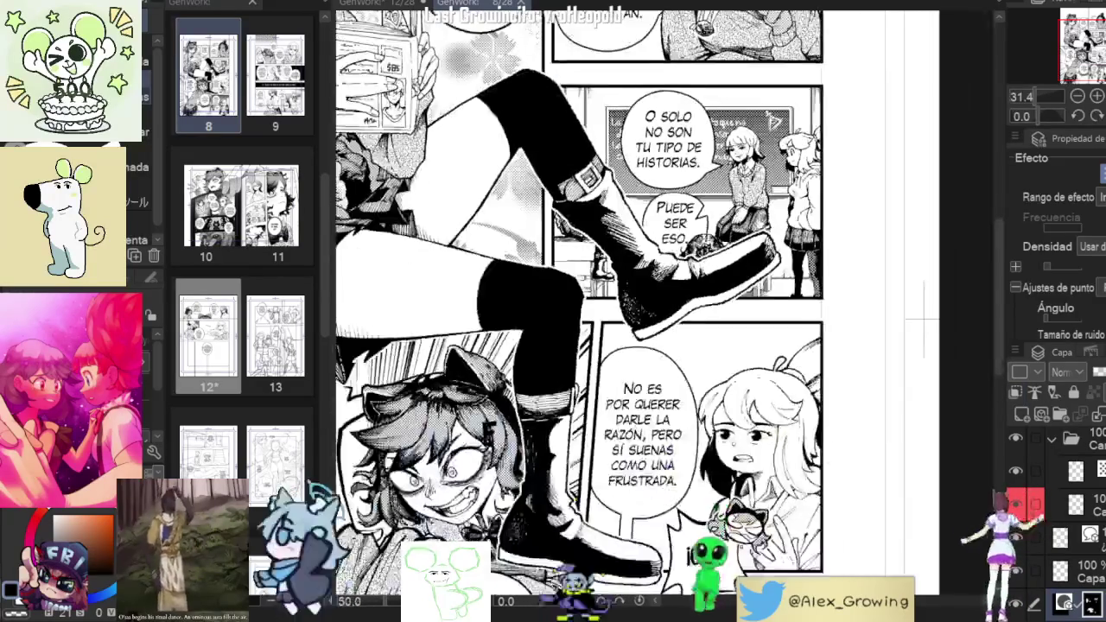
scroll(618, 302, down, 2)
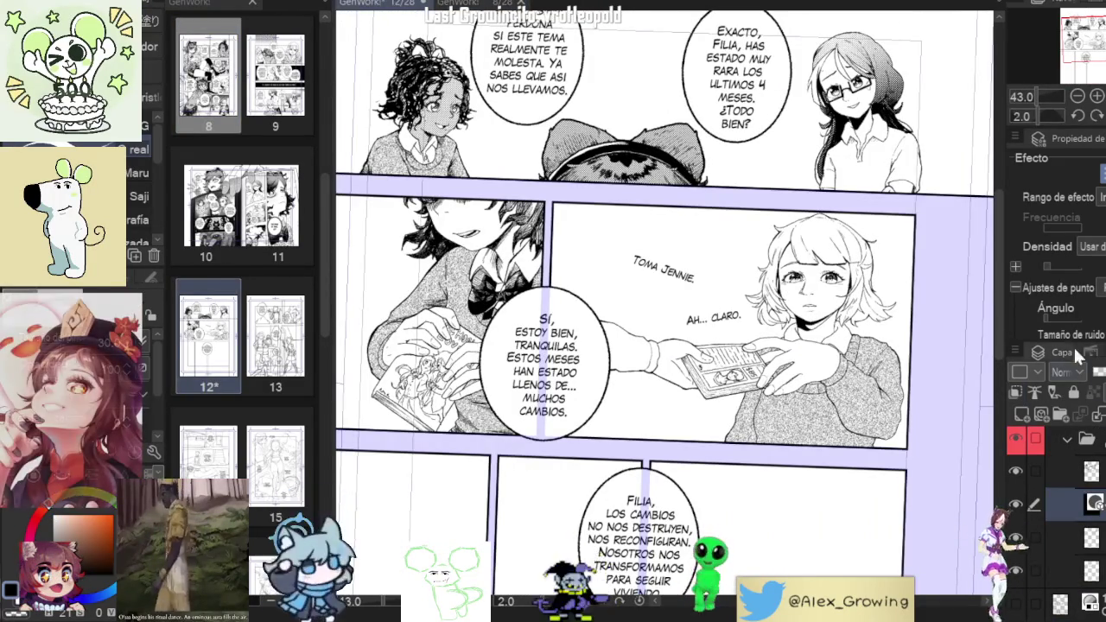
click(1017, 479)
scroll(920, 408, up, 5)
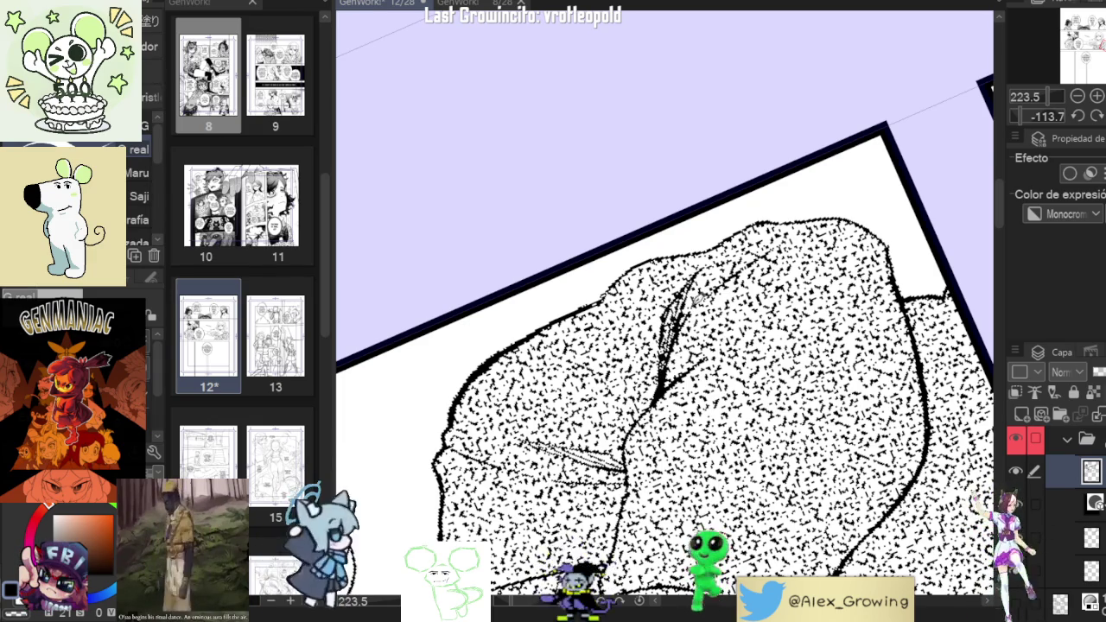
scroll(665, 302, down, 5)
scroll(781, 292, up, 5)
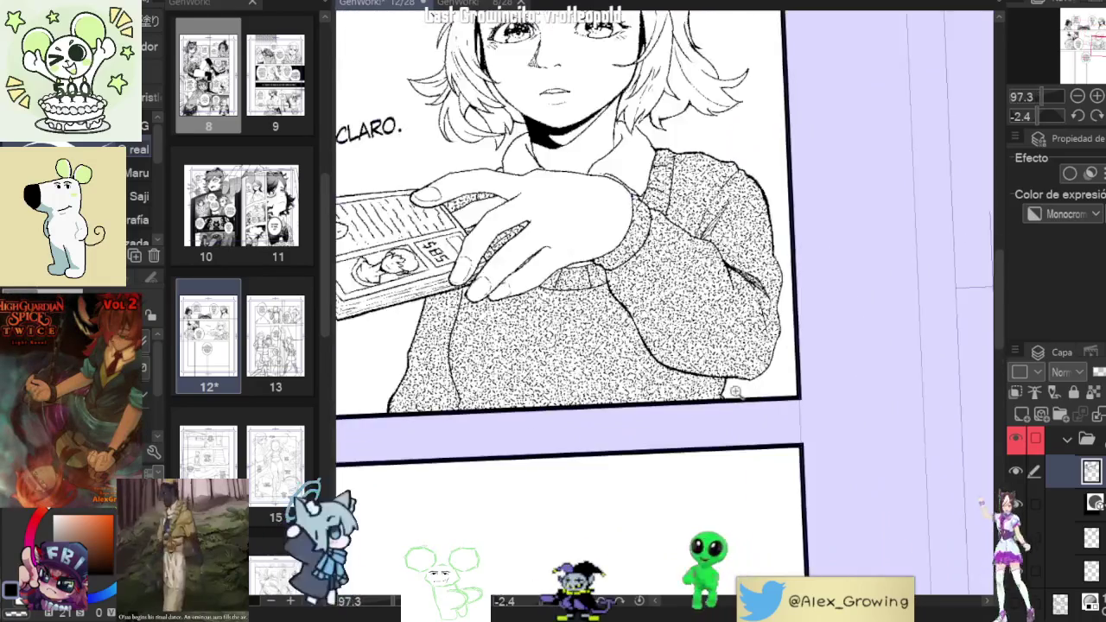
scroll(752, 397, up, 3)
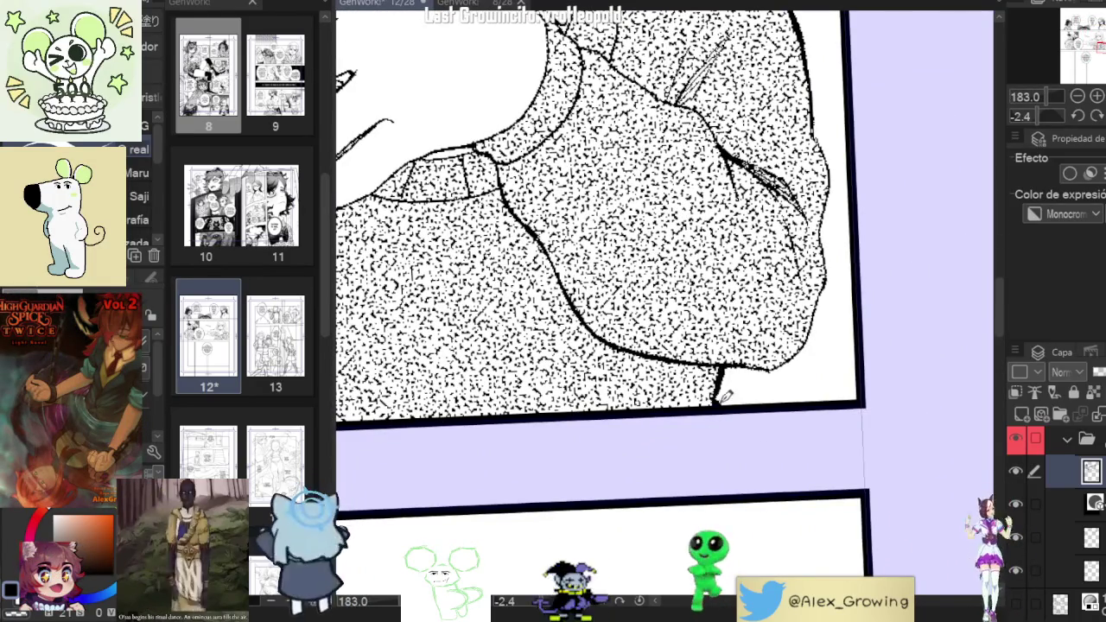
scroll(735, 361, down, 4)
scroll(692, 424, up, 1)
scroll(786, 432, up, 4)
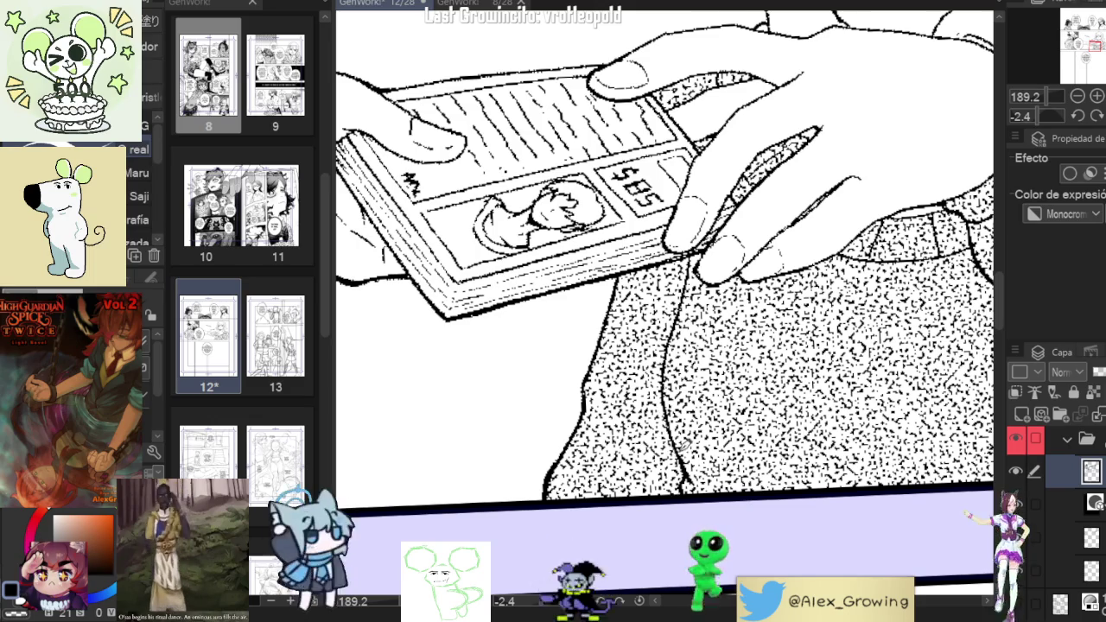
scroll(691, 459, up, 1)
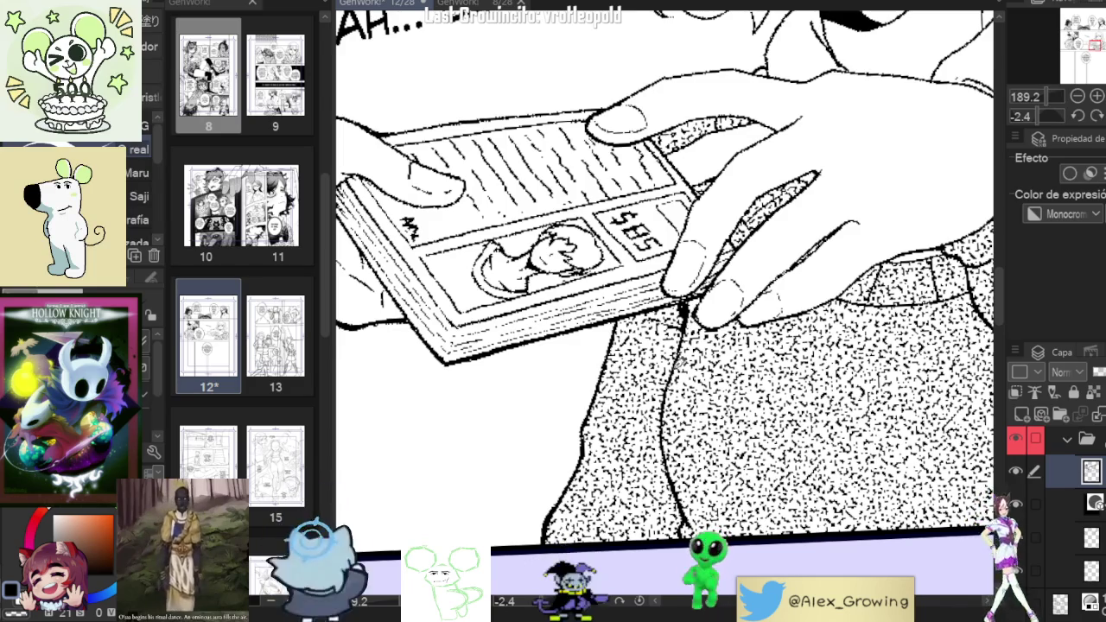
scroll(677, 391, down, 5)
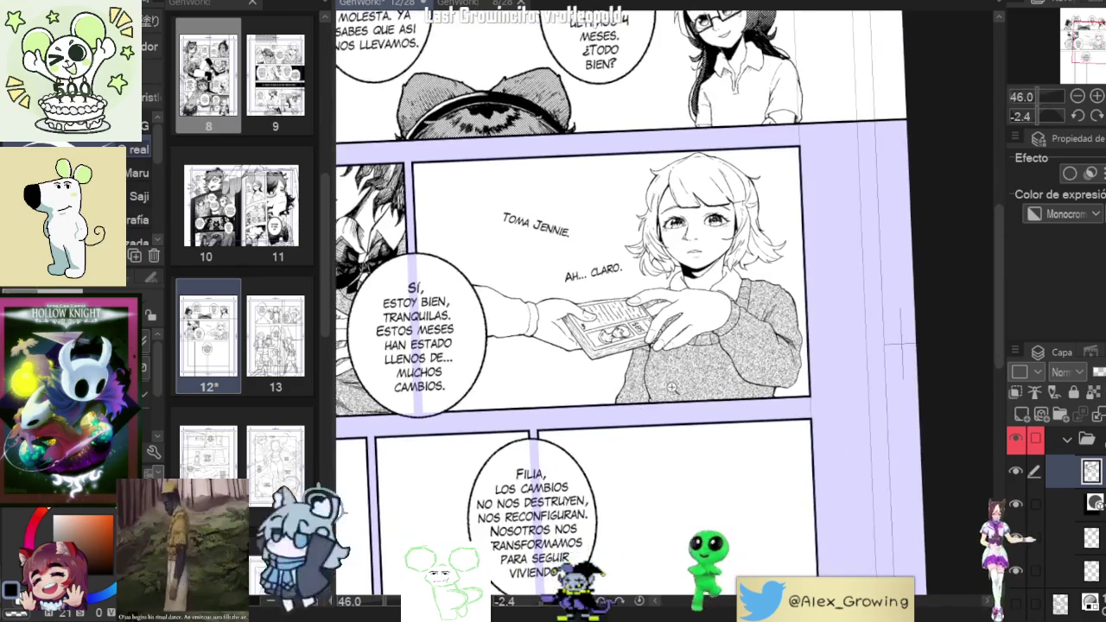
scroll(677, 391, up, 2)
scroll(676, 390, up, 2)
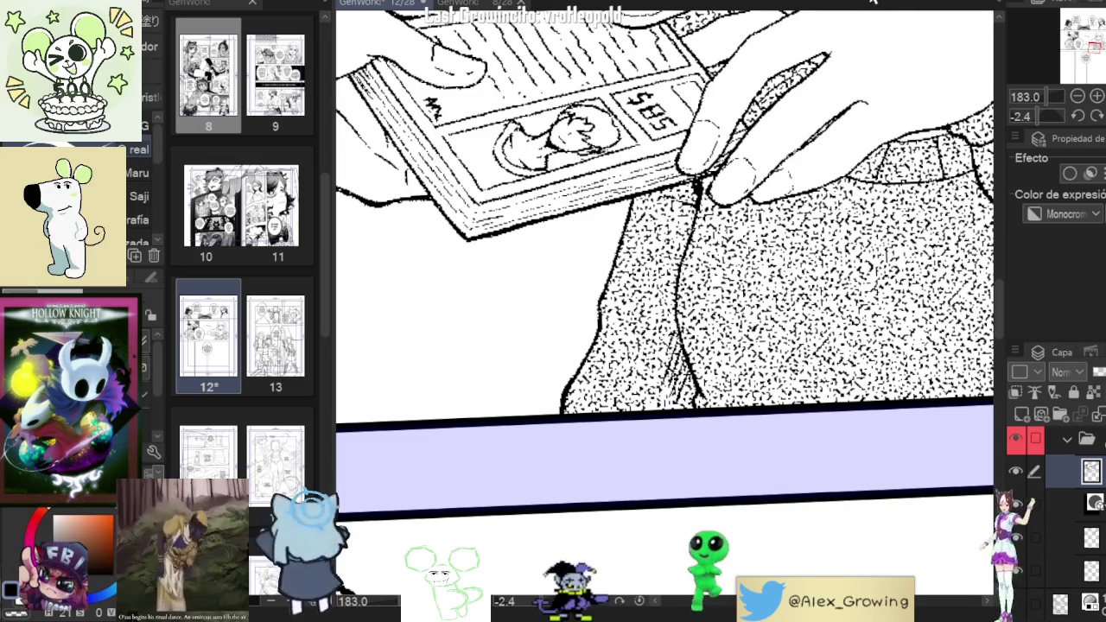
Reset the canvas view rotation with Ctrl+0.
key(ctrl+0)
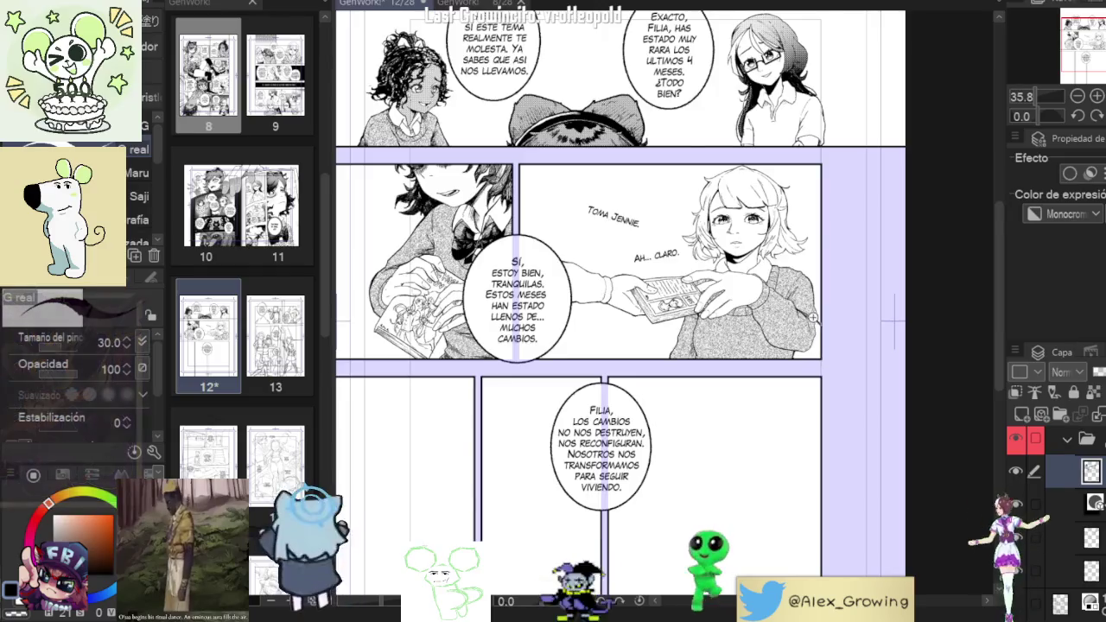
Ink the right outline of the girl's sweater.
scroll(666, 259, up, 5)
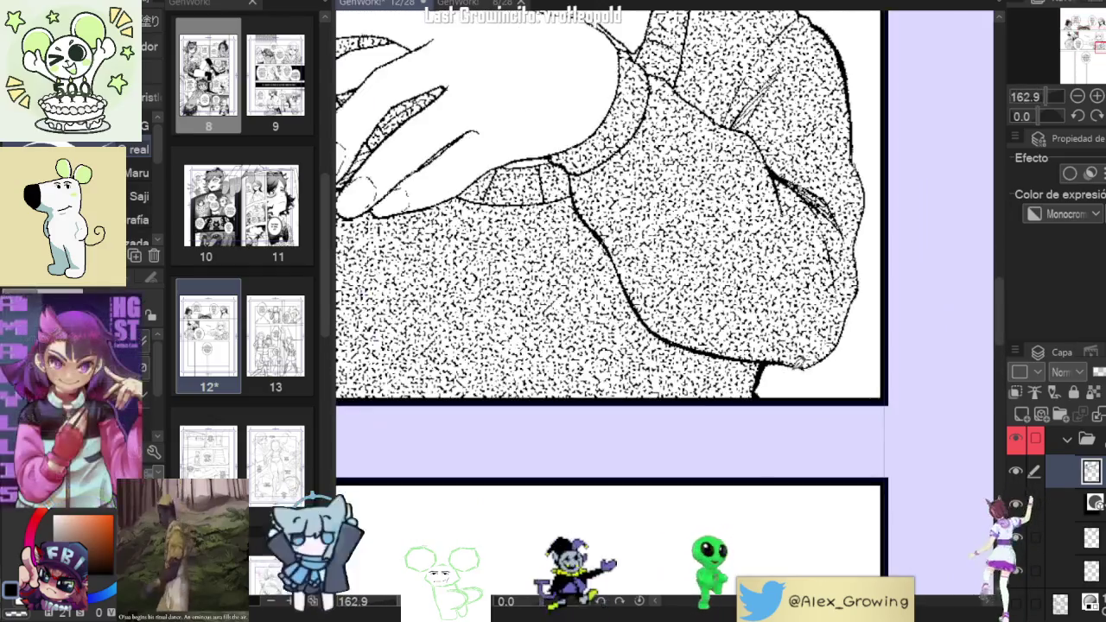
mouse_move(799, 363)
mouse_down()
mouse_move(830, 350)
mouse_move(852, 315)
mouse_move(861, 246)
mouse_up()
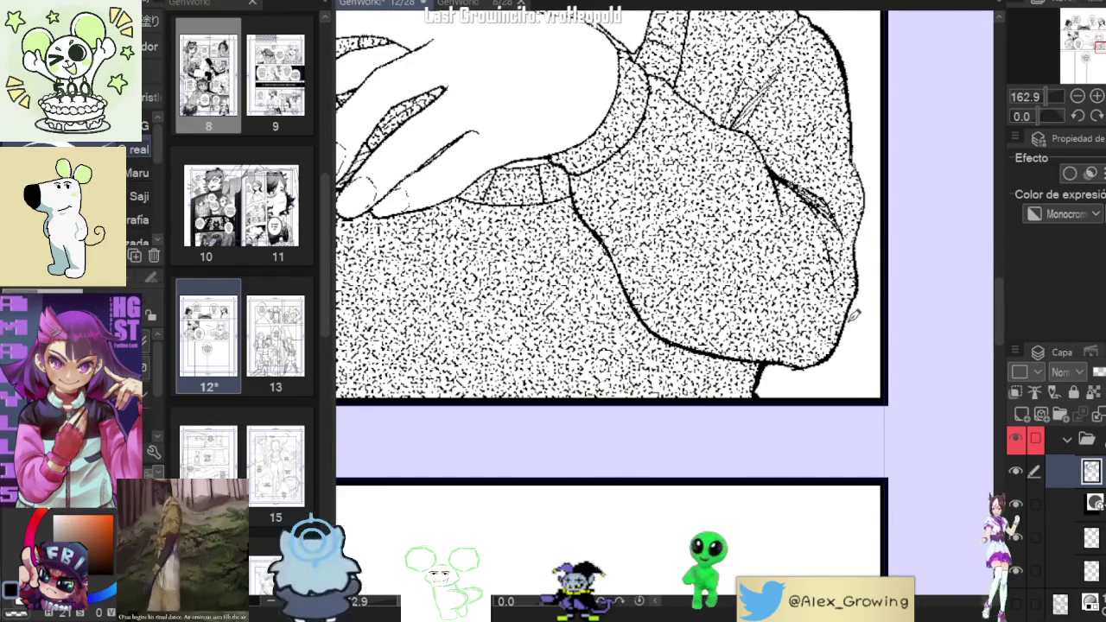
scroll(778, 363, down, 4)
scroll(778, 363, down, 2)
scroll(777, 363, down, 1)
scroll(665, 331, up, 3)
scroll(665, 331, up, 2)
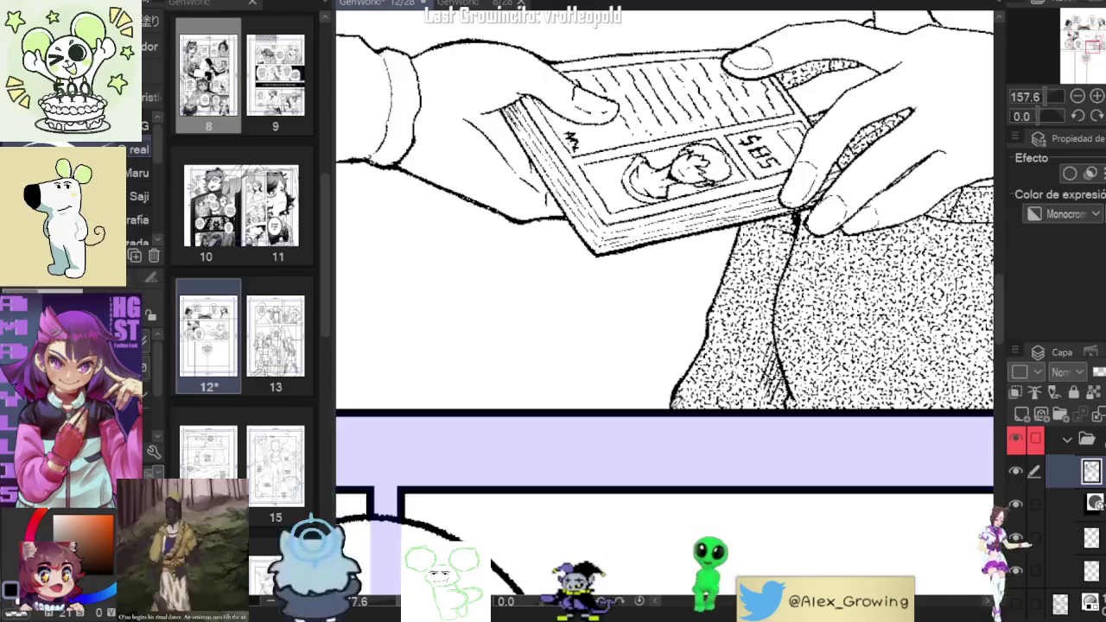
scroll(703, 347, up, 2)
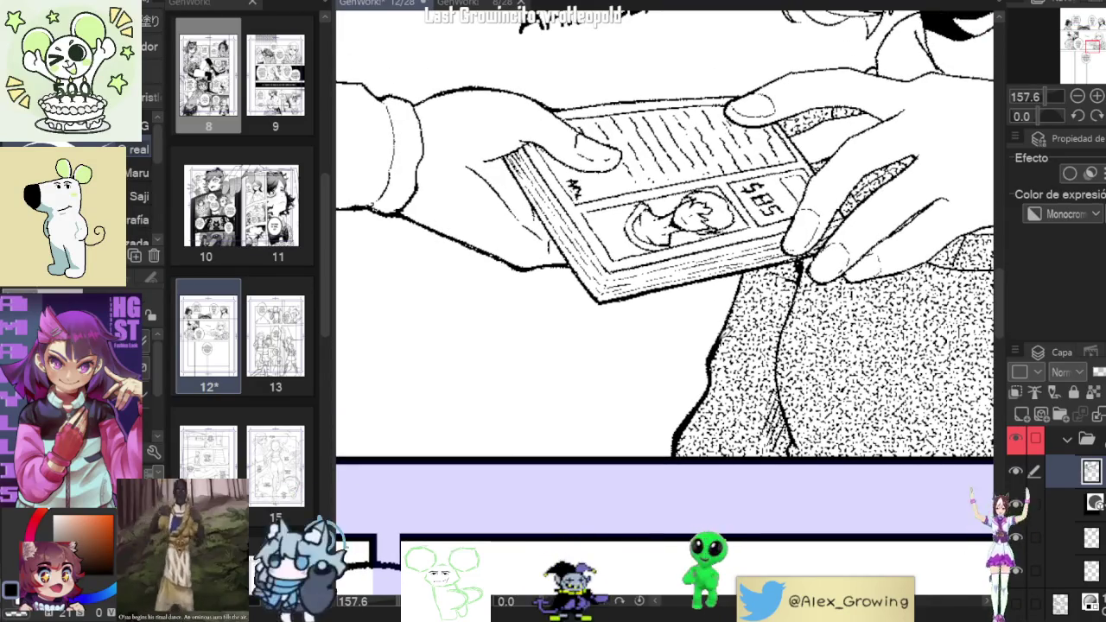
scroll(745, 275, down, 3)
scroll(745, 275, down, 1)
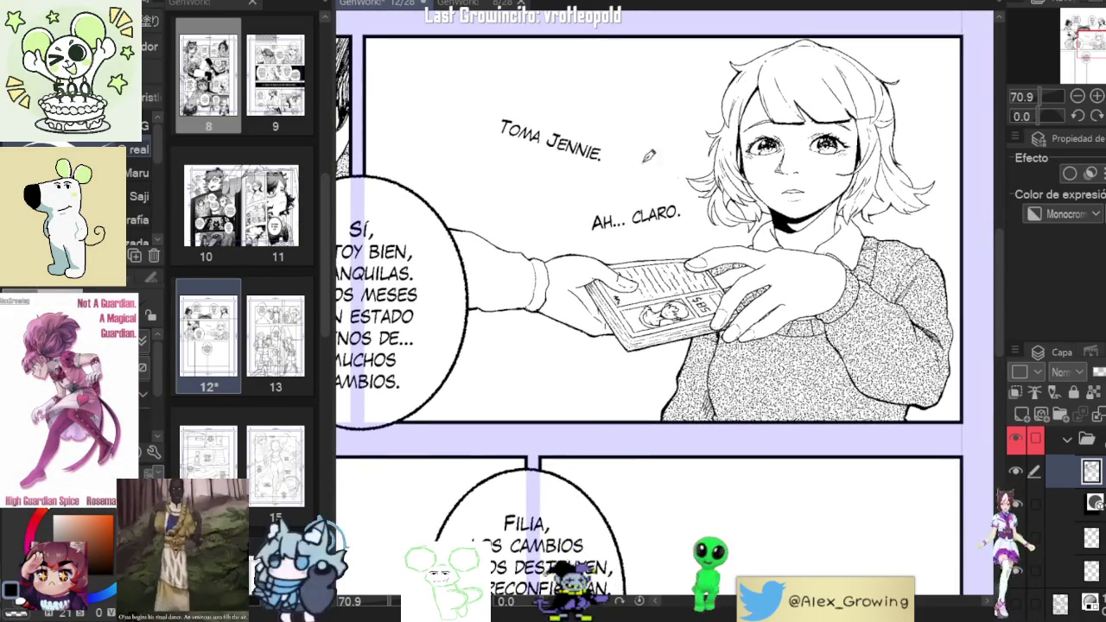
Handwrite a test 'Sí' beside TOMA JENNIE, then undo it.
drag(666, 130, 663, 149)
drag(666, 123, 678, 112)
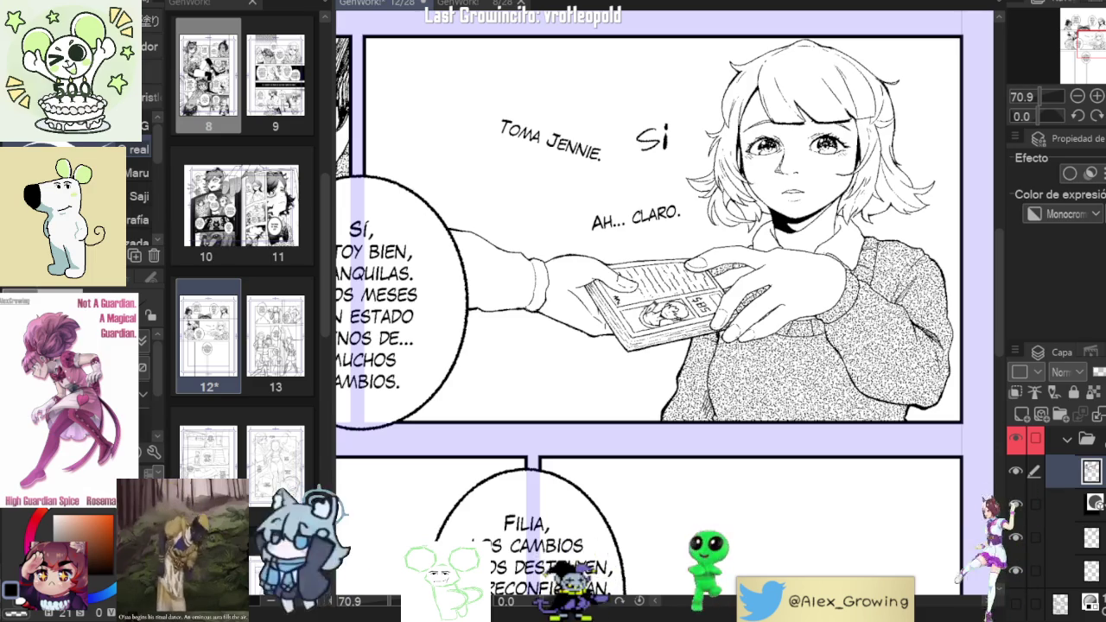
key(ctrl+z)
key(ctrl+z)
key(ctrl+z)
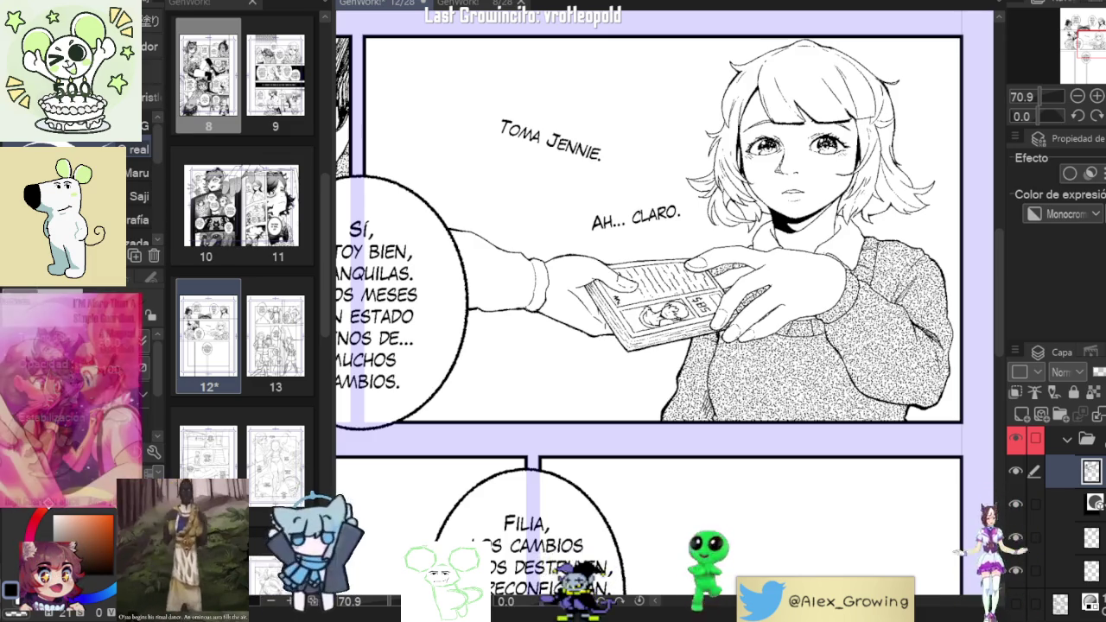
scroll(837, 307, down, 1)
scroll(837, 308, up, 2)
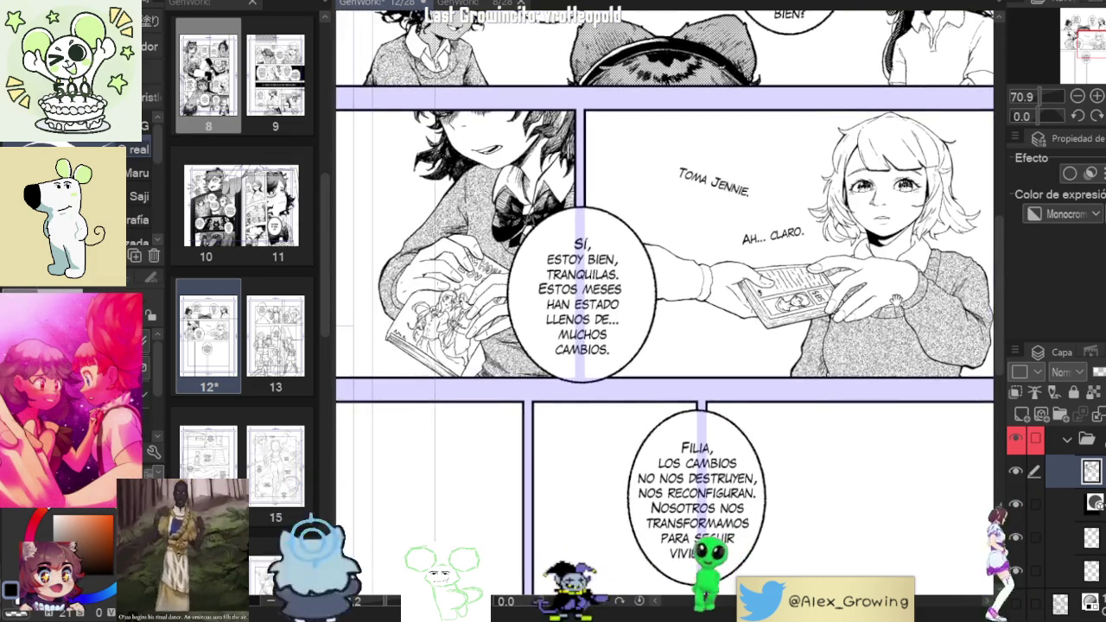
scroll(865, 315, up, 1)
scroll(881, 320, up, 1)
scroll(888, 324, up, 1)
scroll(889, 325, down, 1)
scroll(887, 328, up, 1)
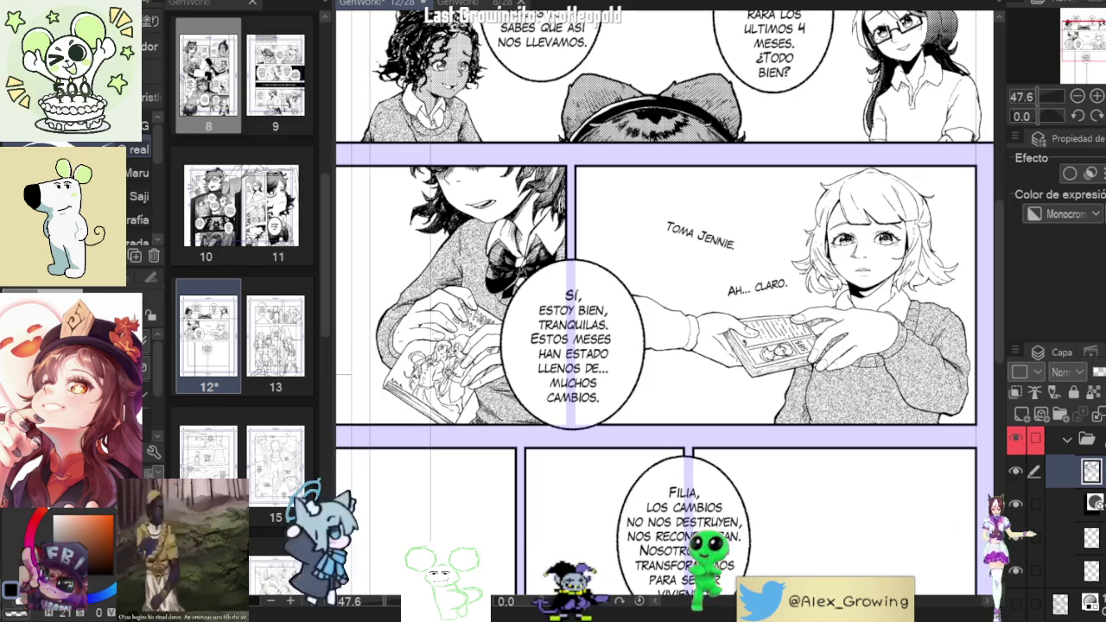
click(1017, 470)
click(1018, 468)
click(1017, 469)
click(1017, 469)
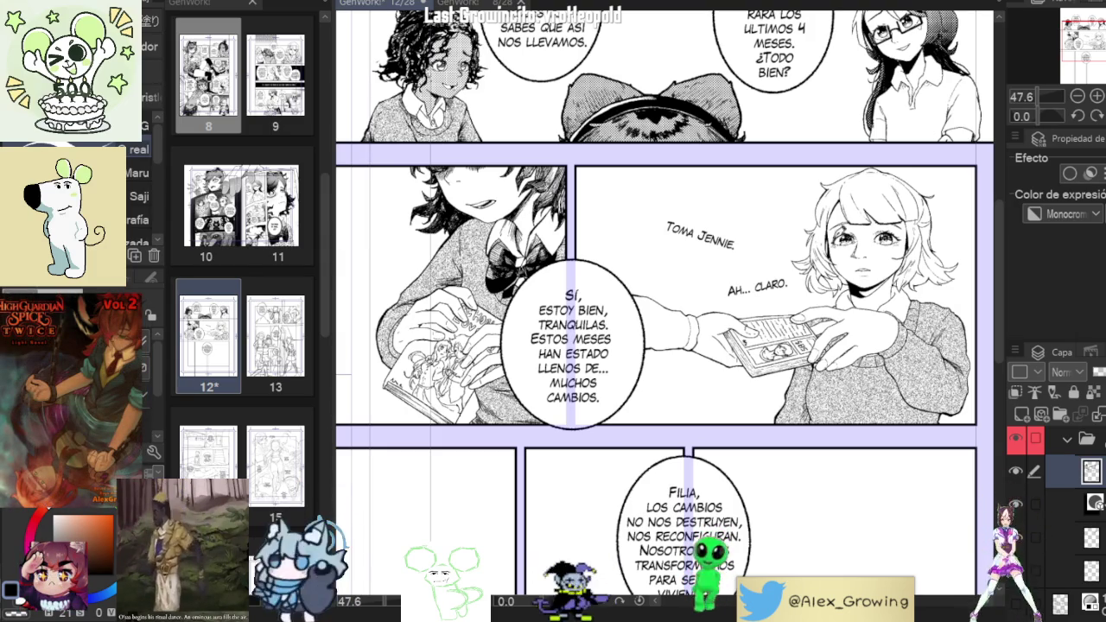
scroll(929, 326, up, 3)
scroll(808, 270, up, 3)
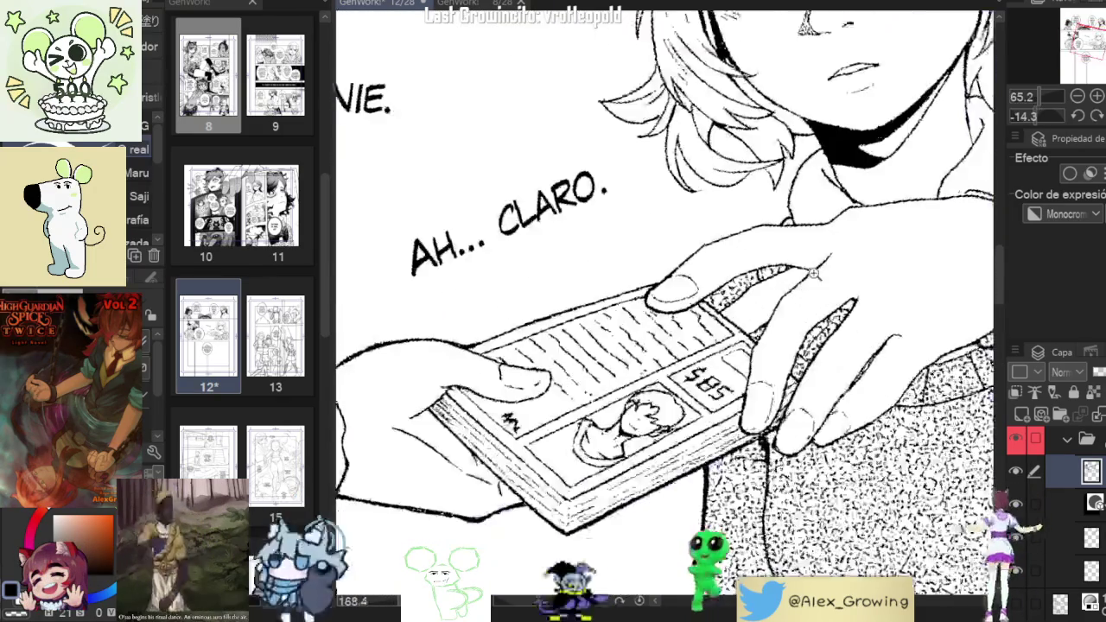
scroll(808, 269, up, 3)
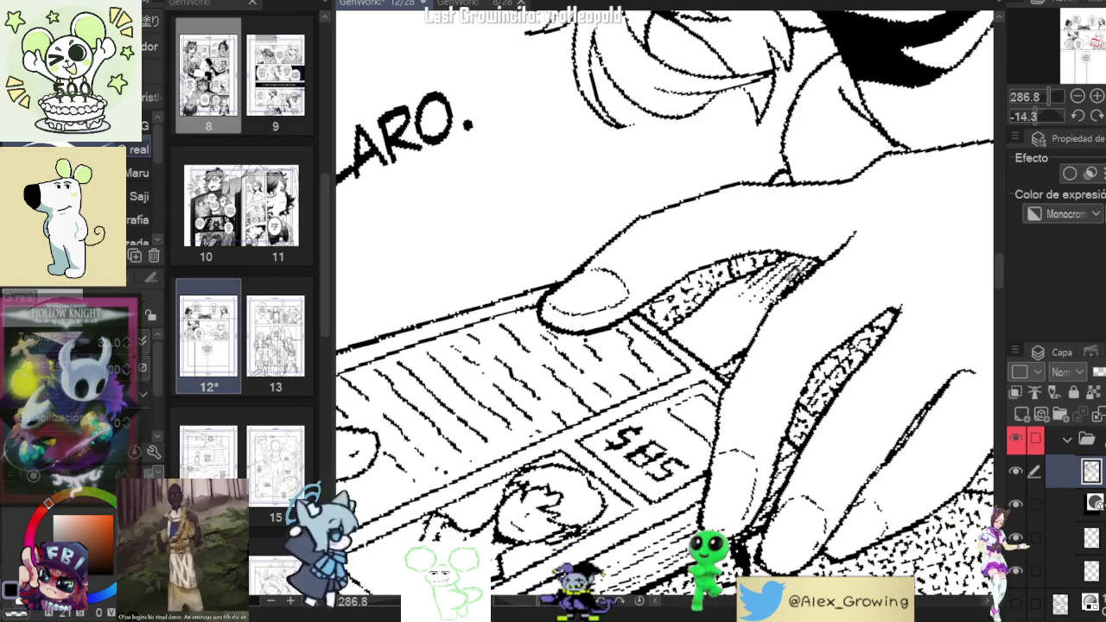
scroll(744, 309, down, 5)
scroll(806, 269, up, 5)
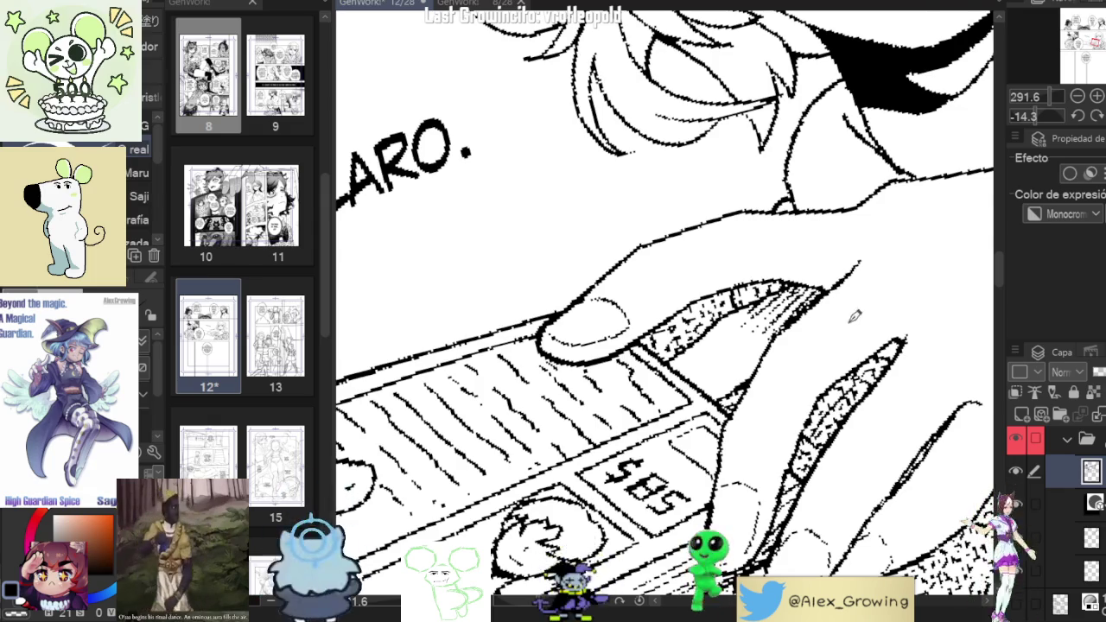
scroll(848, 321, down, 5)
scroll(822, 292, up, 3)
scroll(823, 292, up, 3)
scroll(822, 297, down, 4)
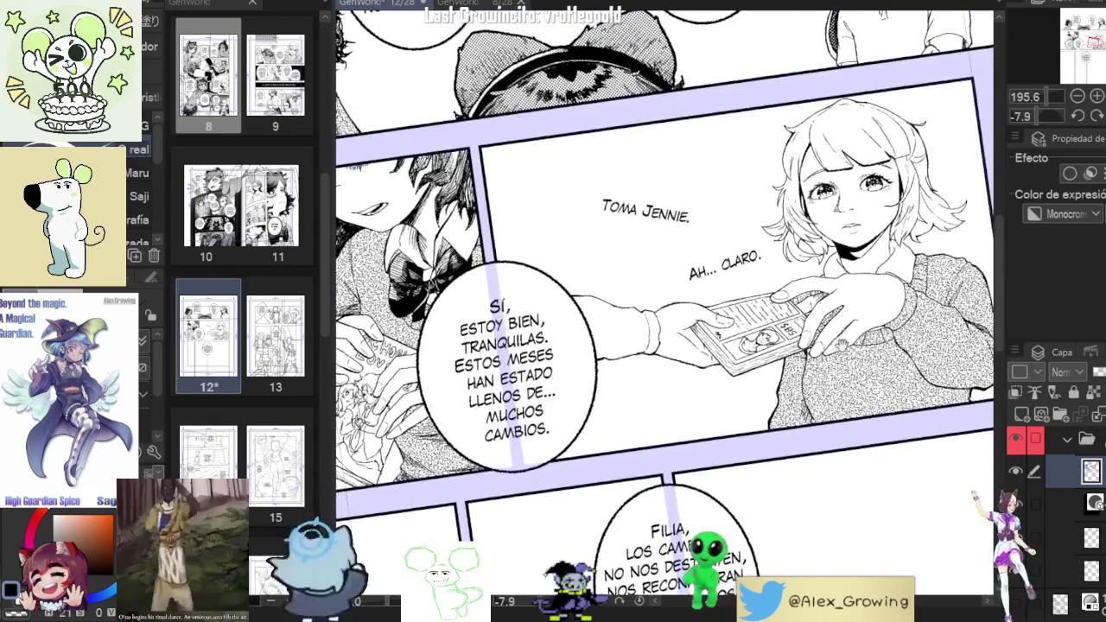
scroll(822, 303, up, 2)
scroll(821, 302, up, 3)
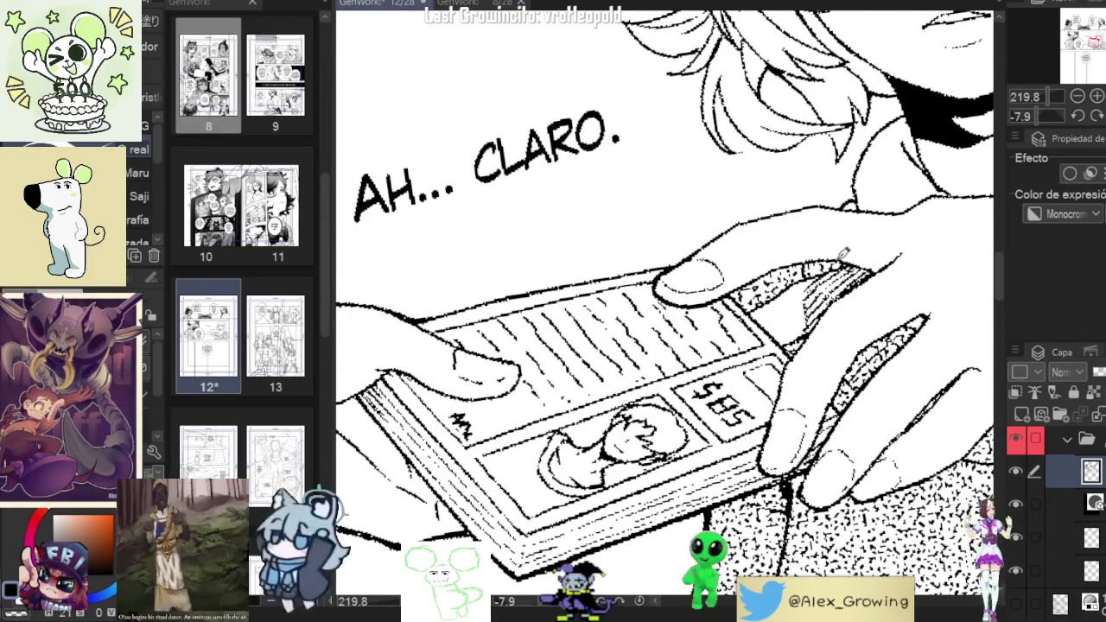
scroll(821, 268, down, 3)
scroll(863, 293, down, 1)
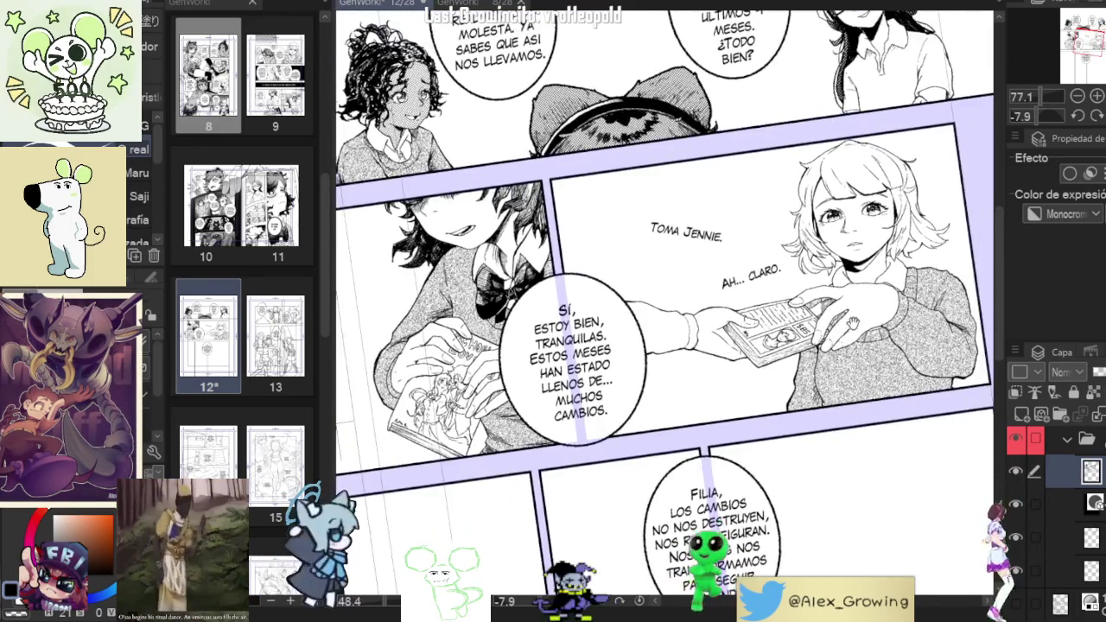
scroll(863, 293, up, 3)
scroll(864, 293, up, 1)
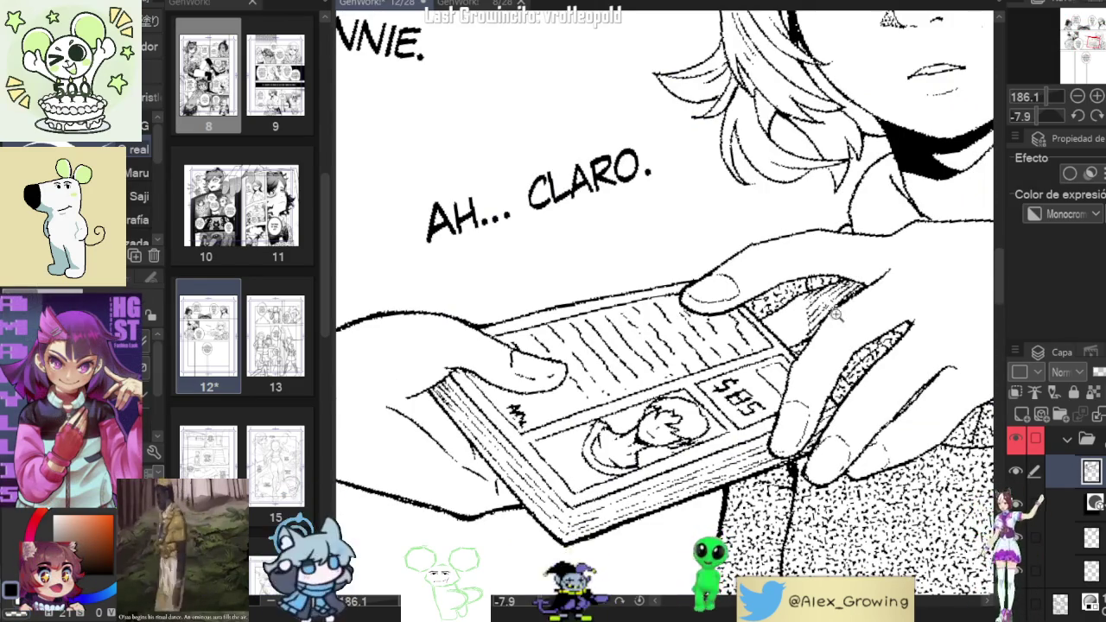
scroll(850, 306, down, 3)
scroll(865, 341, down, 1)
scroll(864, 341, down, 1)
scroll(782, 332, up, 5)
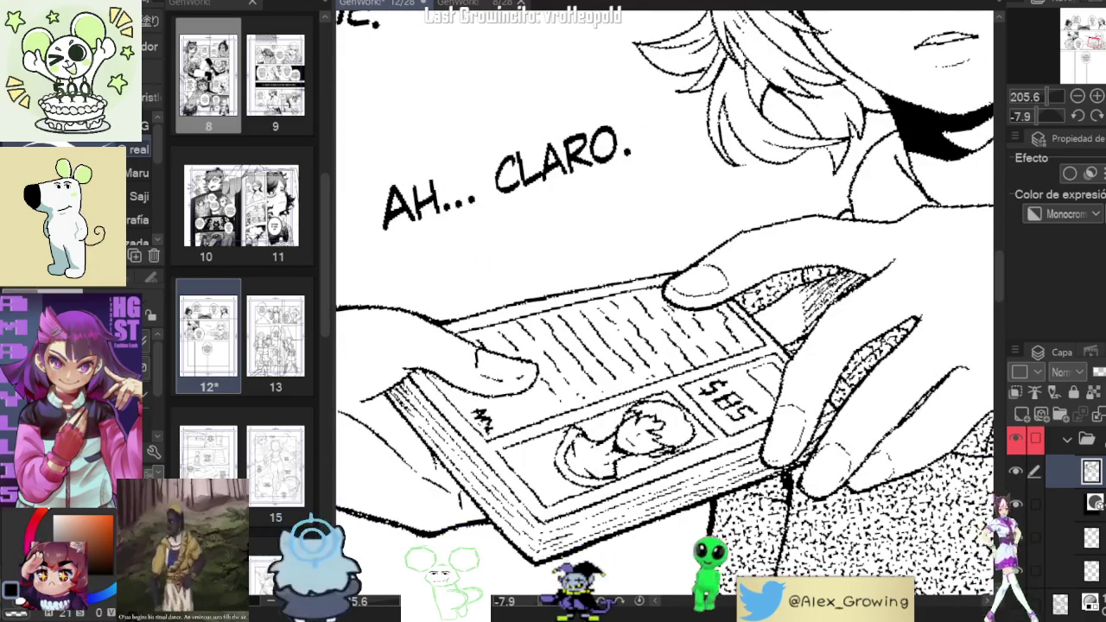
scroll(872, 273, down, 5)
scroll(871, 273, up, 5)
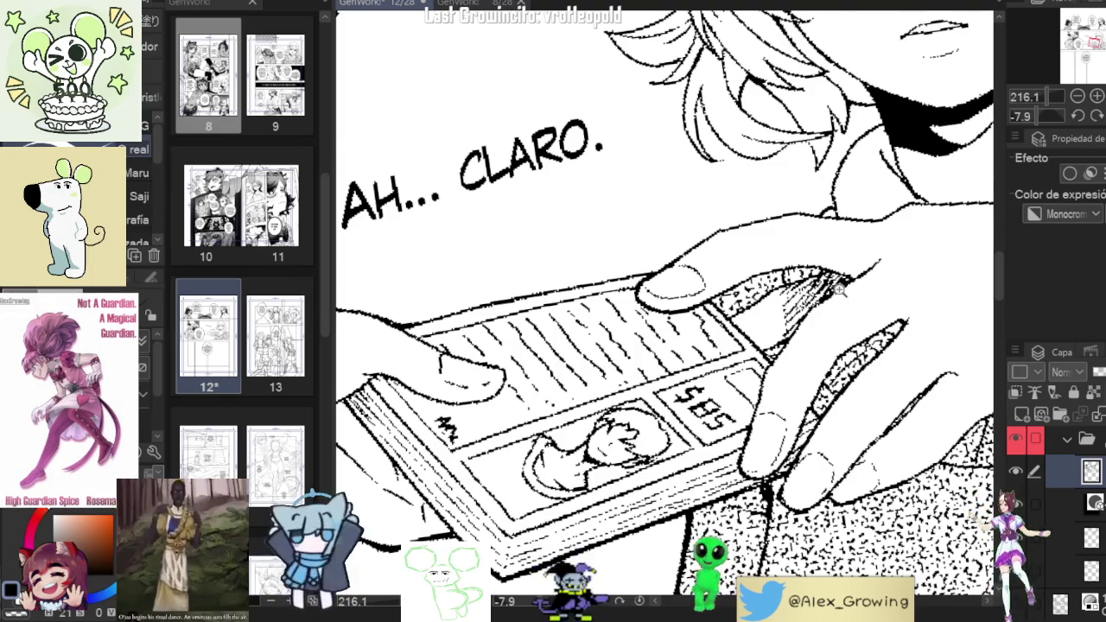
scroll(839, 291, up, 3)
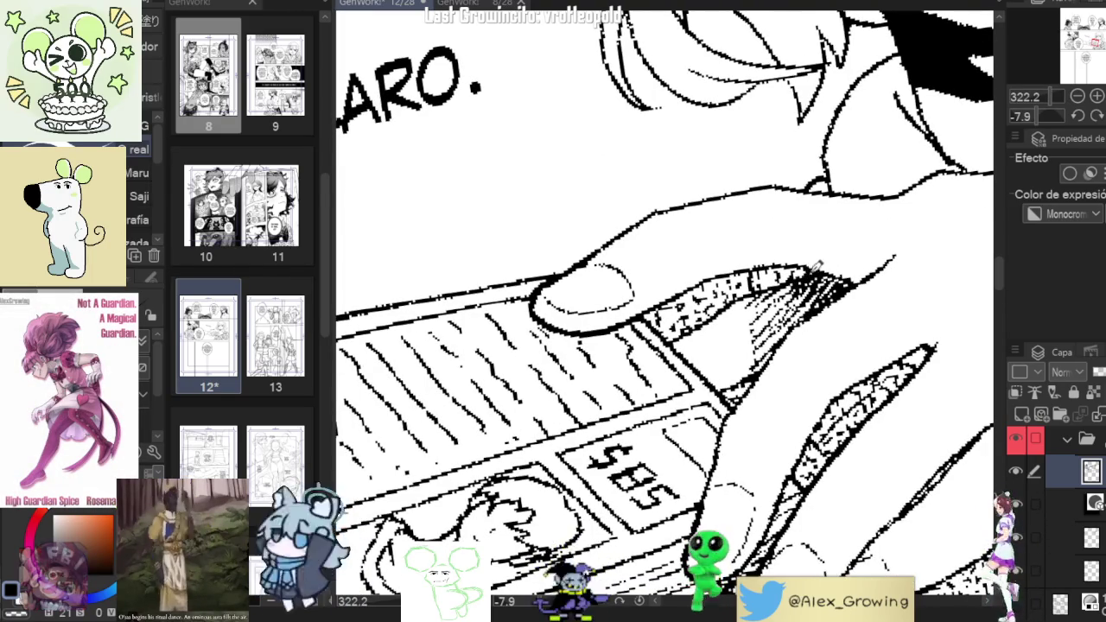
scroll(828, 266, down, 5)
scroll(830, 294, down, 3)
scroll(835, 343, up, 5)
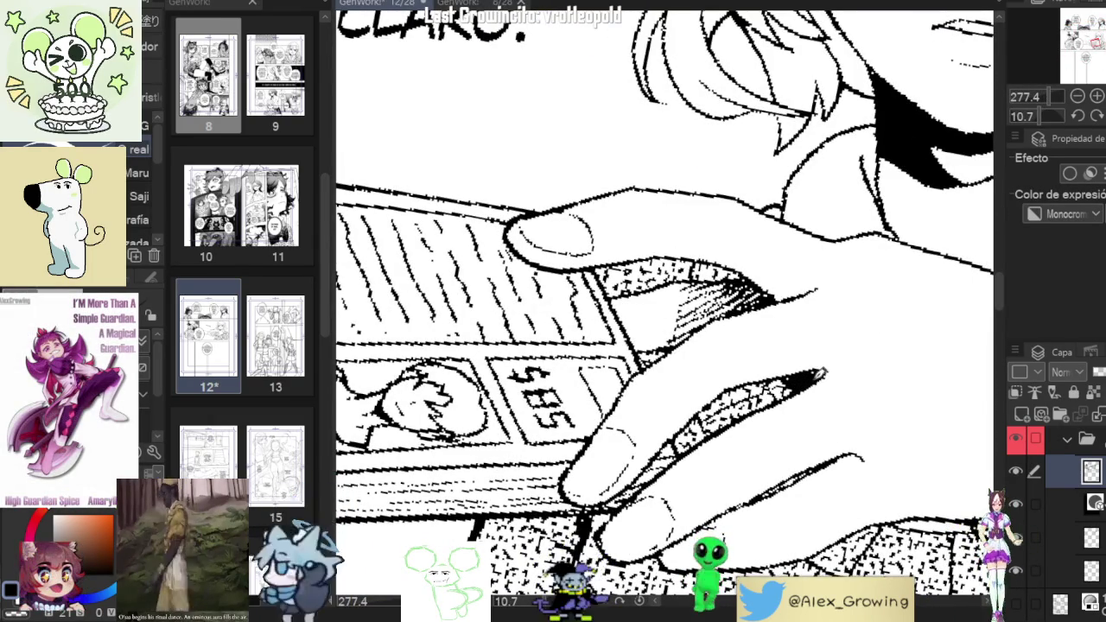
scroll(811, 367, down, 5)
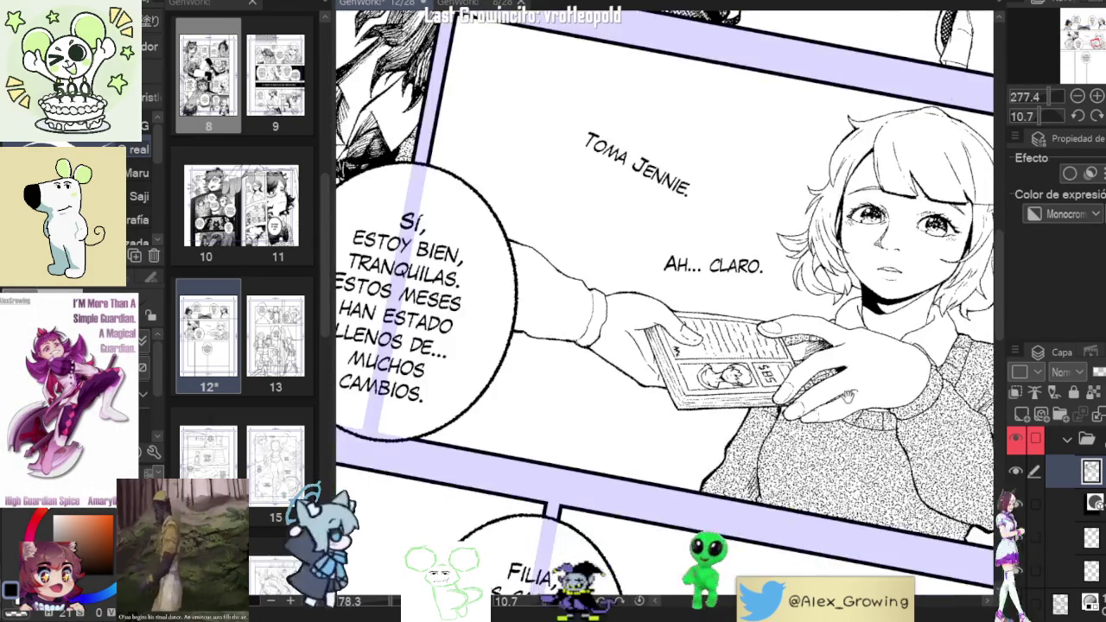
scroll(864, 299, up, 4)
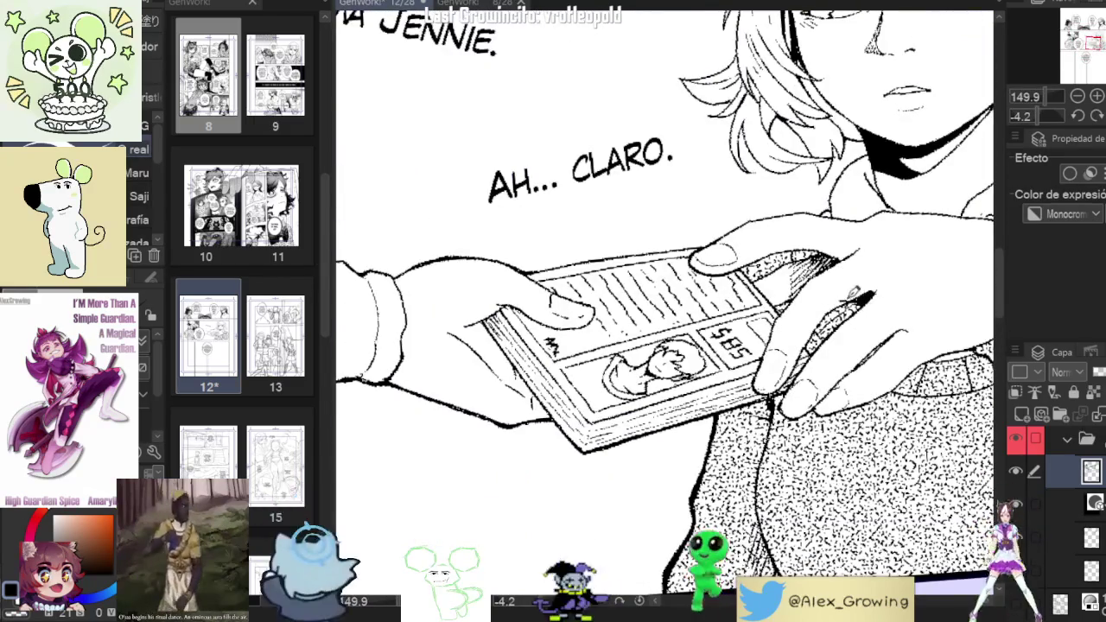
scroll(875, 300, down, 3)
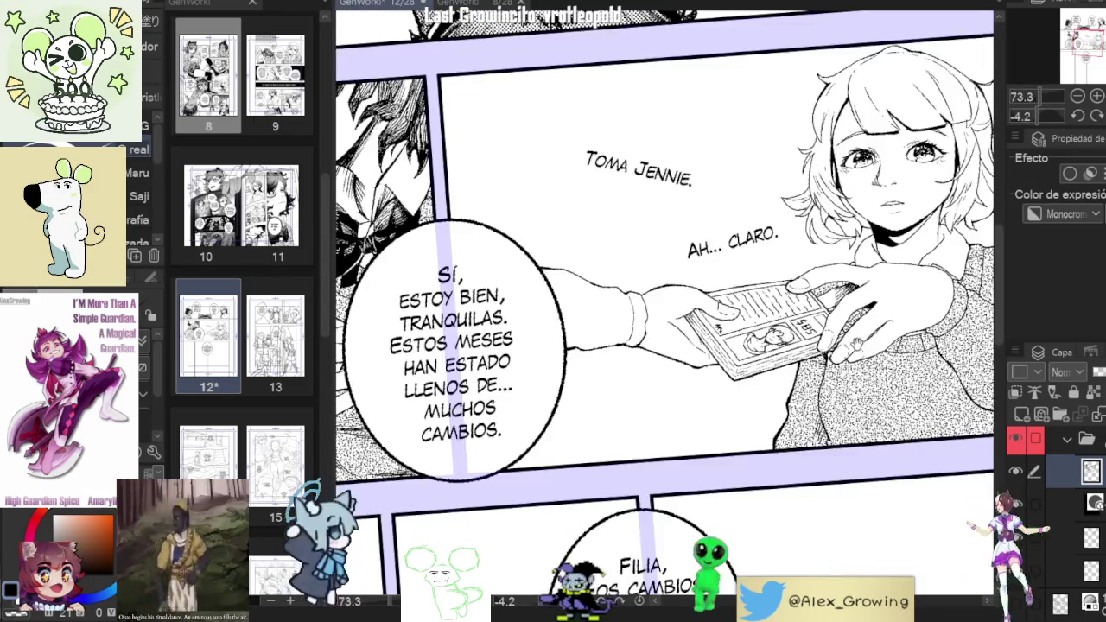
scroll(900, 261, down, 1)
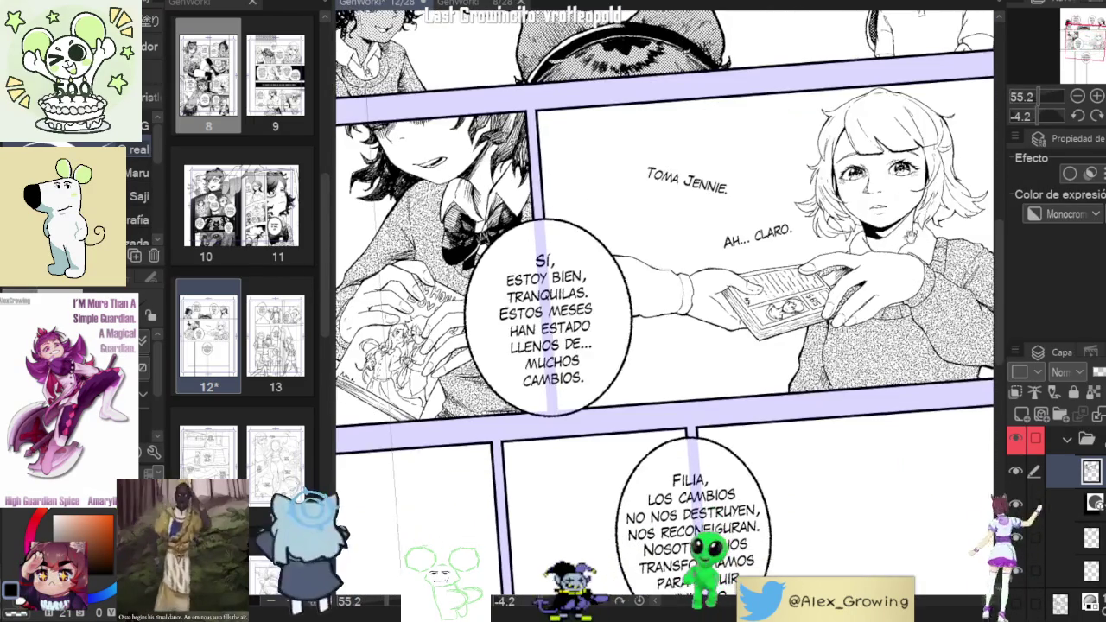
scroll(778, 303, up, 2)
scroll(778, 302, up, 3)
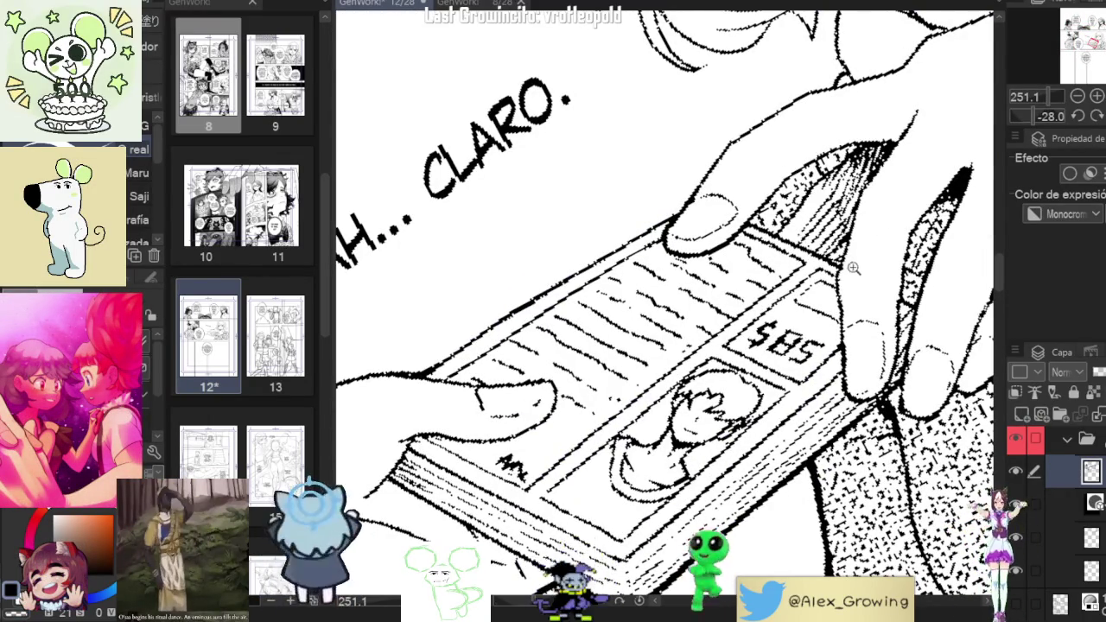
scroll(850, 266, down, 3)
scroll(849, 266, up, 1)
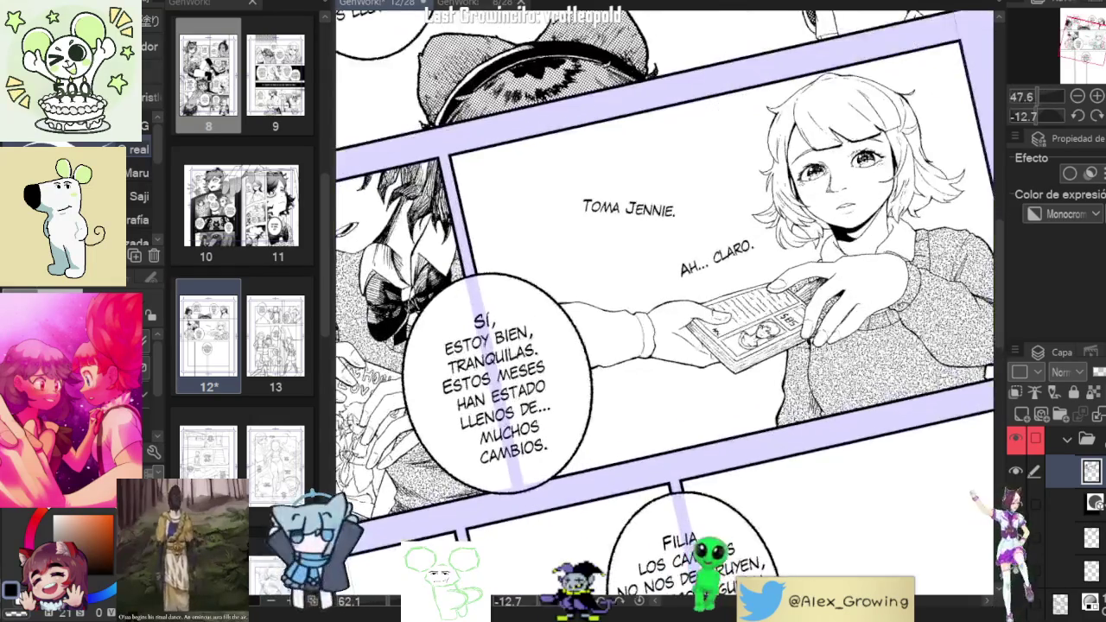
drag(895, 339, 865, 328)
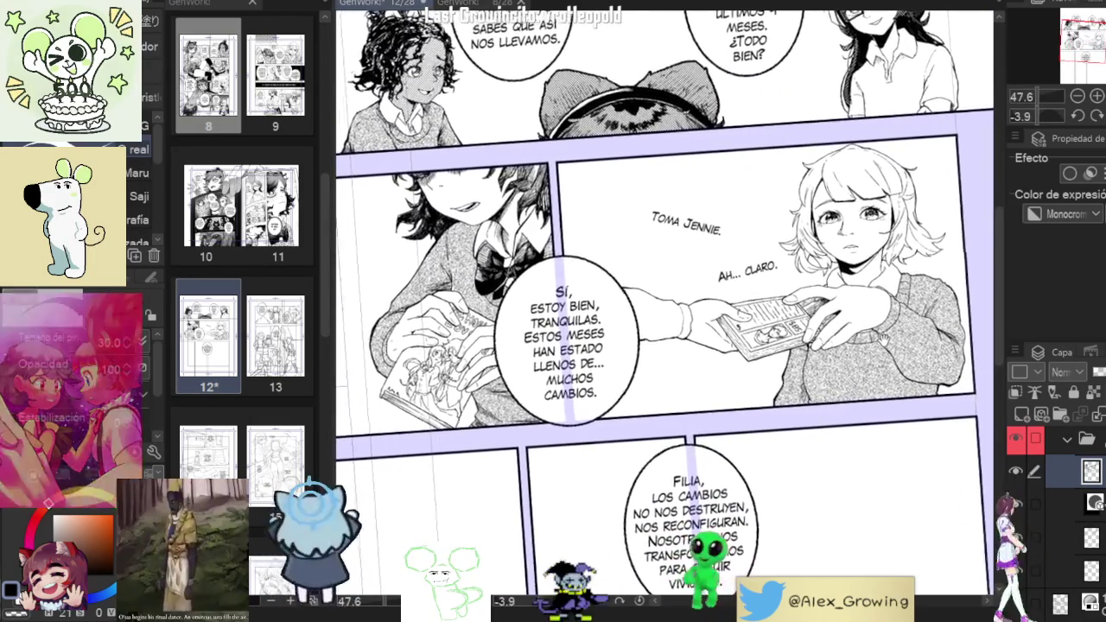
scroll(904, 318, up, 2)
scroll(904, 318, up, 1)
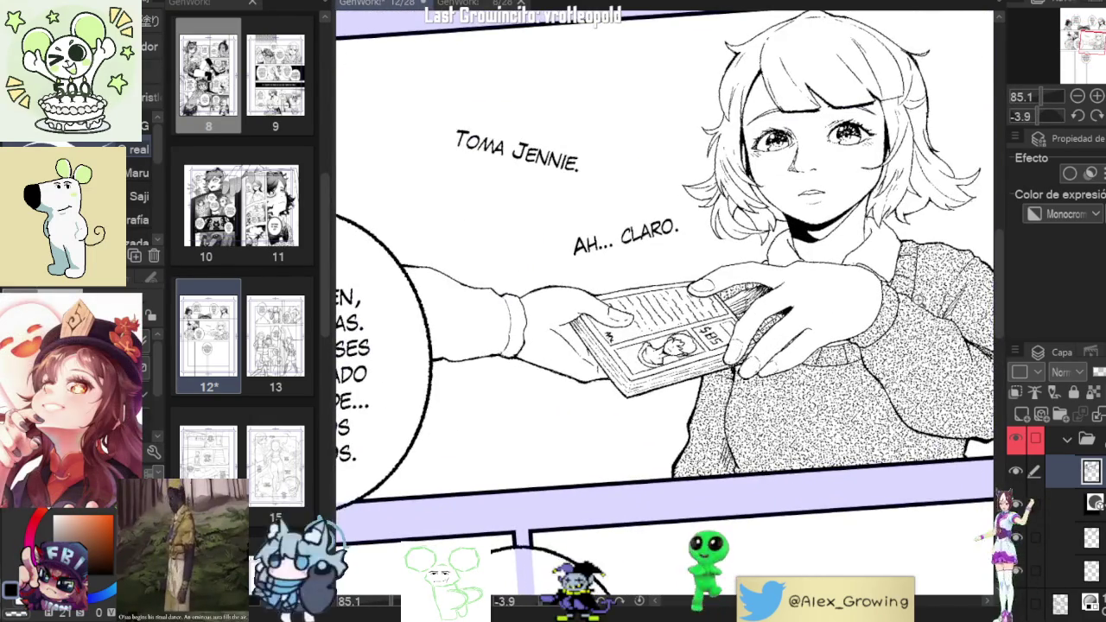
scroll(666, 303, down, 2)
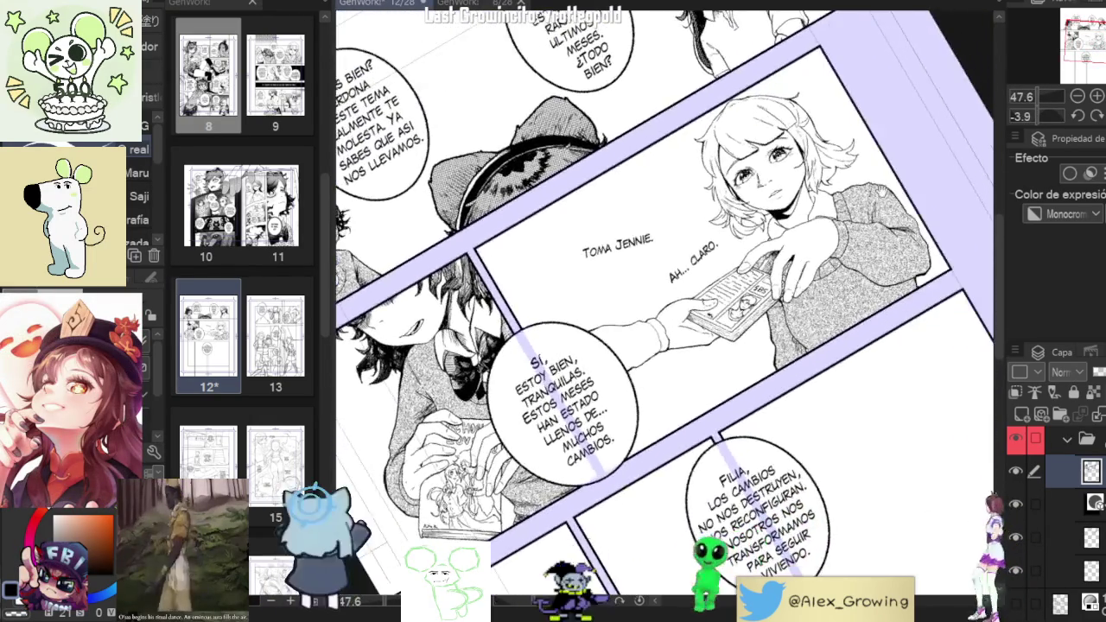
scroll(816, 235, up, 3)
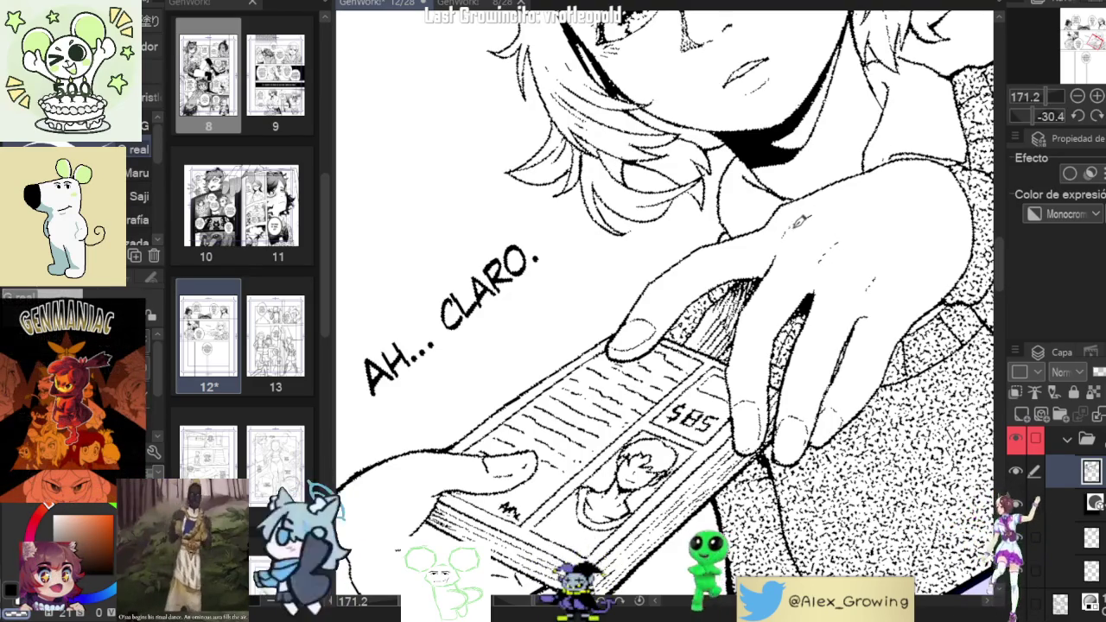
scroll(800, 220, down, 3)
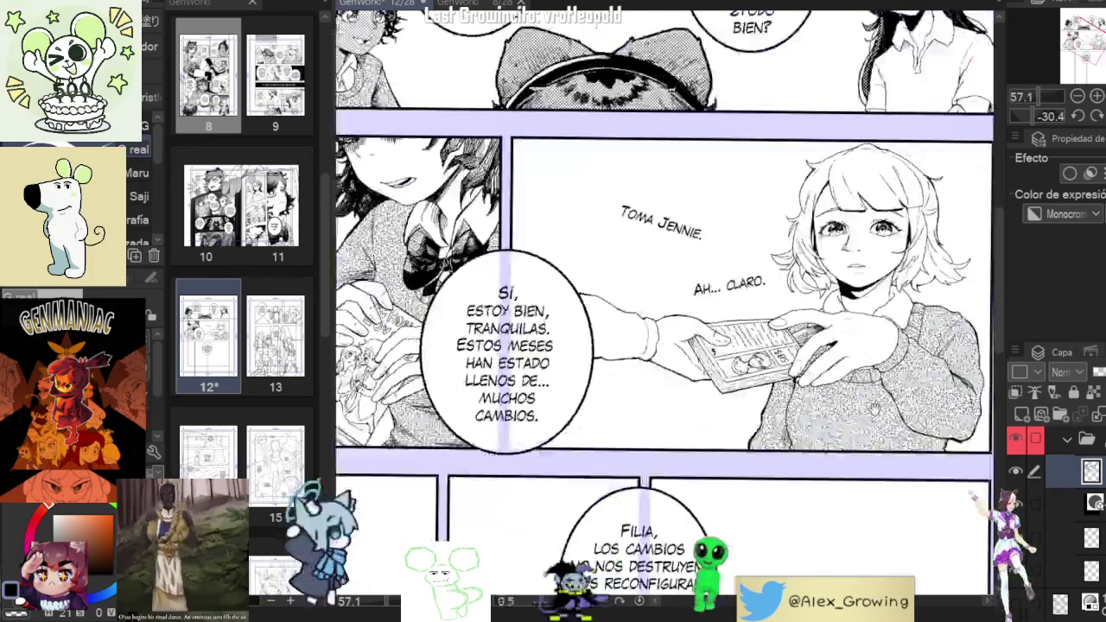
scroll(816, 287, up, 3)
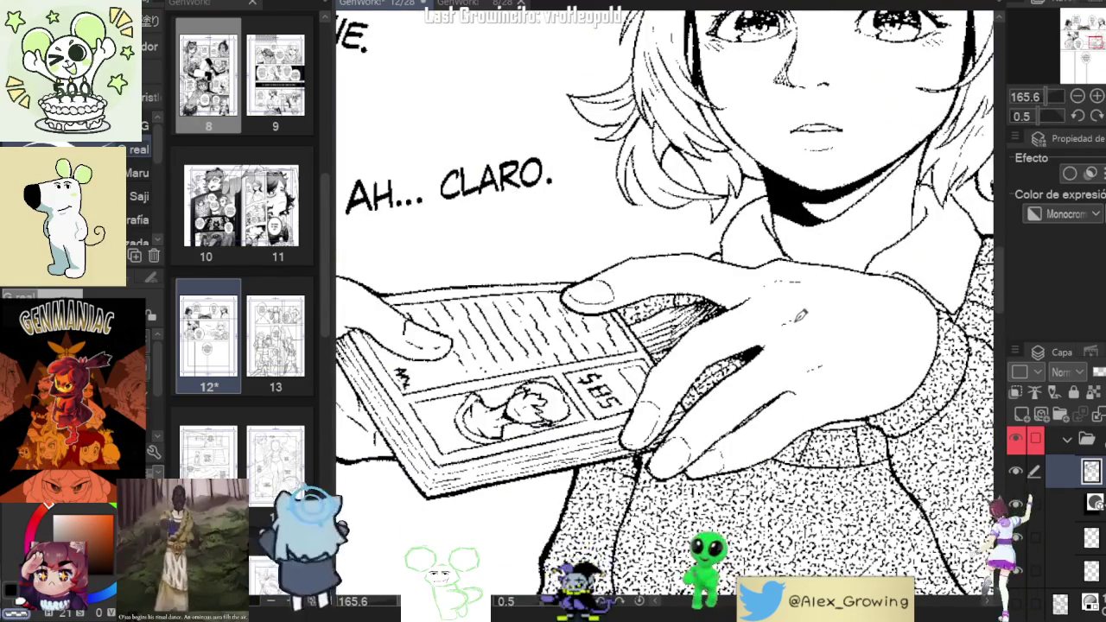
scroll(665, 311, down, 2)
scroll(665, 311, down, 1)
scroll(666, 311, down, 1)
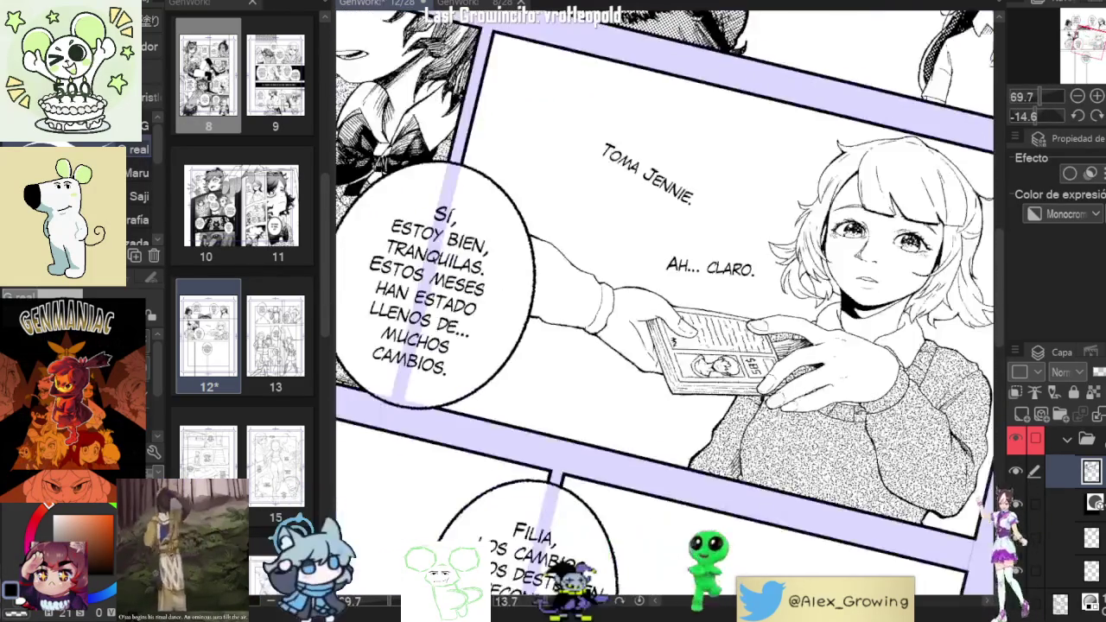
scroll(665, 311, up, 1)
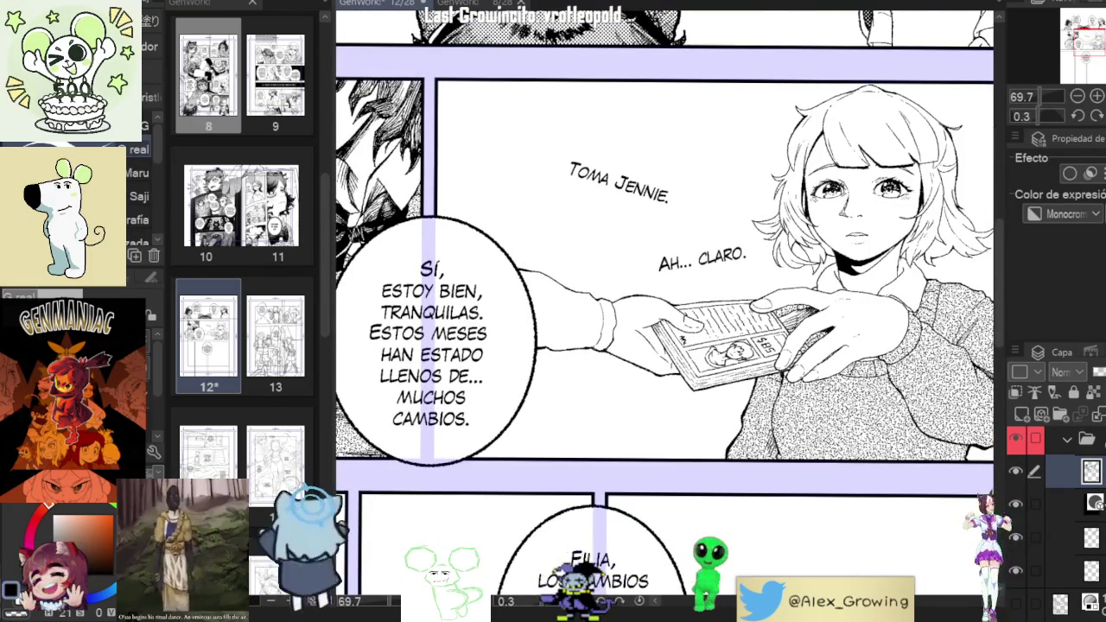
scroll(886, 294, down, 2)
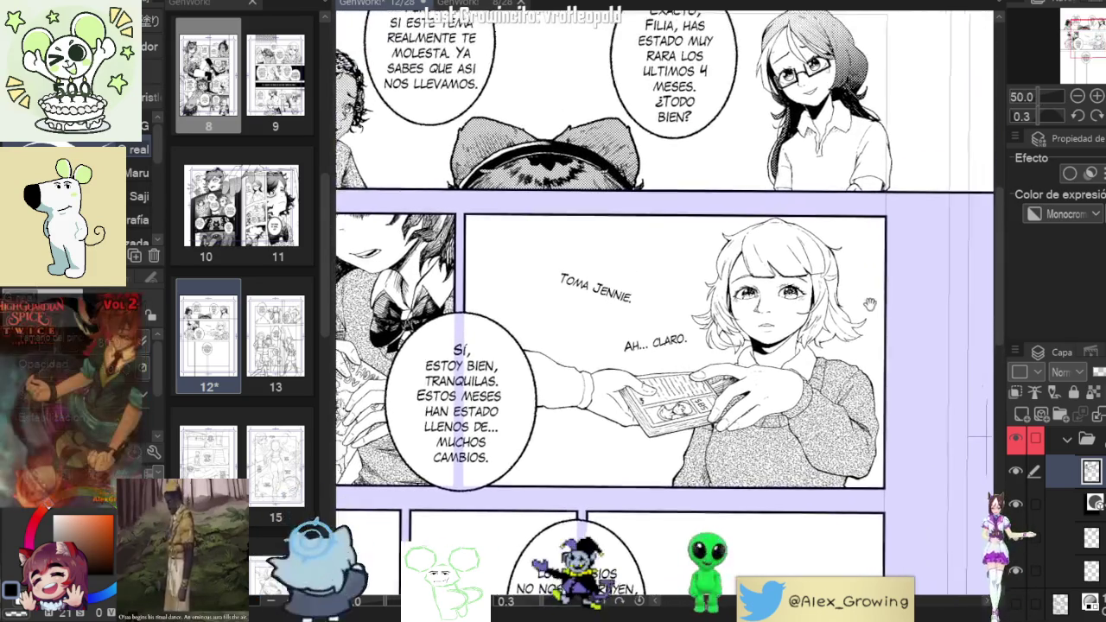
drag(870, 304, 902, 321)
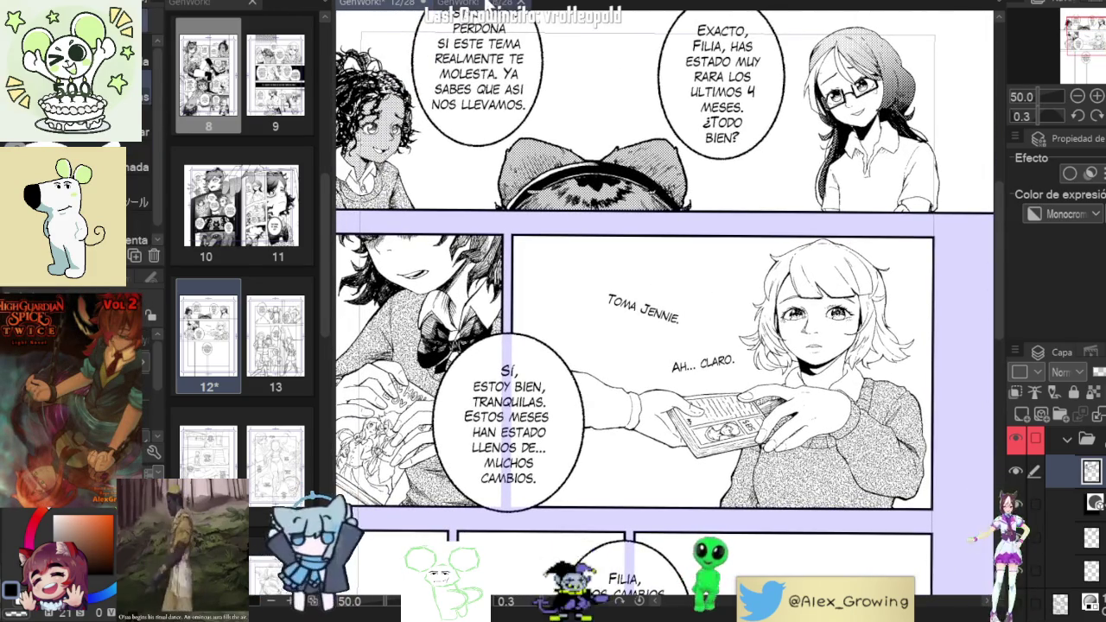
Switch to the page 8 document, zoom around it, then open page 9 from its thumbnail.
key(ctrl+Tab)
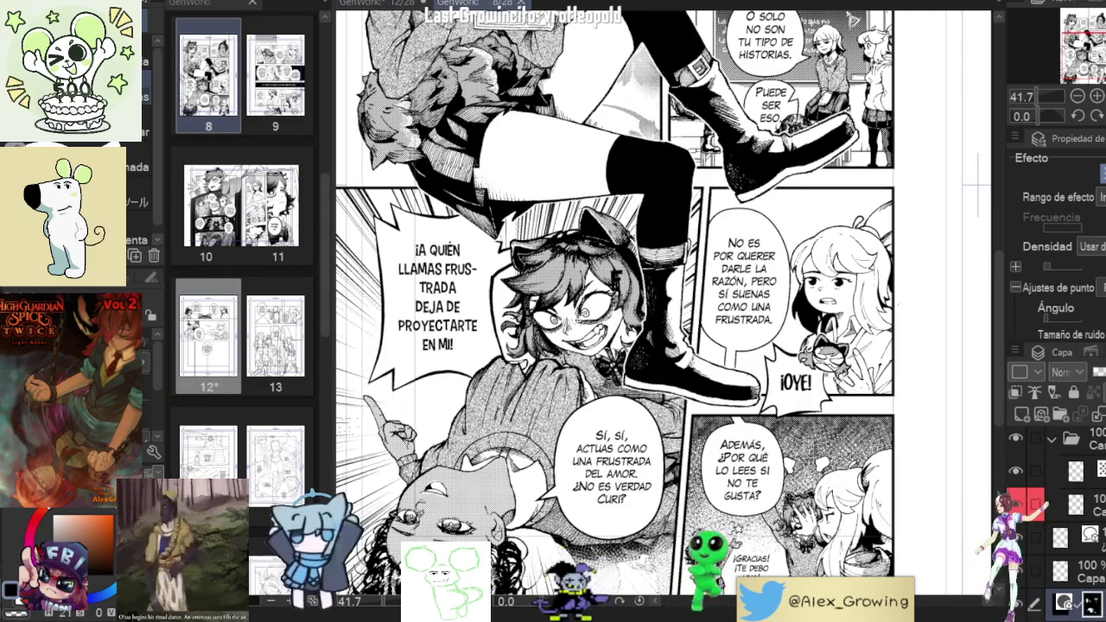
scroll(949, 389, up, 1)
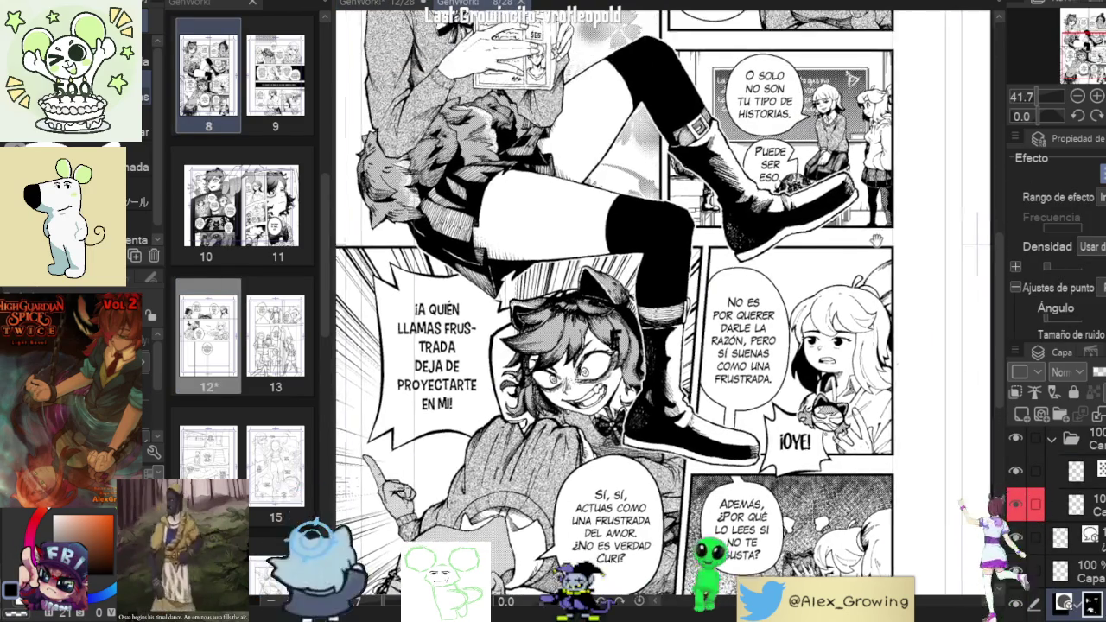
scroll(949, 389, up, 2)
scroll(949, 389, up, 1)
scroll(950, 391, down, 1)
scroll(950, 390, down, 2)
scroll(950, 393, down, 4)
scroll(949, 406, up, 6)
scroll(843, 259, up, 3)
scroll(657, 346, down, 4)
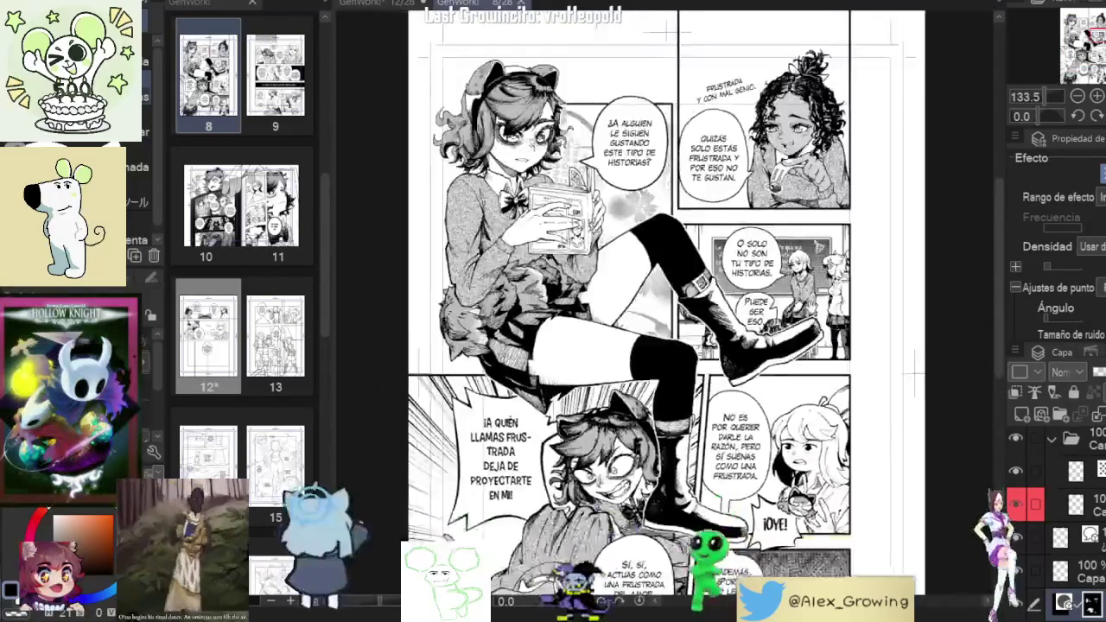
scroll(656, 346, up, 1)
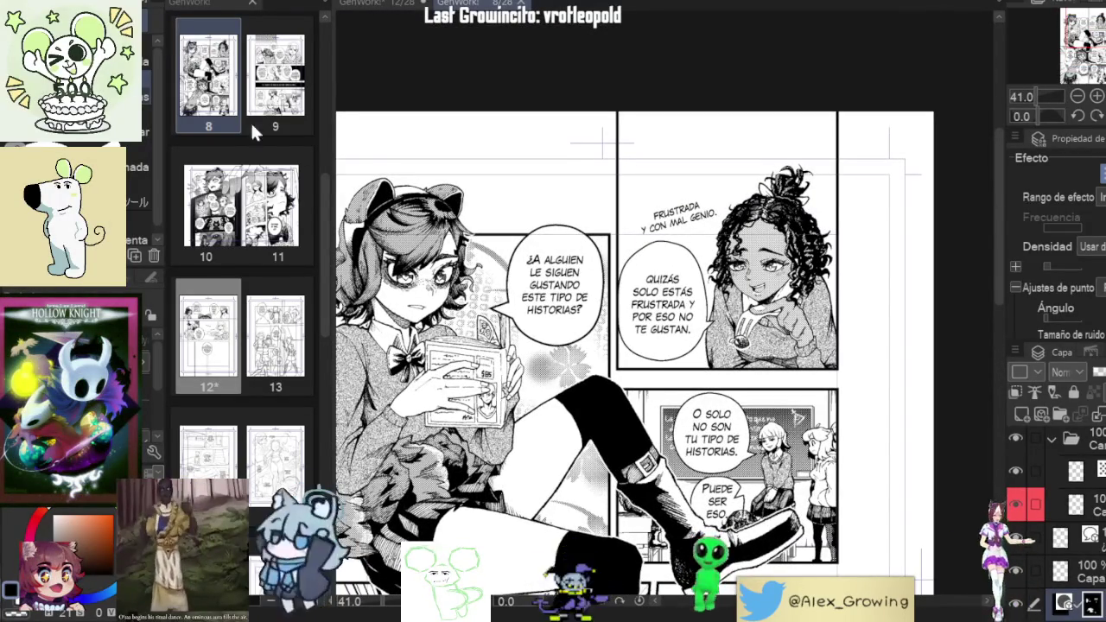
double_click(287, 82)
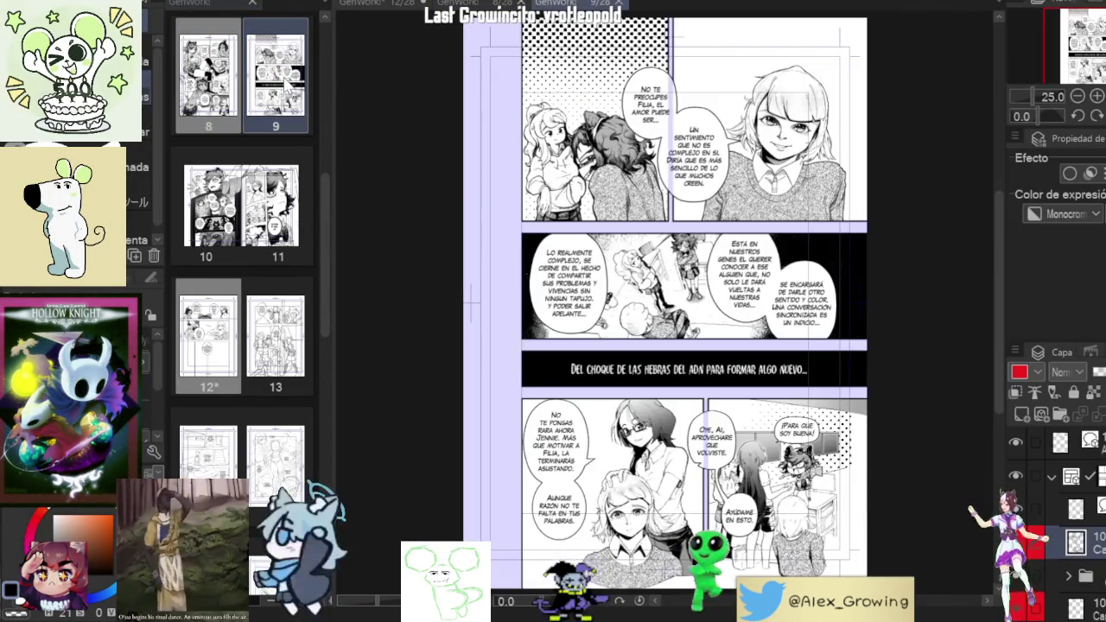
Zoom in on page 9 and select the sweater's tone layer inside the tone folder.
scroll(776, 285, down, 2)
scroll(776, 286, up, 4)
scroll(776, 285, up, 1)
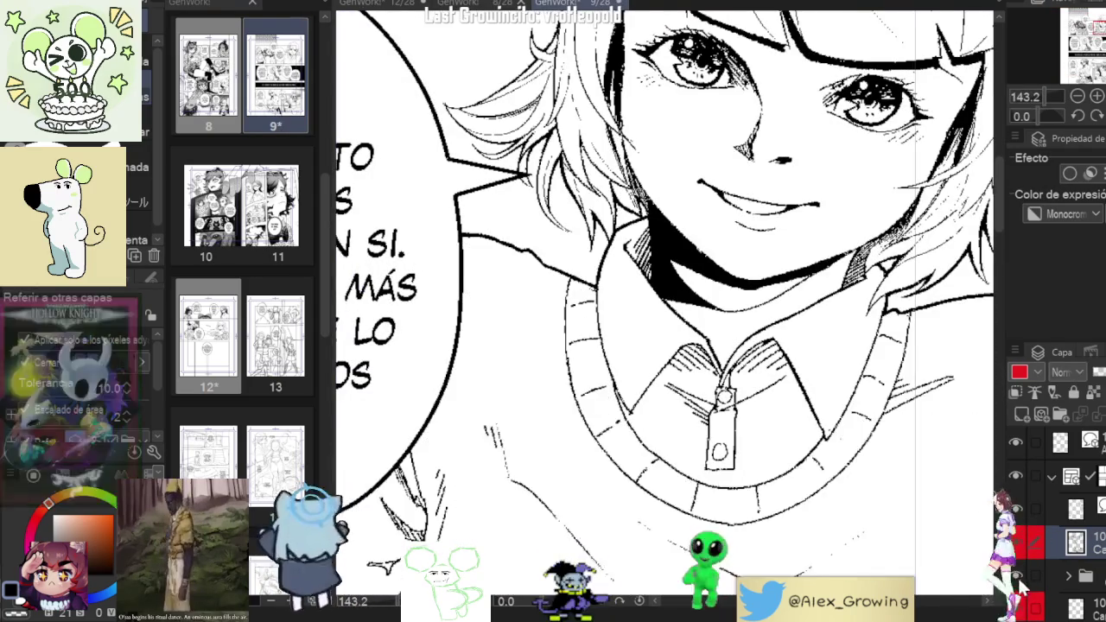
click(1070, 580)
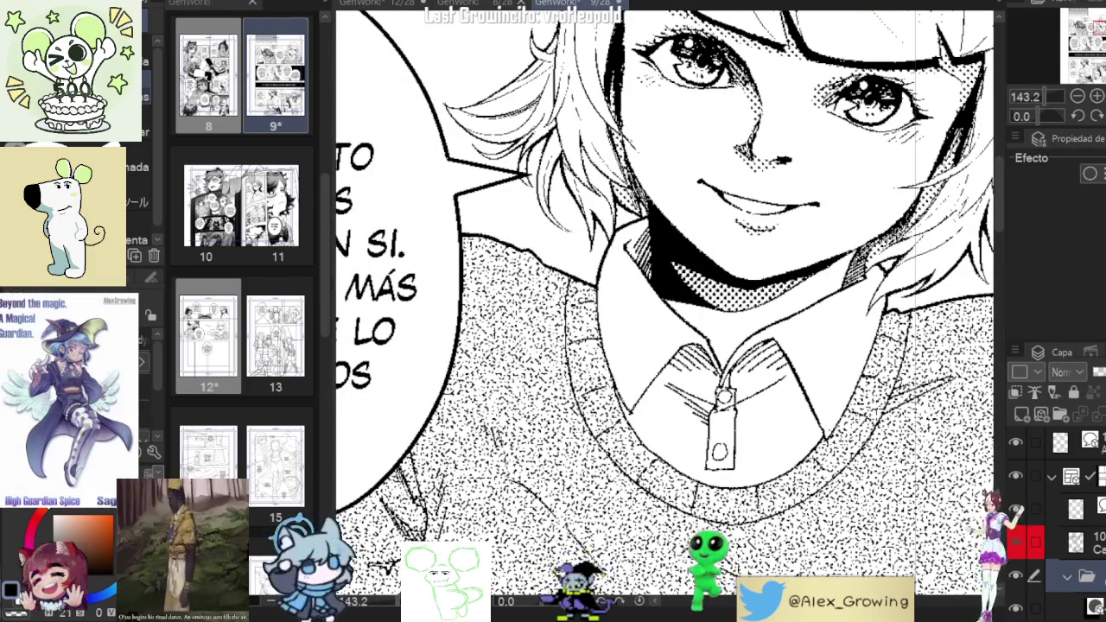
scroll(1024, 501, down, 3)
click(1033, 523)
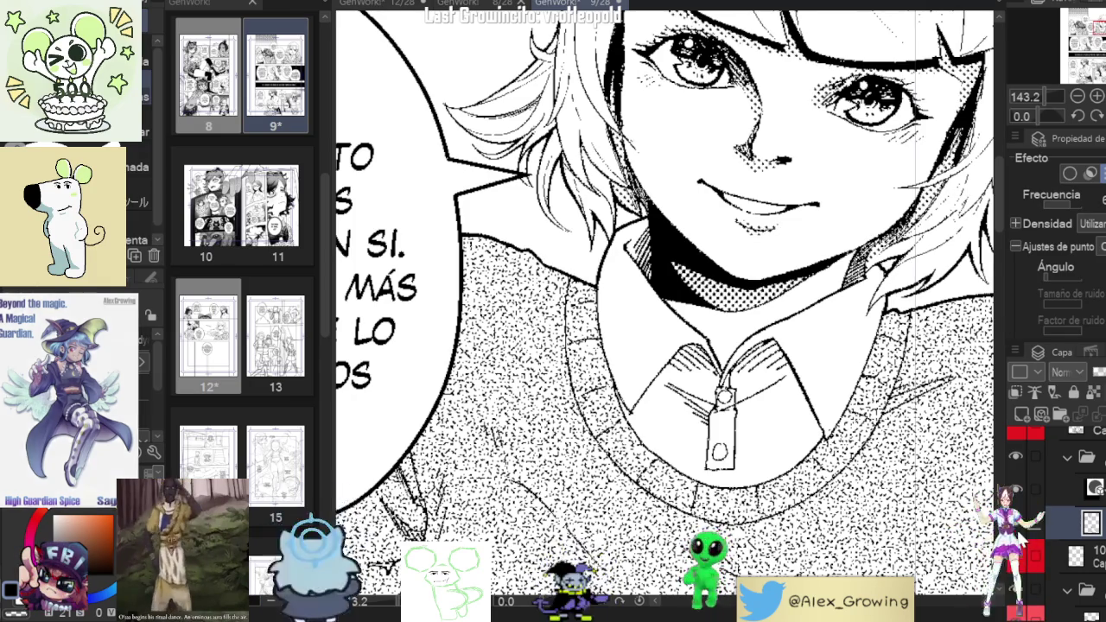
Preview the sweater tone as plain grey, then restore its halftone effect.
click(1090, 173)
drag(735, 311, 704, 424)
alt+click(705, 423)
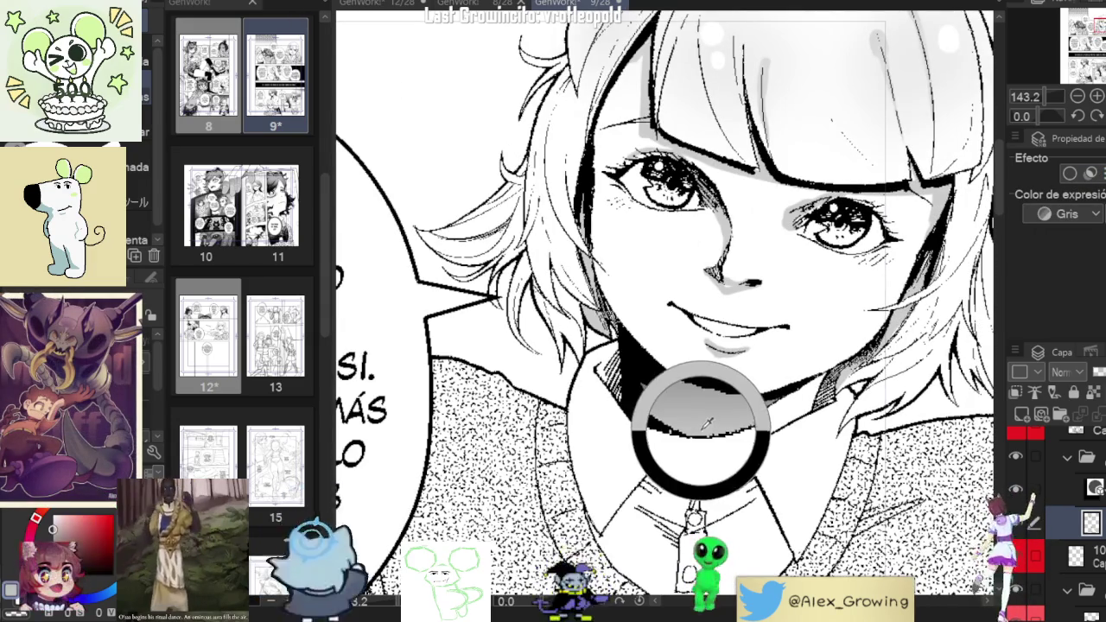
key(ctrl+z)
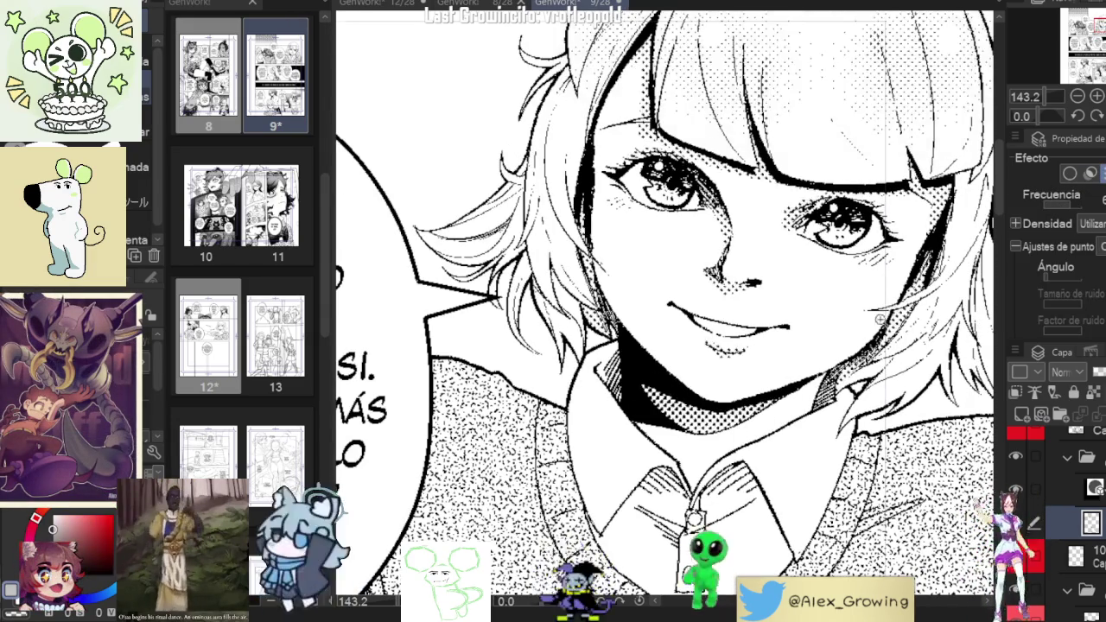
Zoom out of page 9 and switch to the page 8 document.
scroll(862, 204, down, 5)
scroll(862, 204, down, 3)
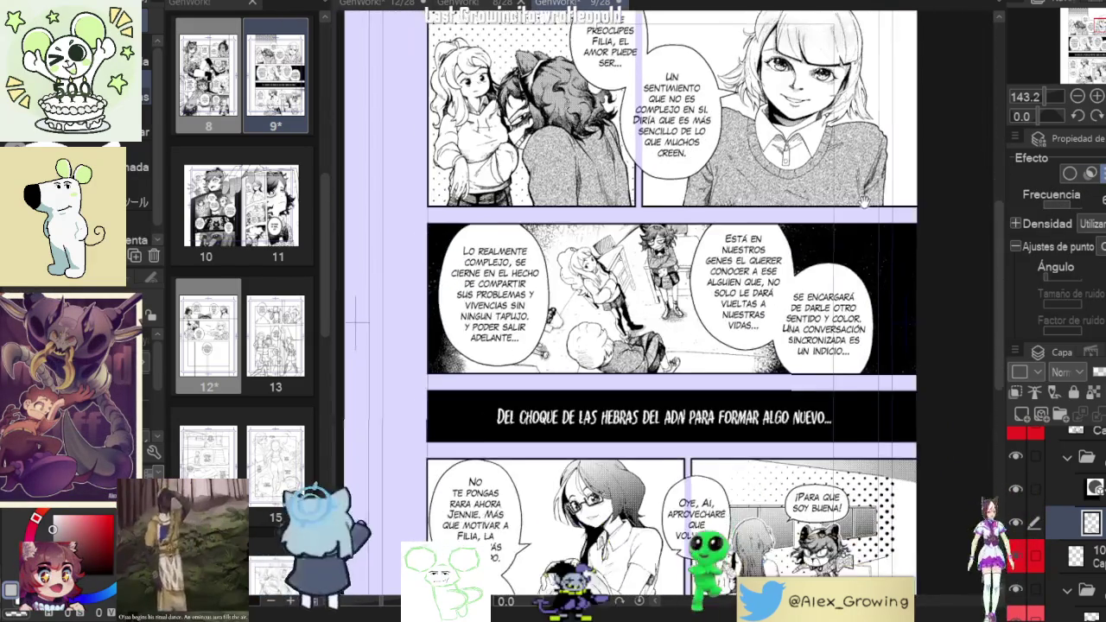
scroll(861, 204, up, 1)
click(480, 4)
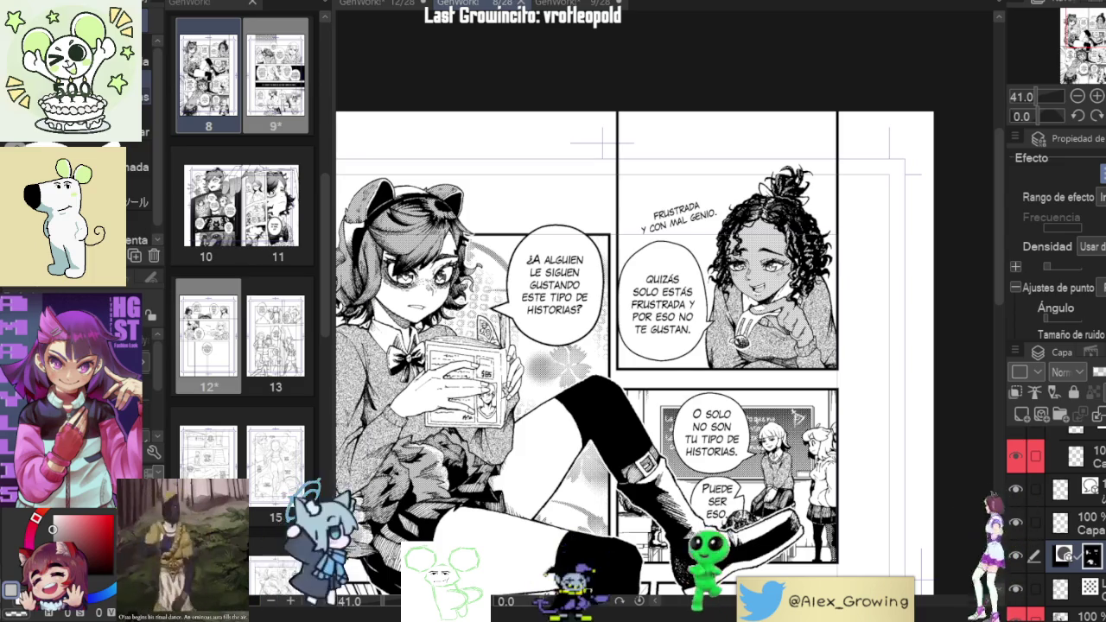
Glance at page 9 once more, then return to the page 12 document.
scroll(616, 196, up, 5)
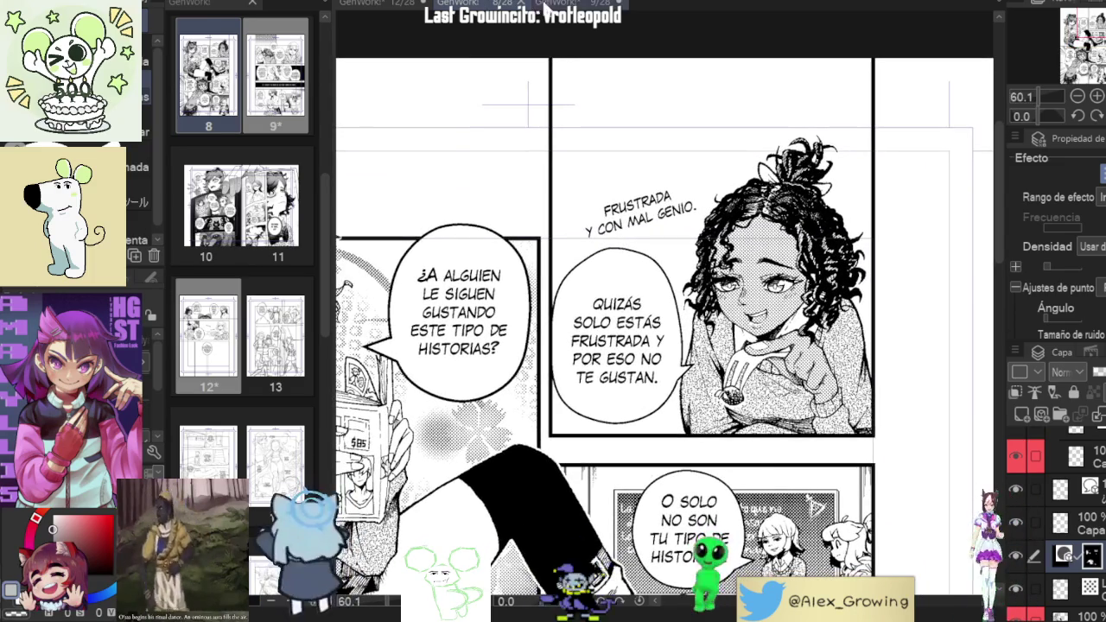
click(551, 4)
click(371, 4)
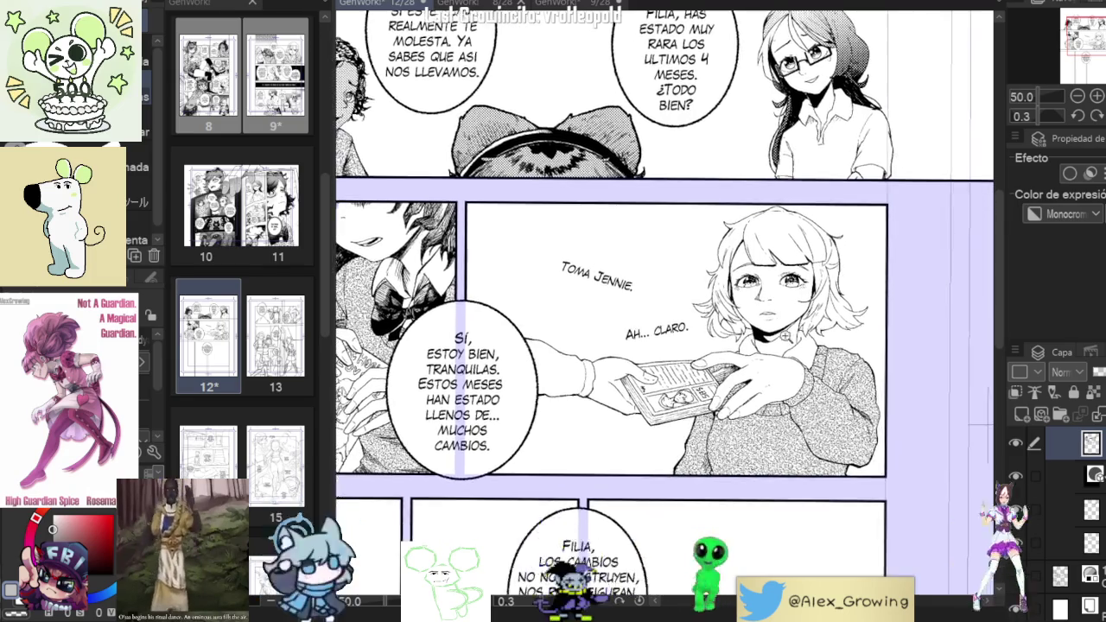
Zoom in and out around the AH... CLARO panel, then switch to page 9.
scroll(818, 384, up, 5)
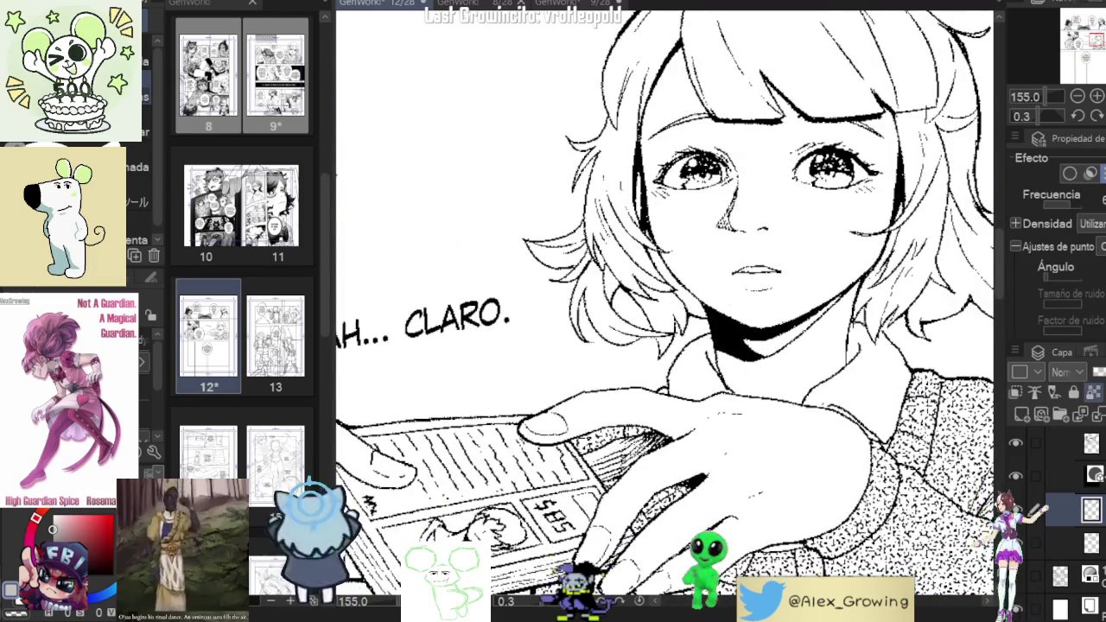
scroll(924, 383, down, 3)
scroll(924, 383, down, 3)
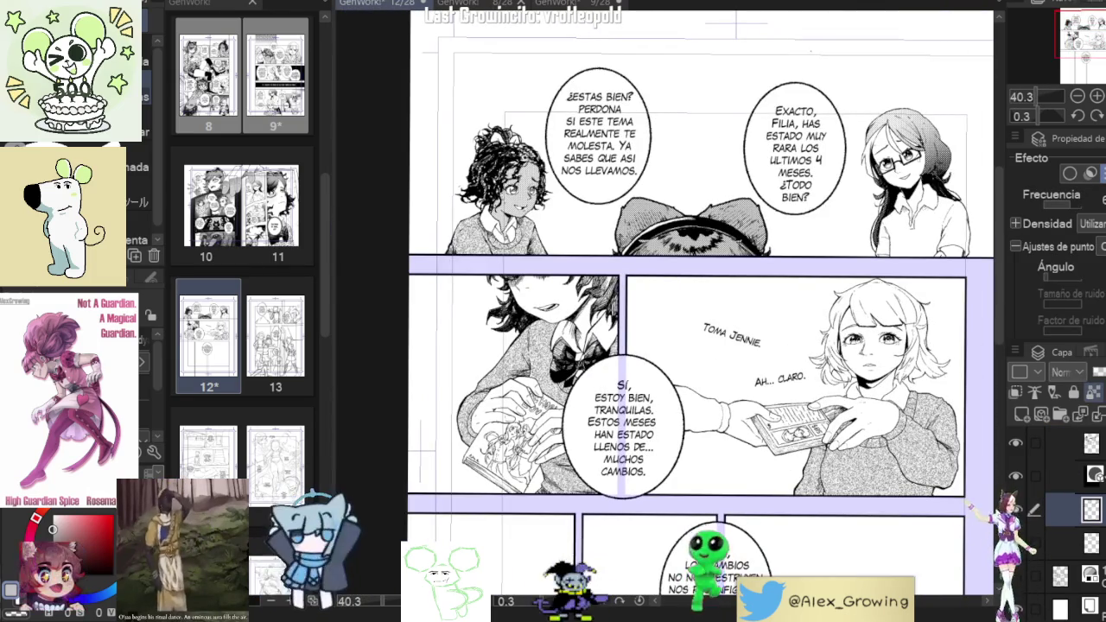
scroll(877, 413, up, 1)
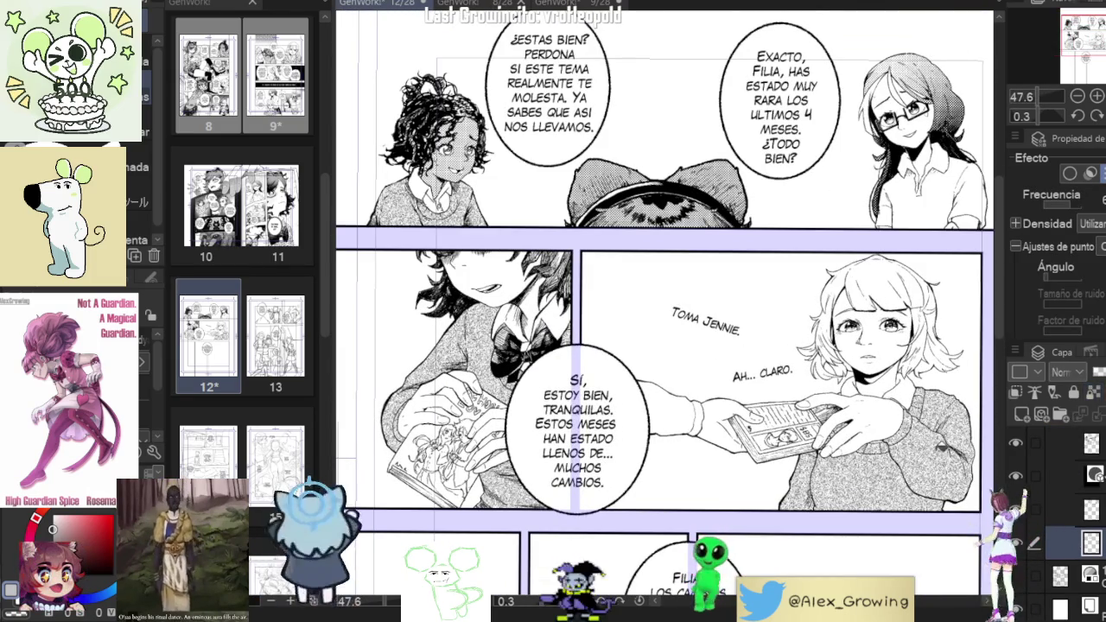
scroll(903, 355, up, 4)
scroll(899, 298, up, 2)
scroll(921, 418, down, 2)
scroll(922, 419, down, 5)
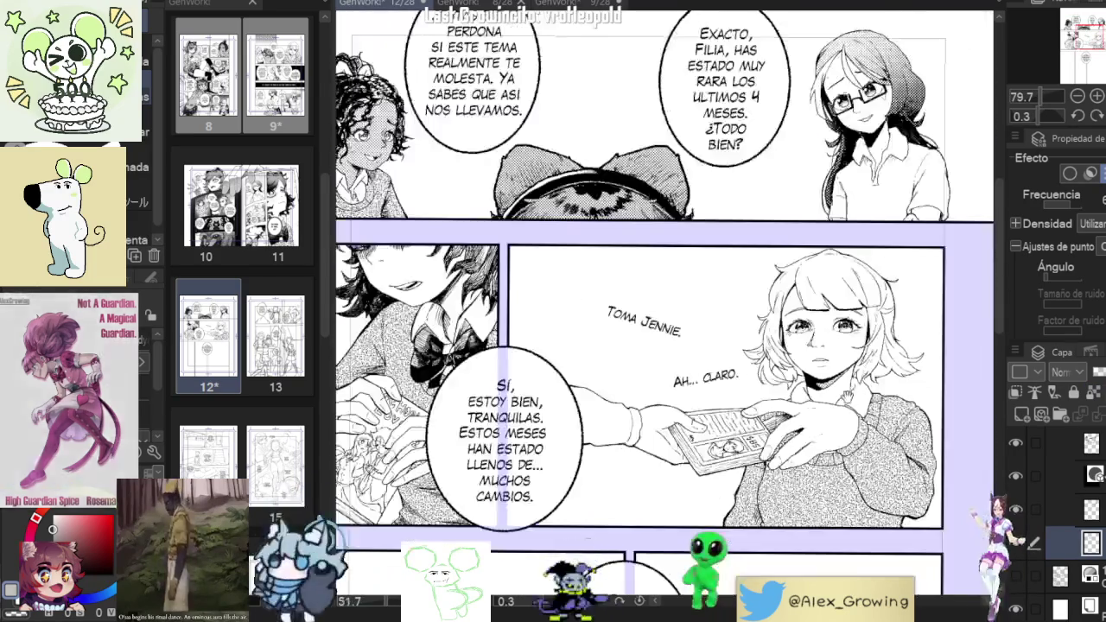
key(ctrl+Tab)
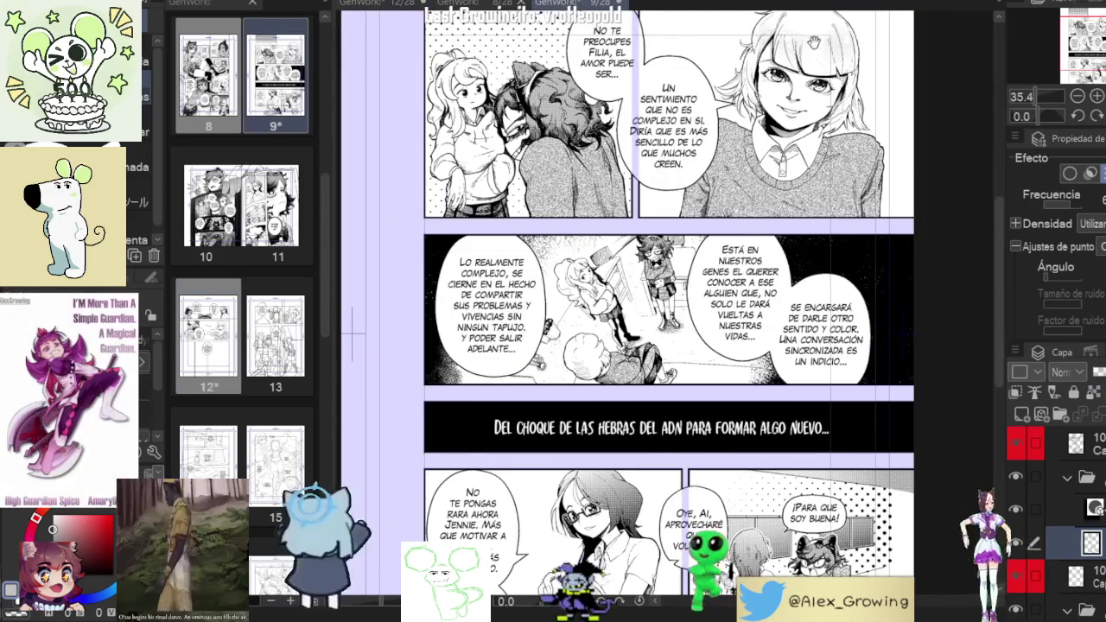
Zoom into the girl's face on page 9, then compare it with page 8.
scroll(830, 130, up, 3)
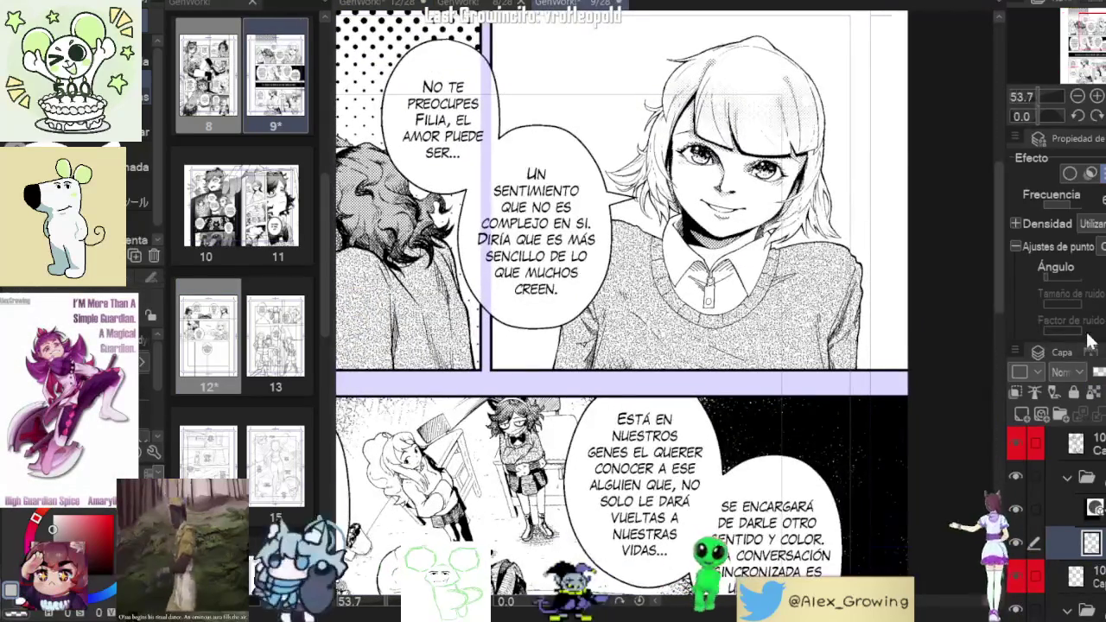
scroll(871, 215, up, 5)
drag(870, 214, 810, 266)
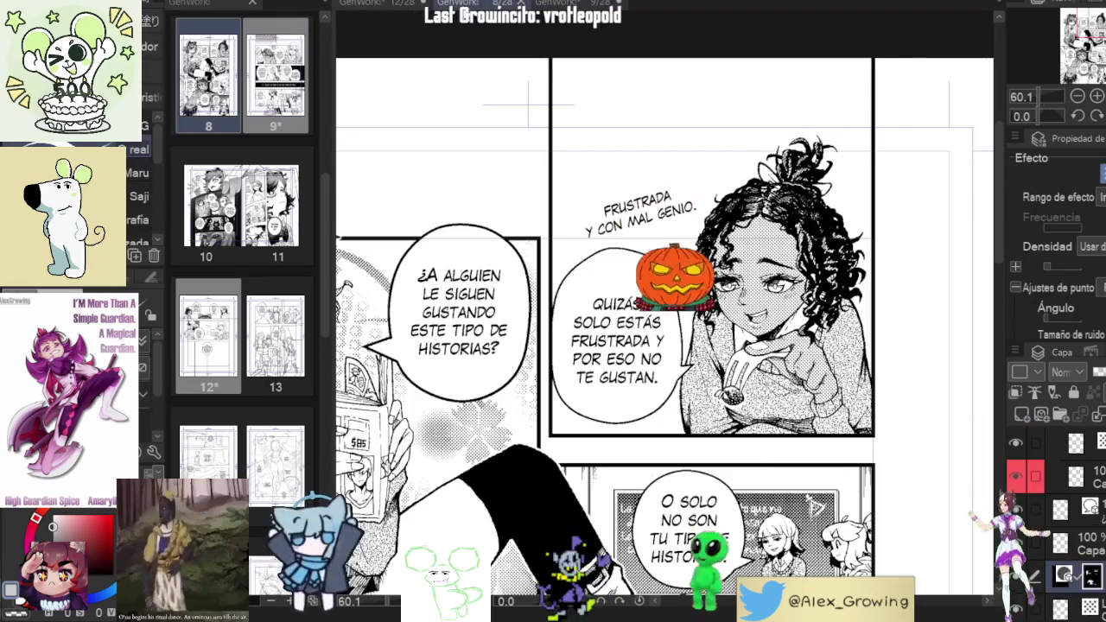
click(479, 4)
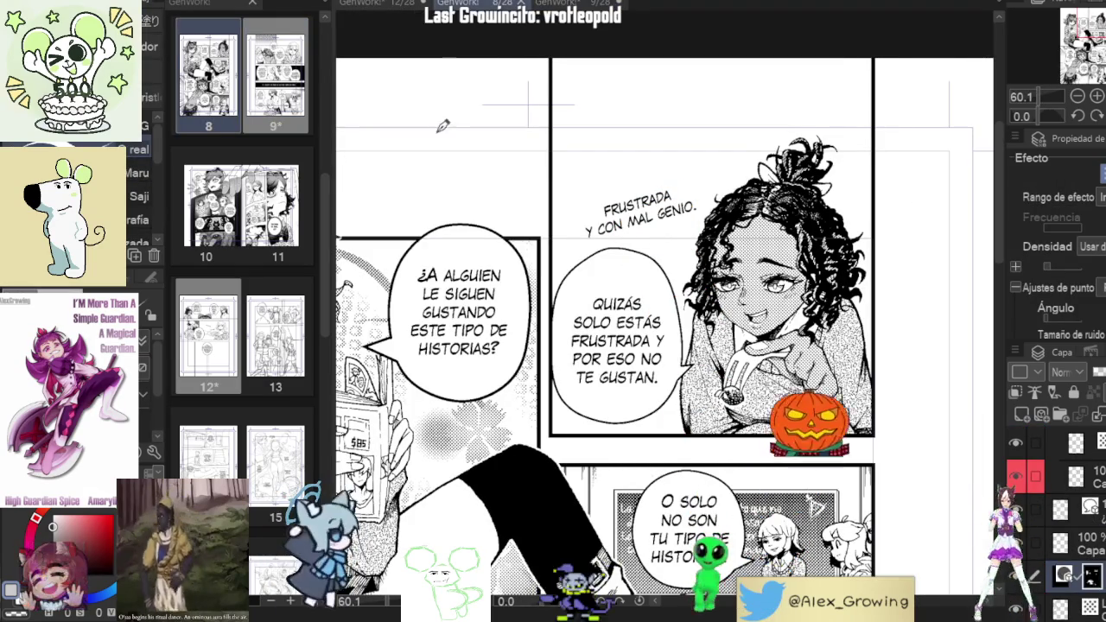
scroll(674, 328, down, 3)
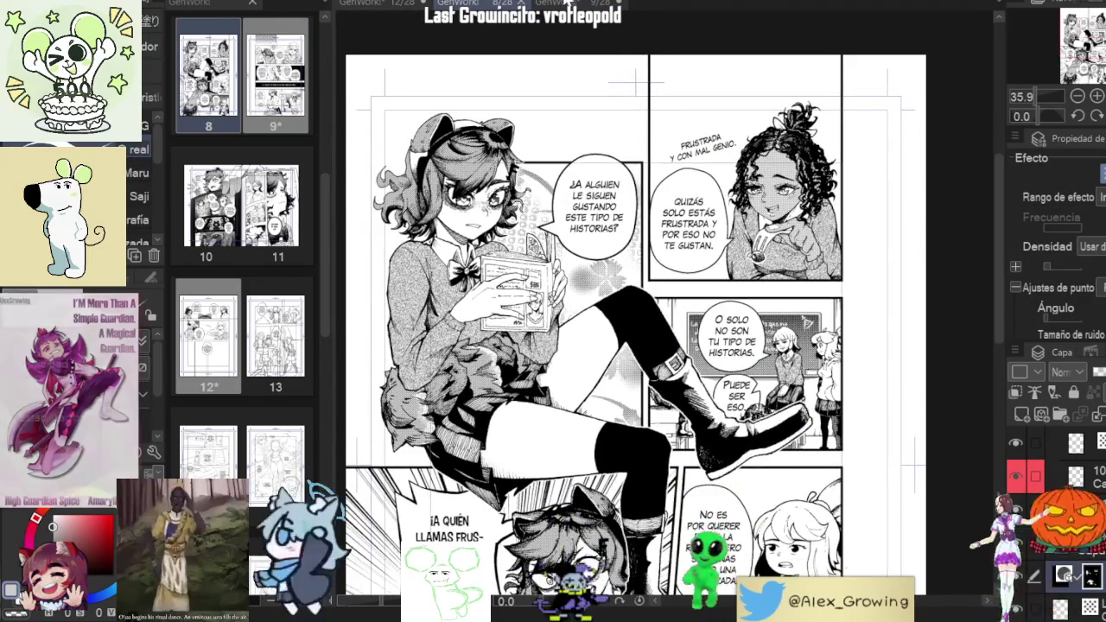
Cycle through pages 9 and 8 back to page 12 and zoom in on the face.
key(ctrl+Tab)
scroll(780, 335, down, 2)
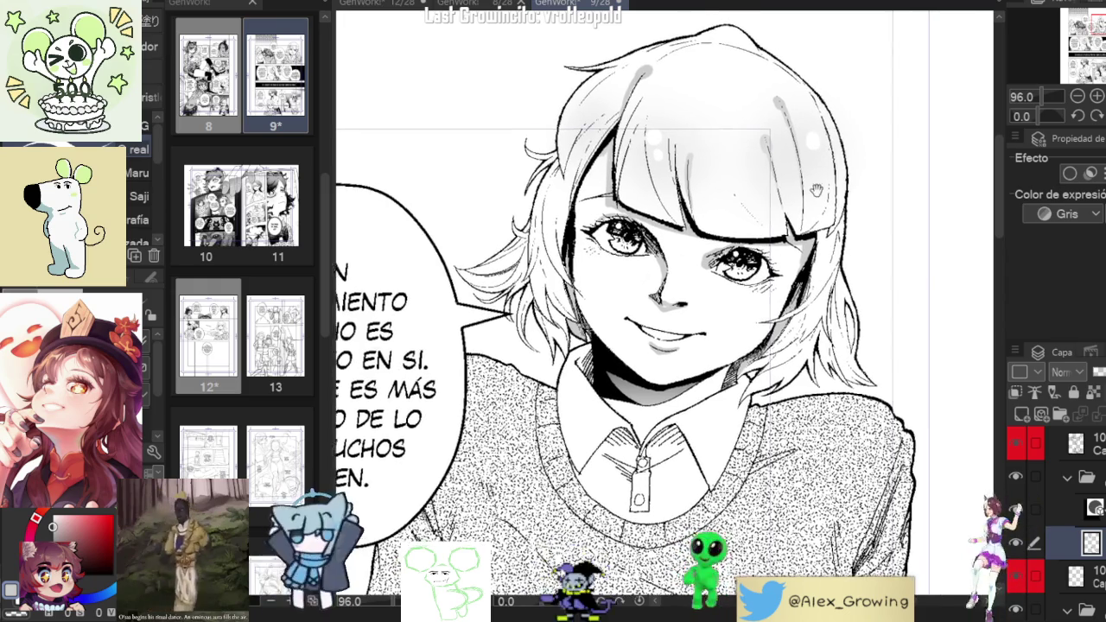
key(ctrl+shift+Tab)
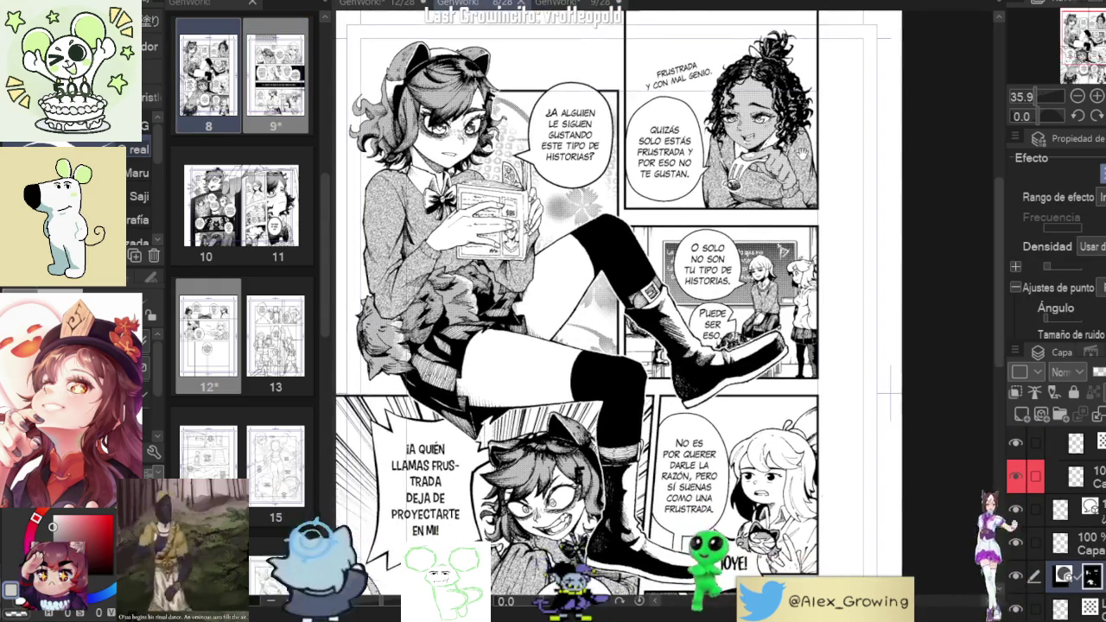
key(ctrl+shift+Tab)
scroll(890, 329, up, 5)
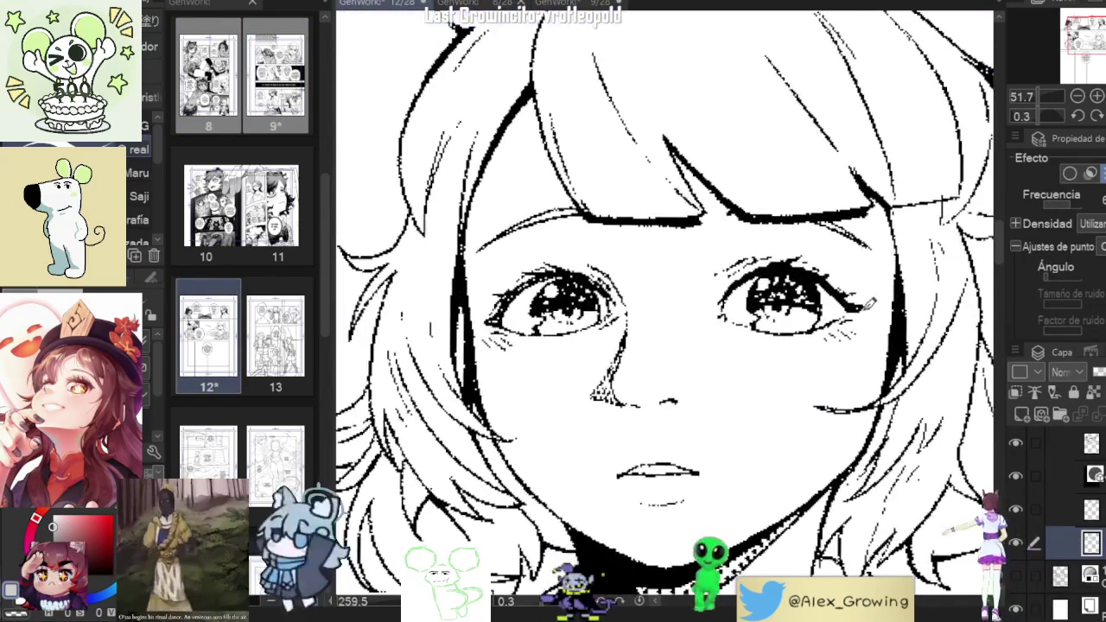
Show page 9's face close-up as a side reference and widen the sub view and page thumbnails.
click(276, 6)
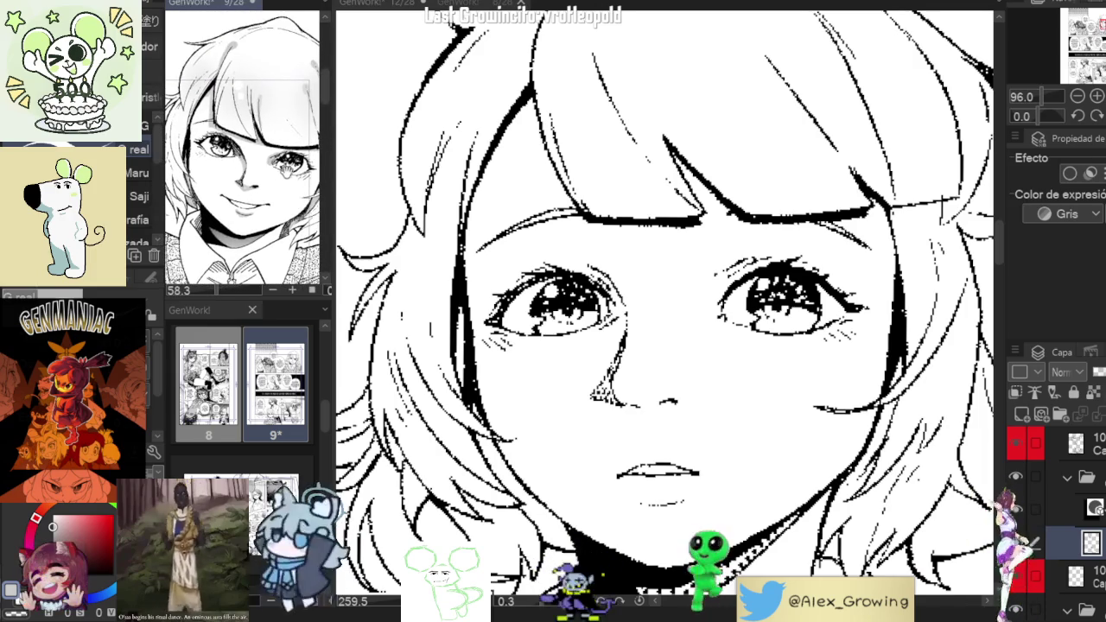
click(338, 172)
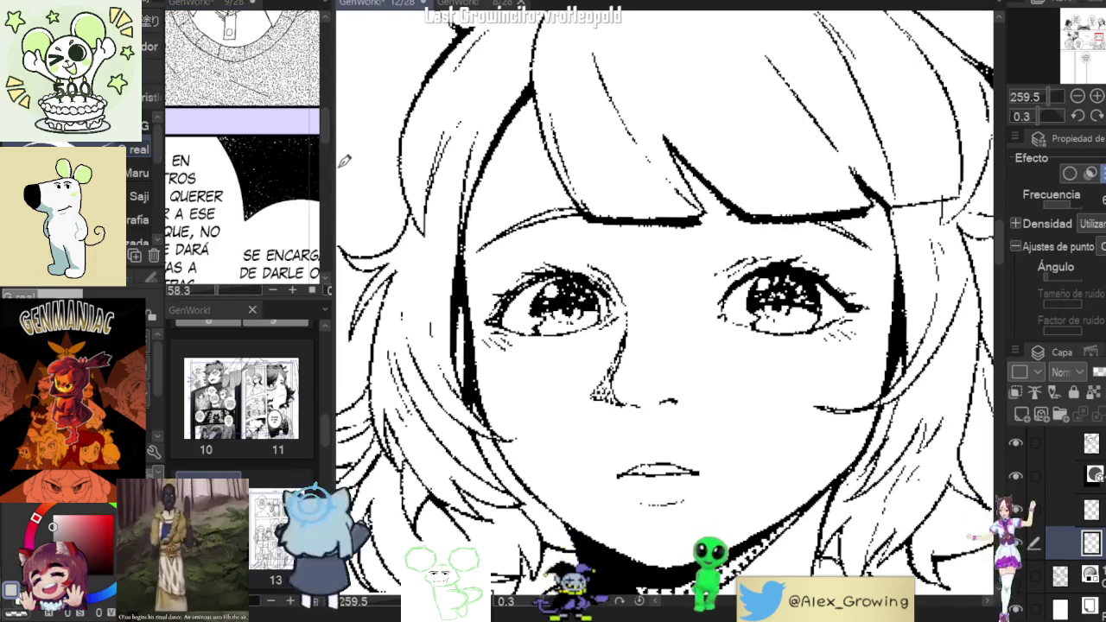
drag(364, 159, 427, 202)
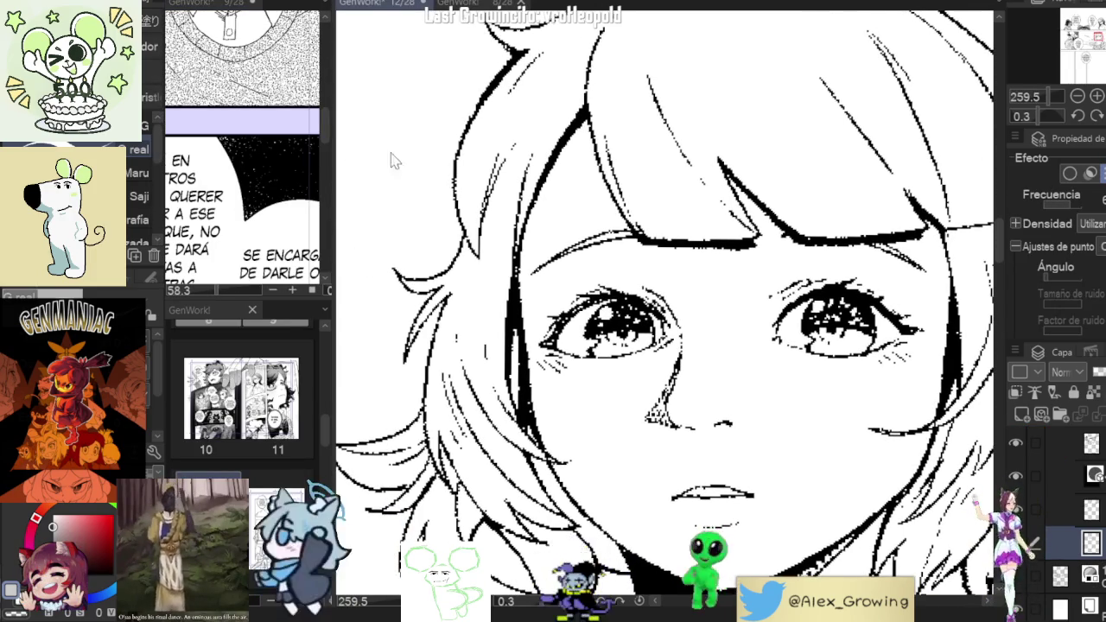
drag(338, 166, 400, 159)
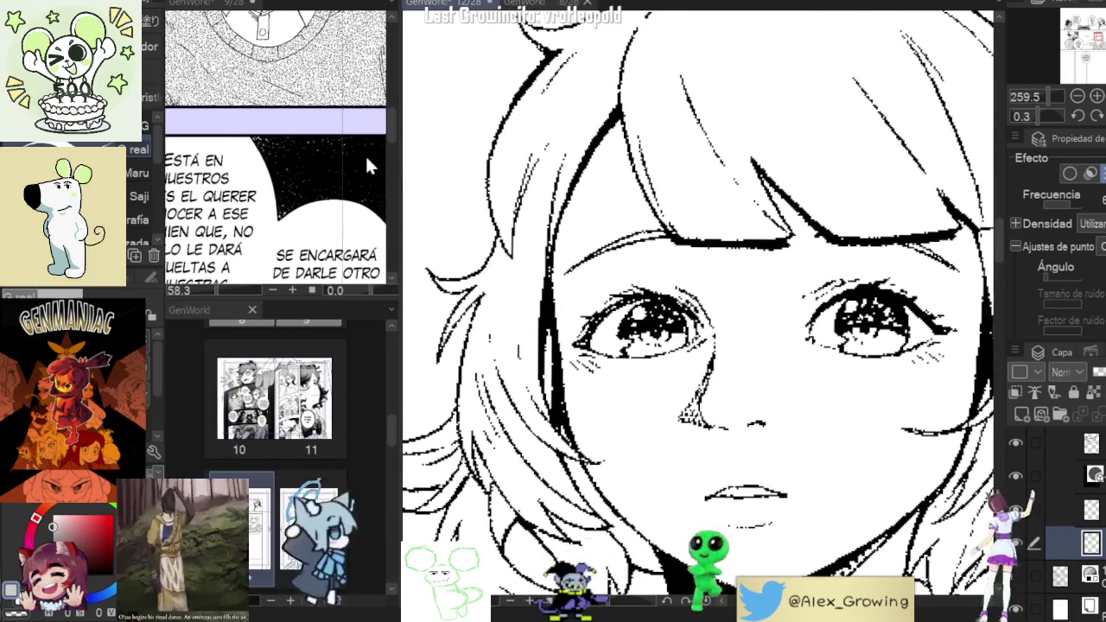
scroll(338, 234, up, 2)
scroll(337, 198, up, 3)
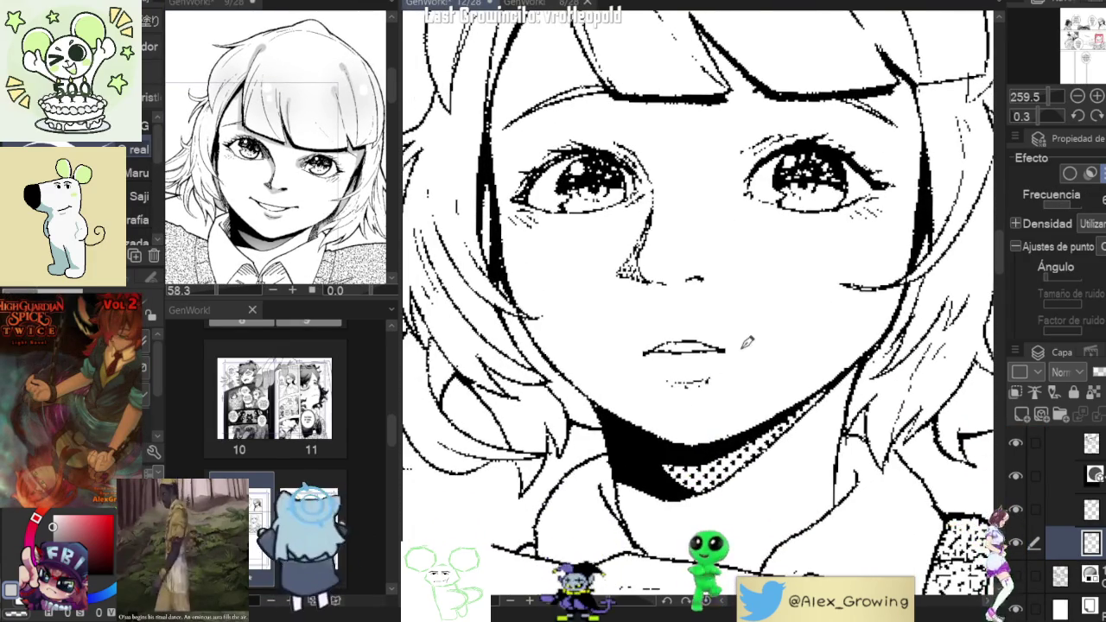
Switch the tone to flat grey and shade just below the girl's lower lip.
key(ctrl+t)
drag(674, 385, 706, 377)
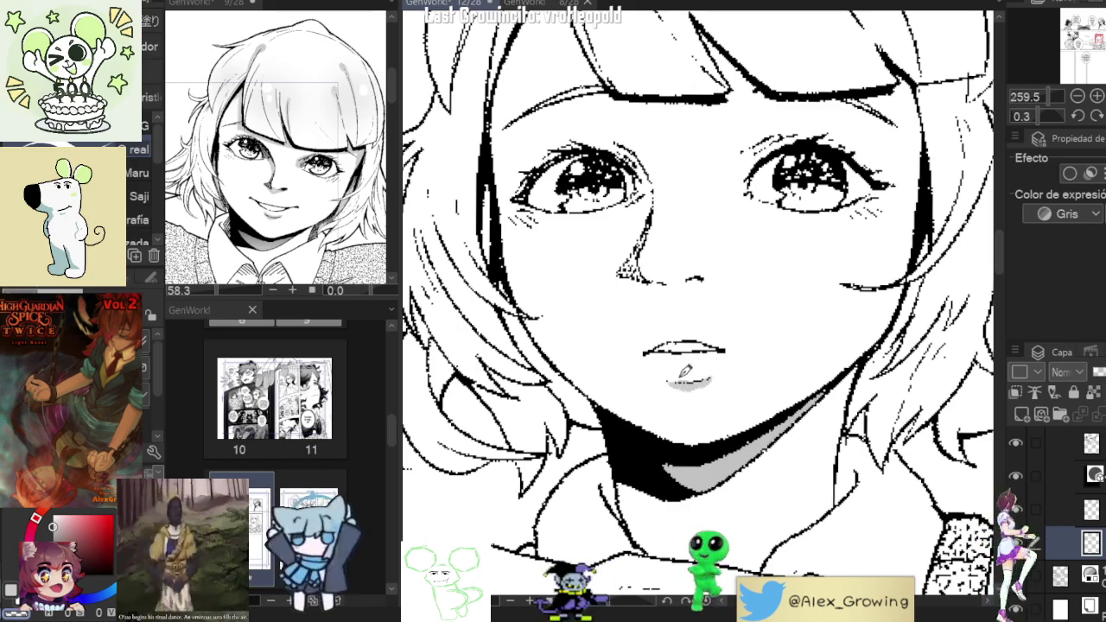
drag(841, 256, 813, 308)
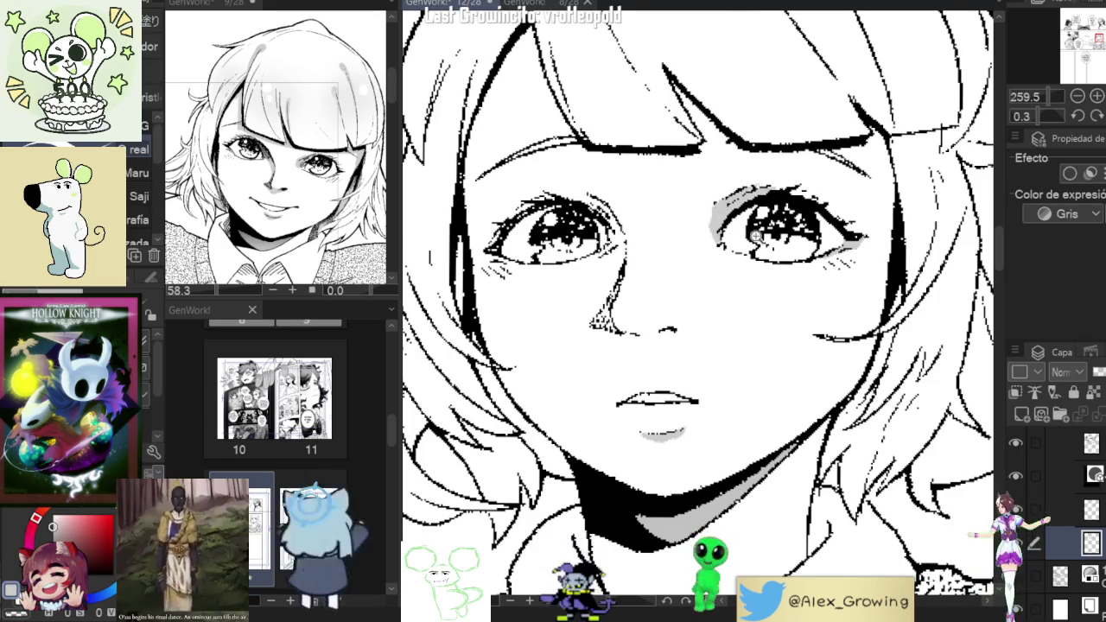
Paint grey tone strokes over both eyelids and eye corners, plus a small touch beside the nose.
scroll(759, 229, down, 5)
scroll(526, 308, up, 5)
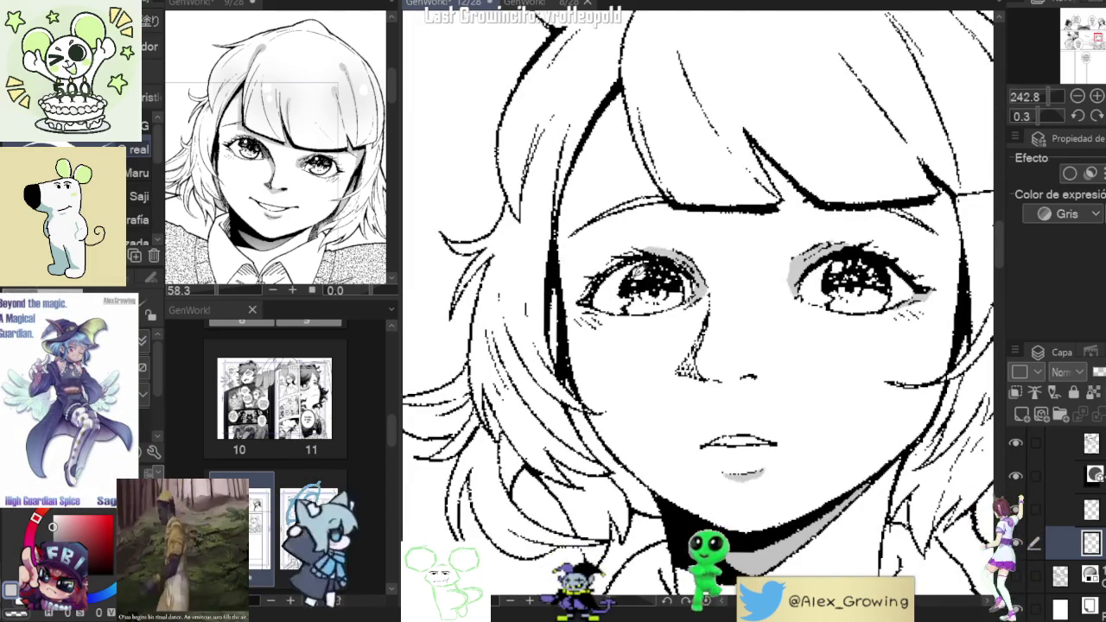
drag(592, 294, 629, 268)
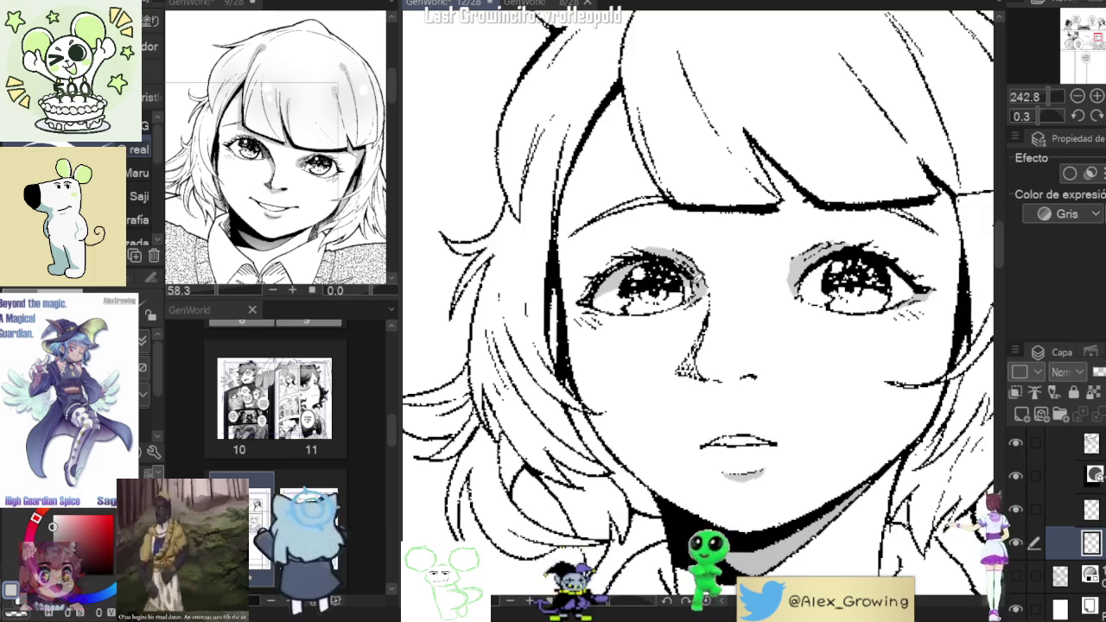
drag(526, 307, 466, 309)
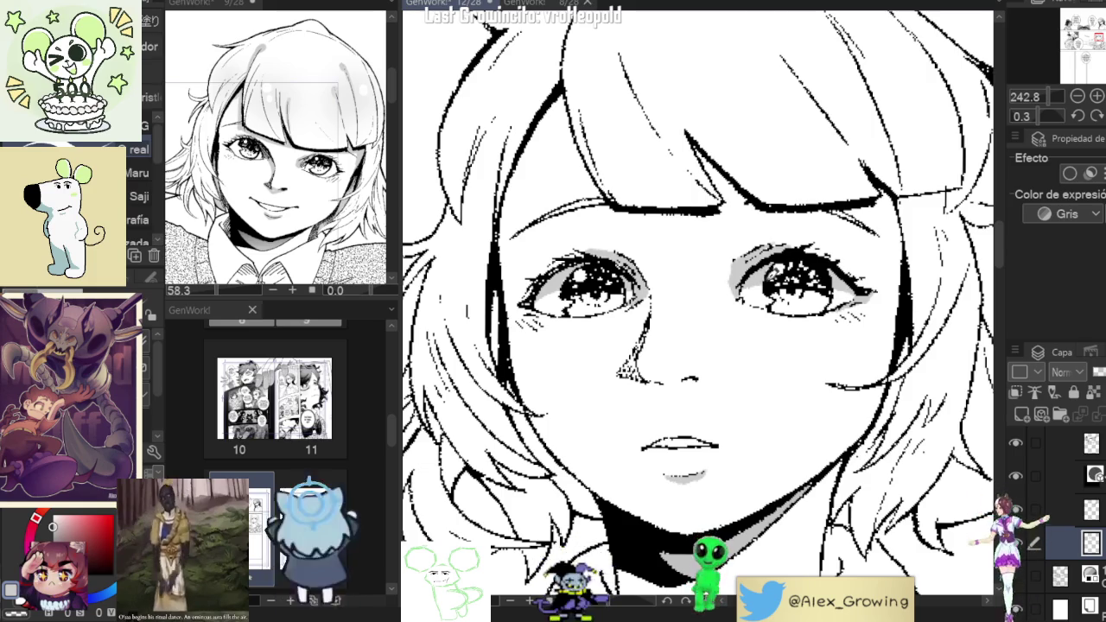
scroll(698, 302, down, 5)
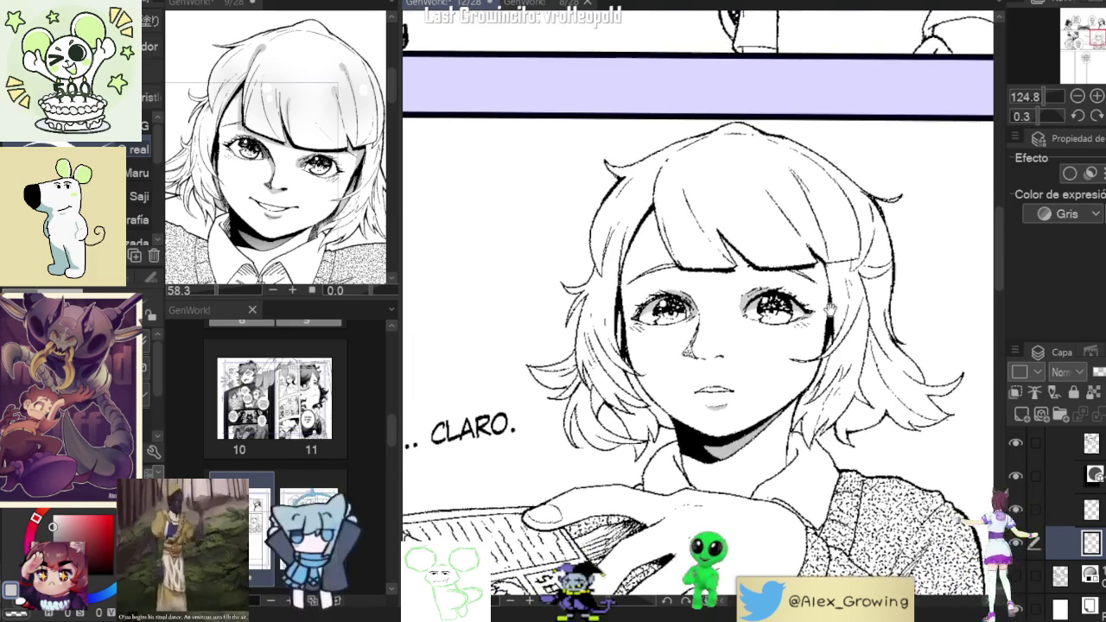
scroll(648, 289, up, 5)
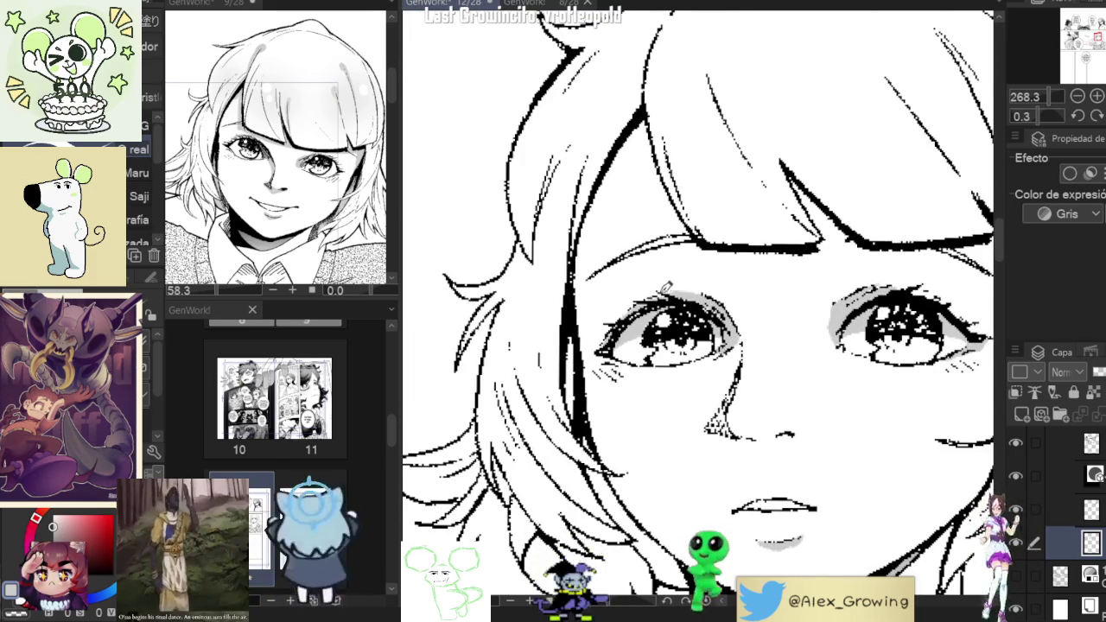
scroll(730, 278, right, 2)
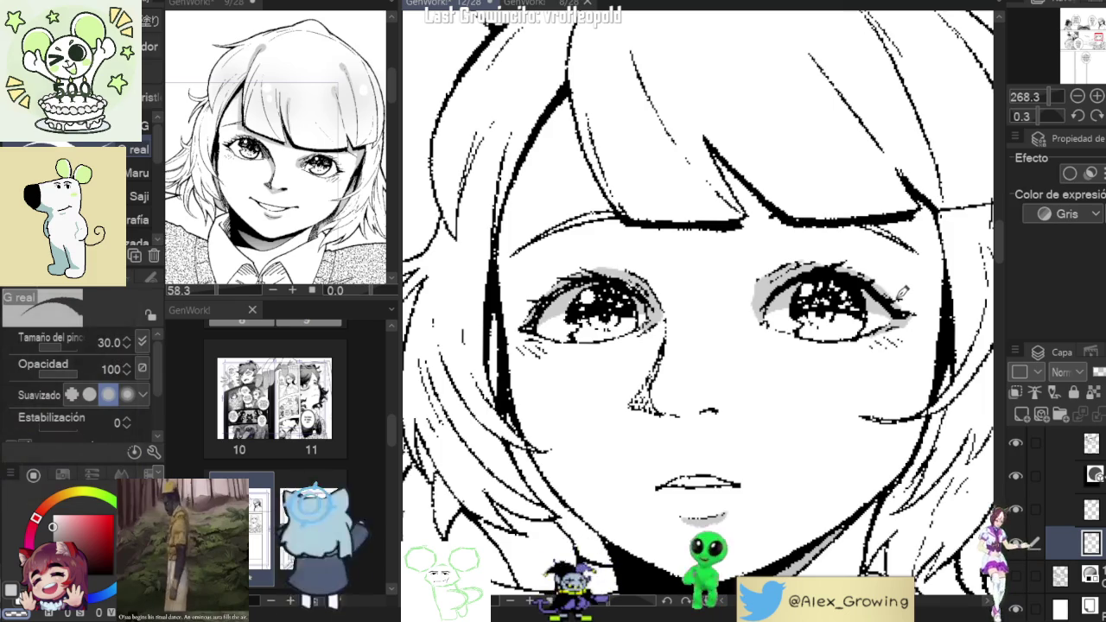
scroll(879, 253, down, 5)
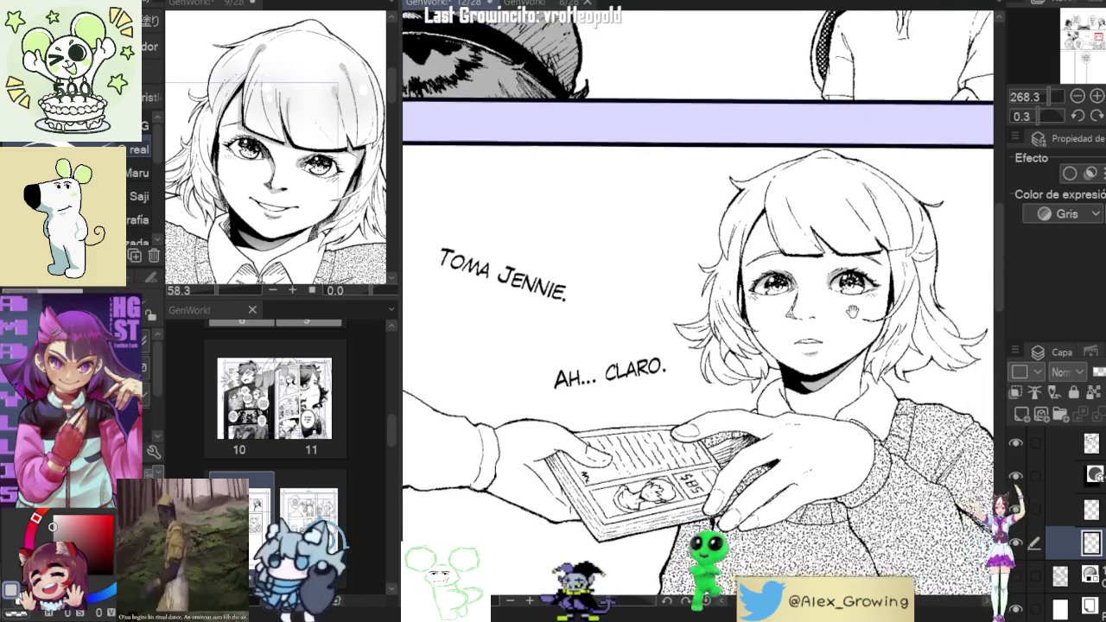
scroll(865, 302, up, 3)
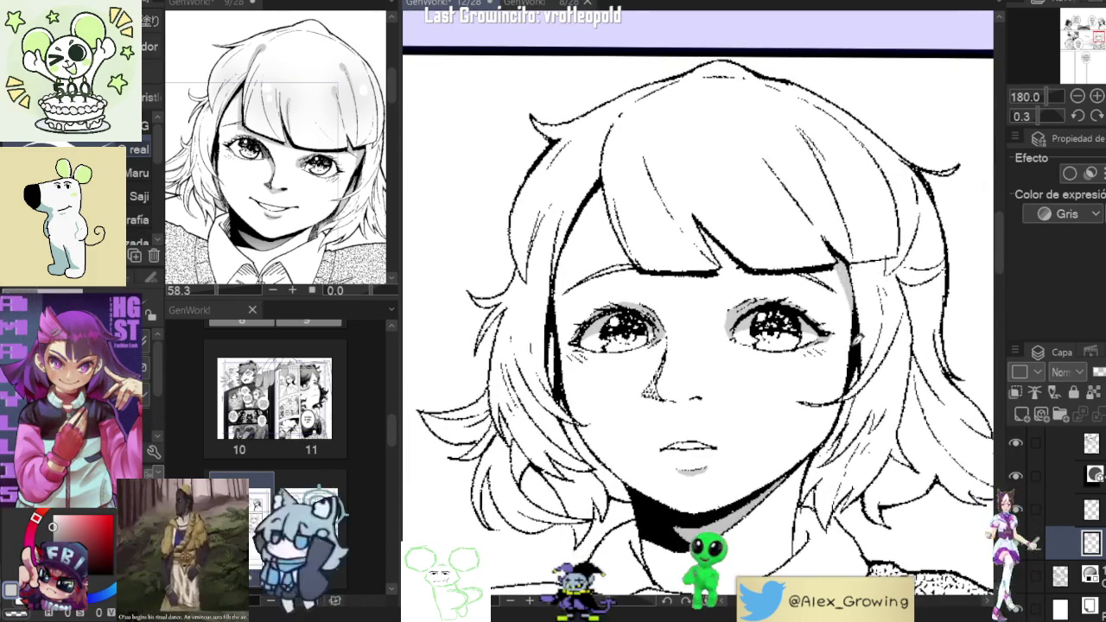
drag(847, 272, 707, 429)
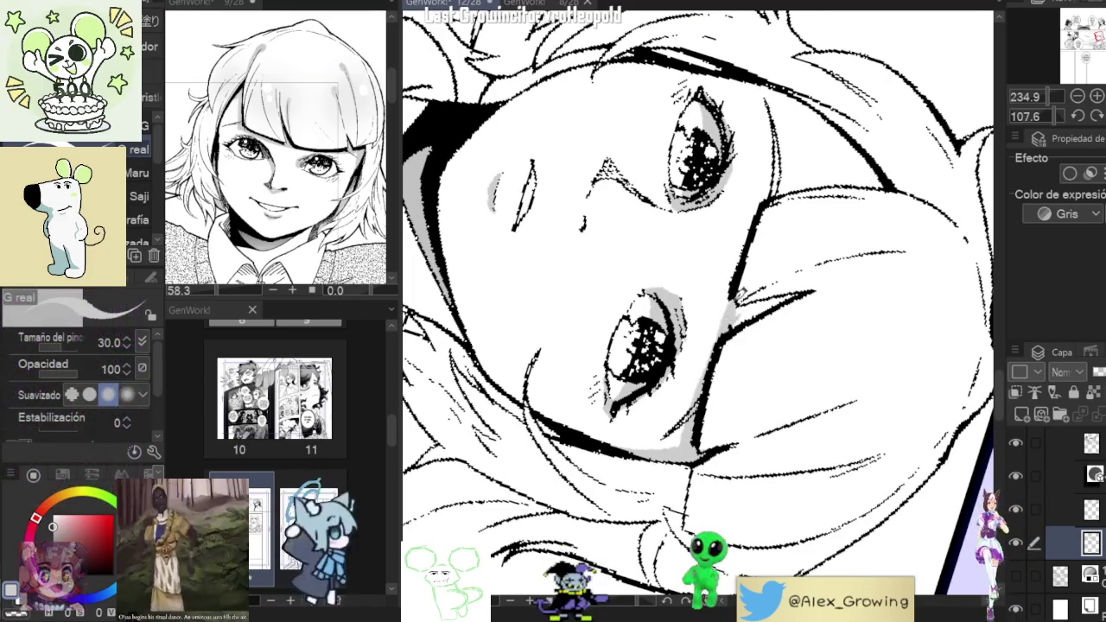
Rotate and pan the sideways page back toward upright to reach the girl's bangs.
drag(741, 312, 730, 363)
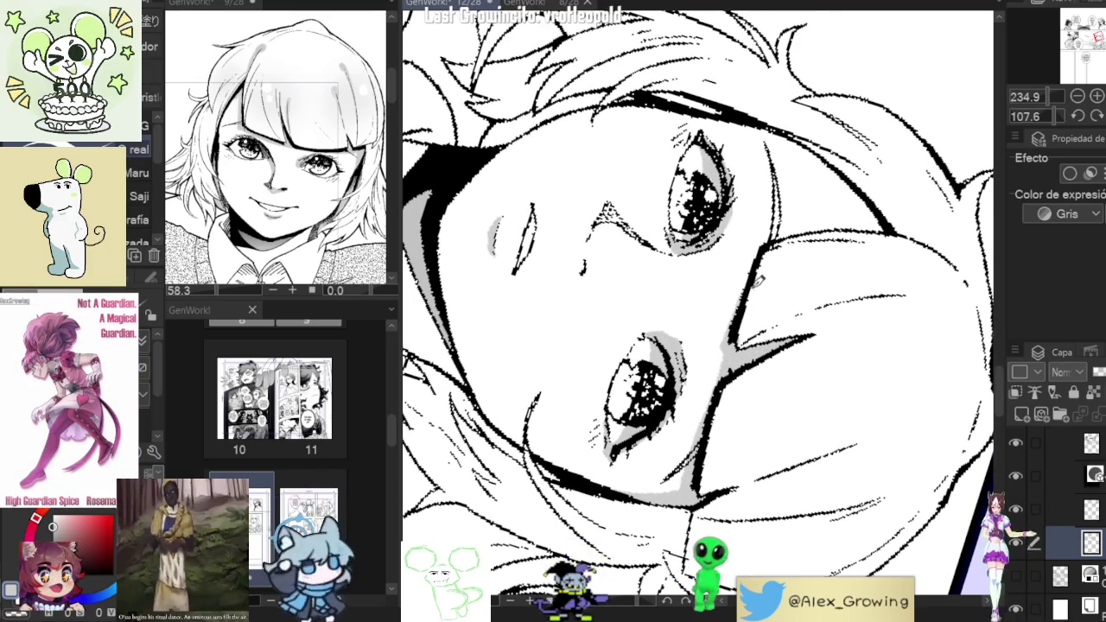
drag(764, 307, 760, 319)
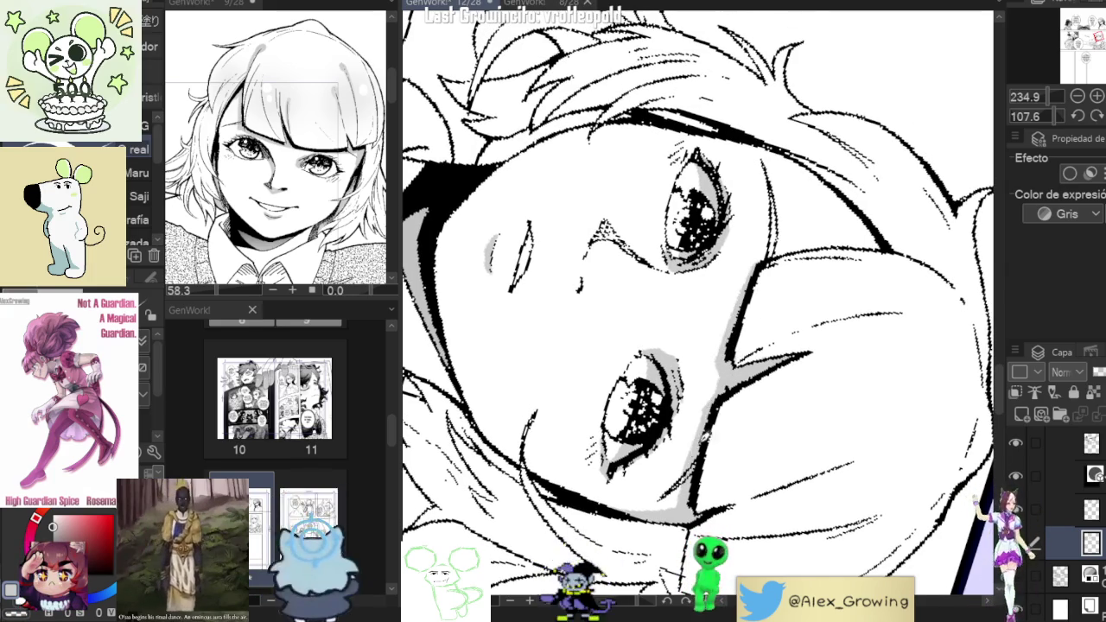
scroll(695, 451, left, 3)
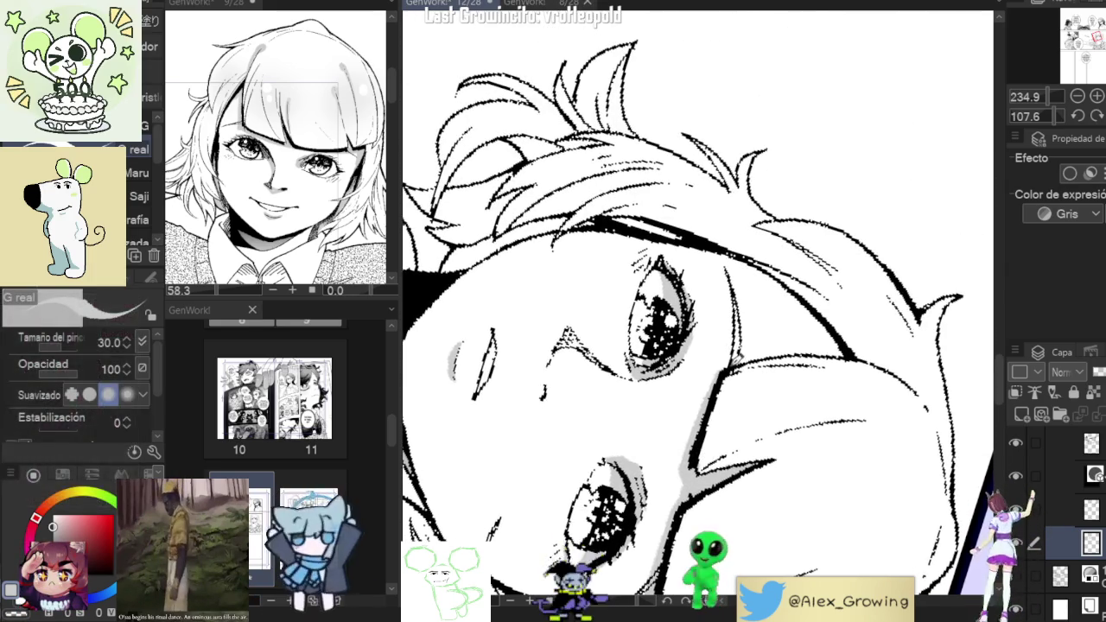
drag(695, 450, 657, 363)
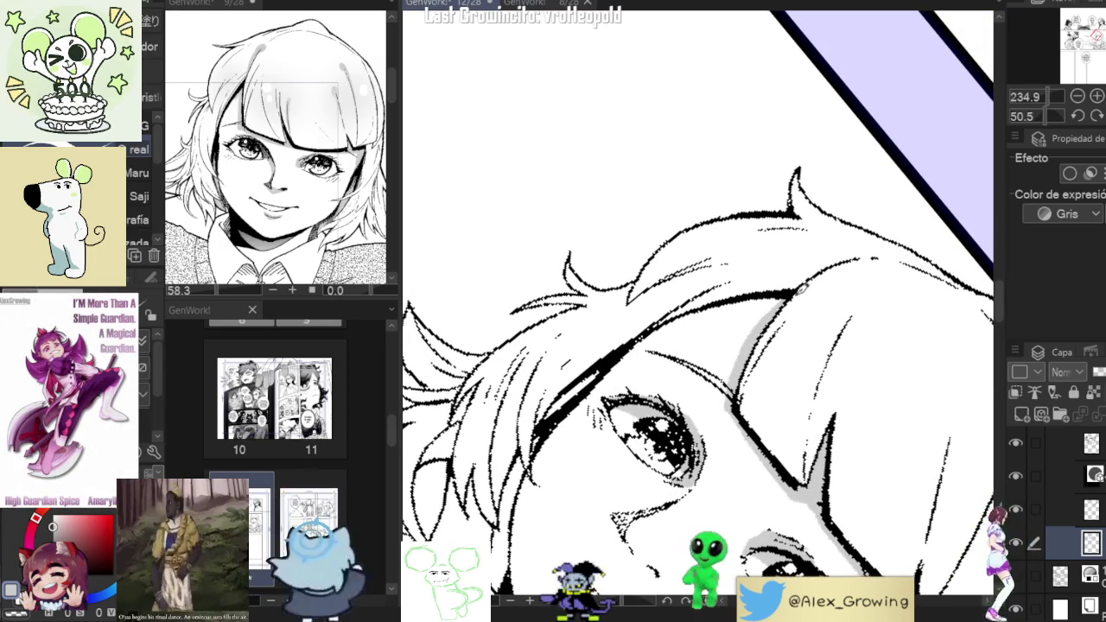
drag(759, 327, 799, 379)
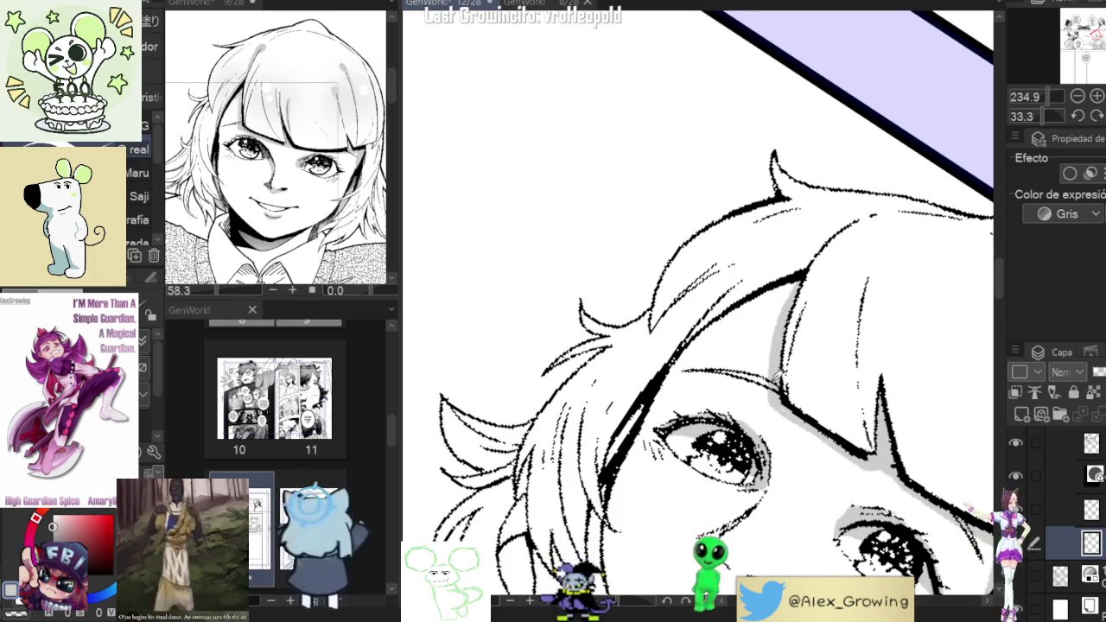
drag(789, 303, 749, 297)
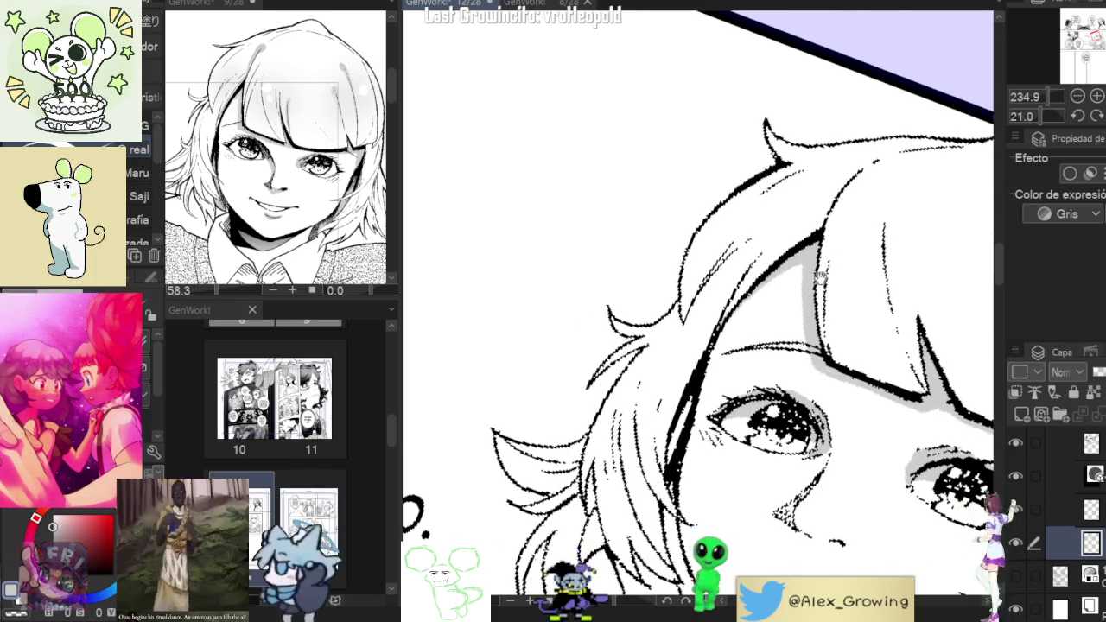
scroll(817, 286, down, 5)
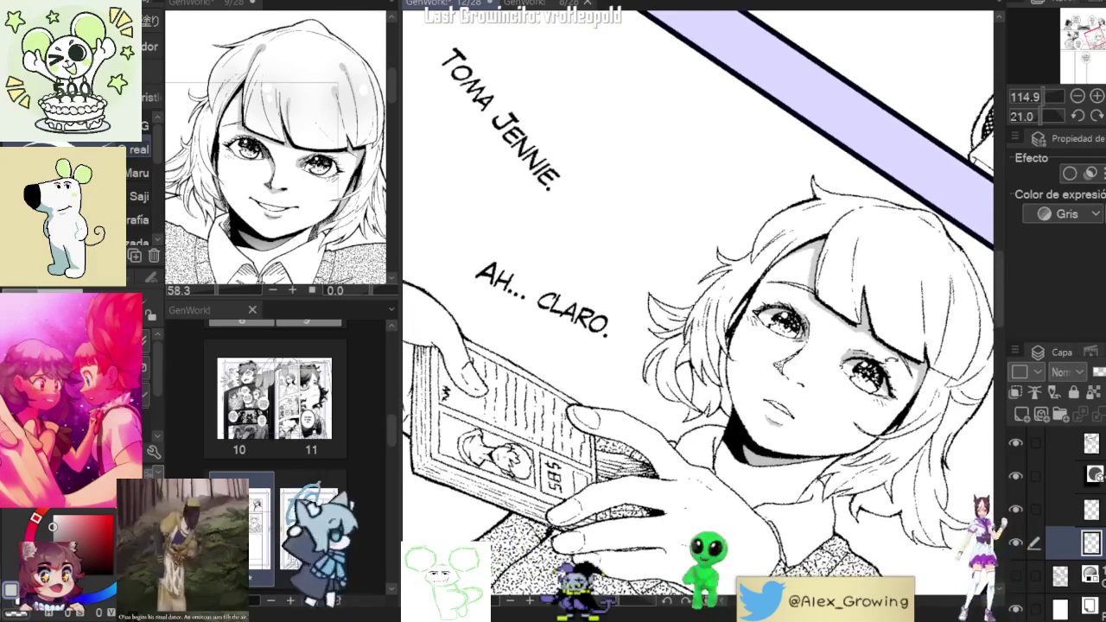
drag(856, 345, 864, 342)
Shade several bang strands and the hair around the face with grey tone strokes.
scroll(813, 331, up, 1)
scroll(821, 333, up, 1)
scroll(829, 332, up, 1)
scroll(825, 303, up, 2)
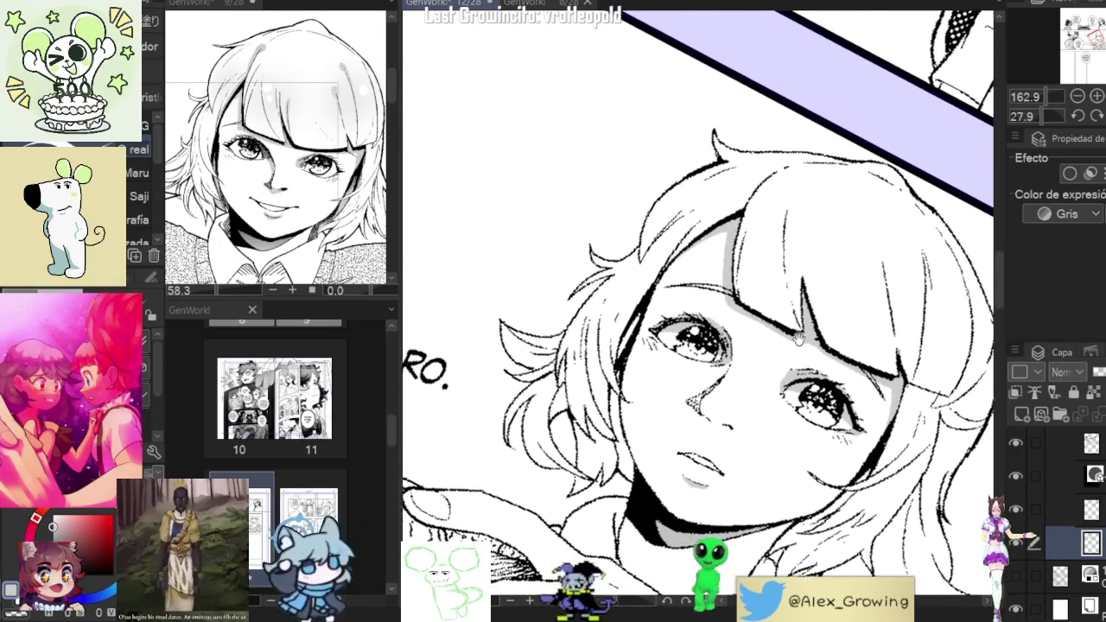
scroll(820, 260, up, 2)
scroll(812, 219, up, 2)
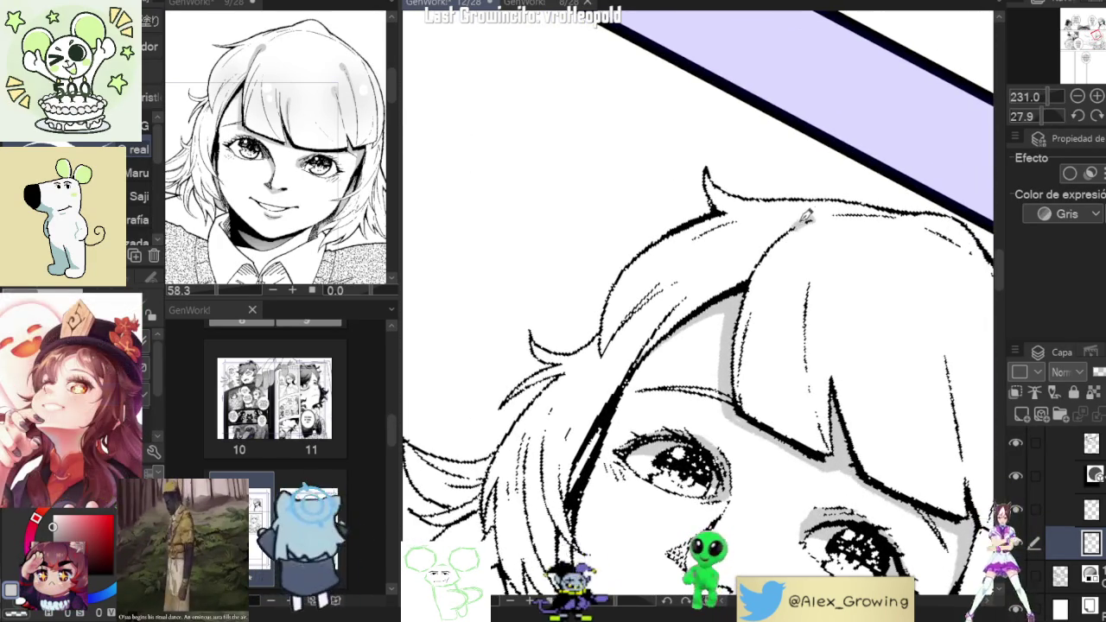
scroll(752, 279, right, 3)
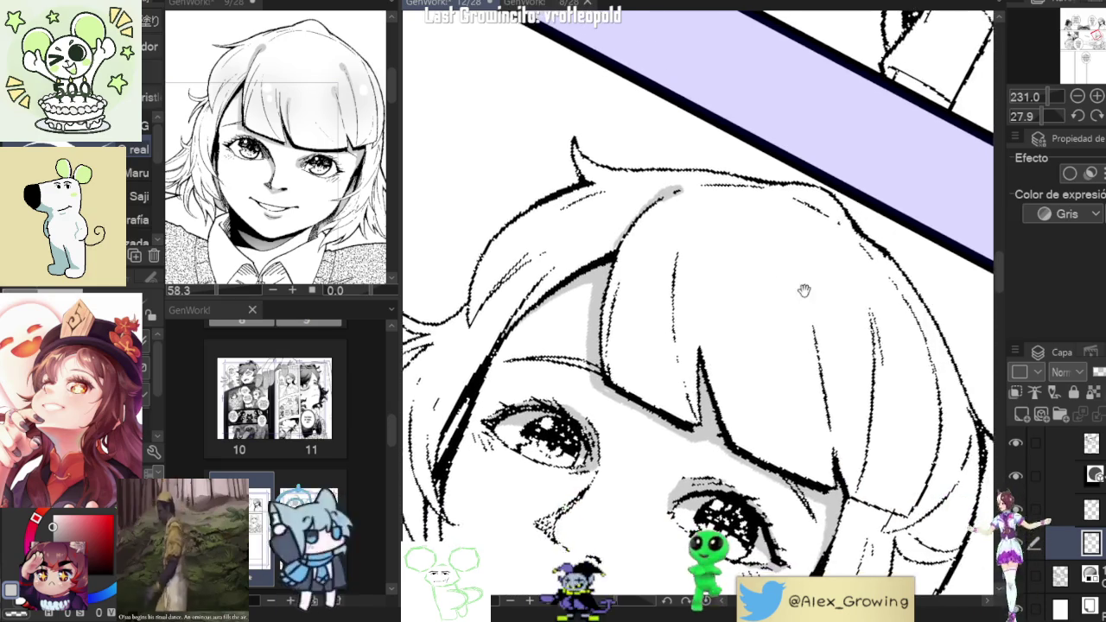
scroll(752, 260, down, 2)
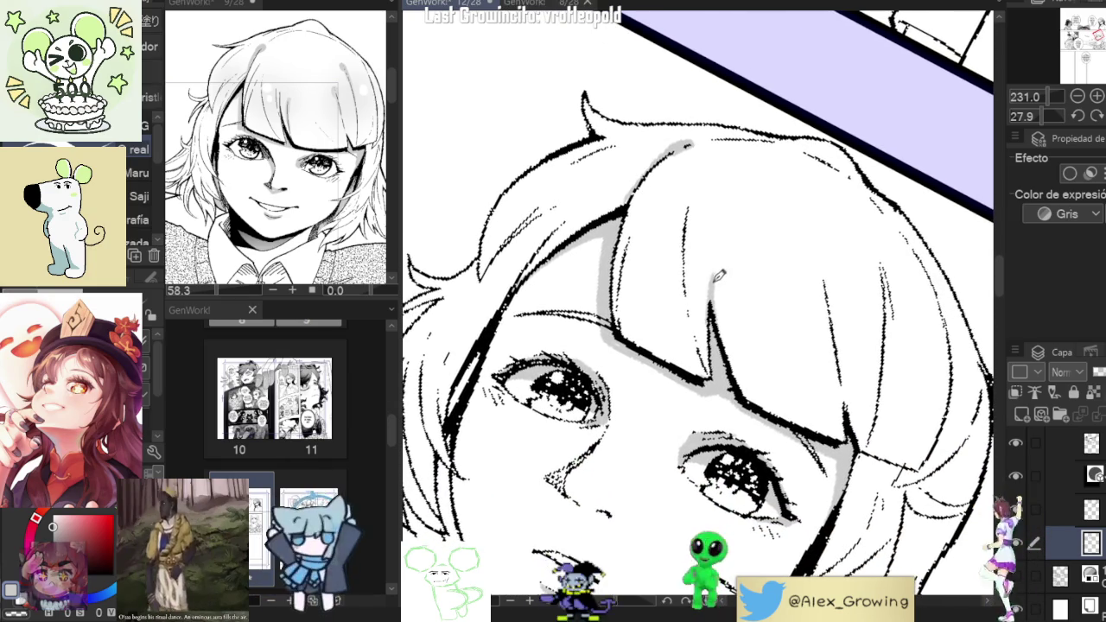
drag(717, 278, 775, 332)
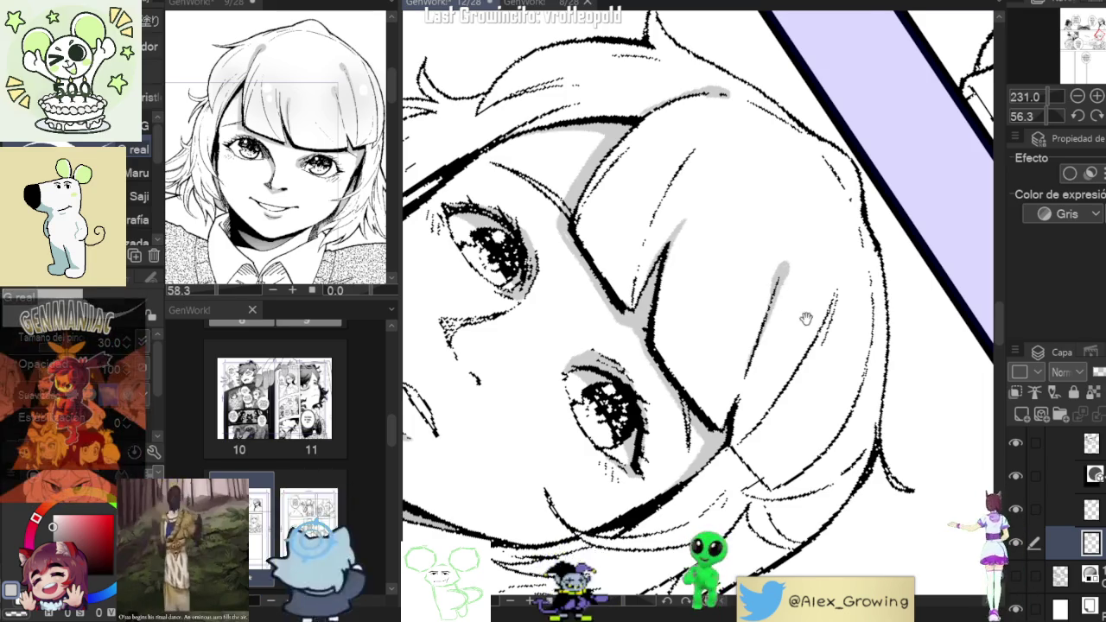
scroll(778, 324, down, 2)
scroll(813, 320, down, 2)
scroll(851, 305, down, 2)
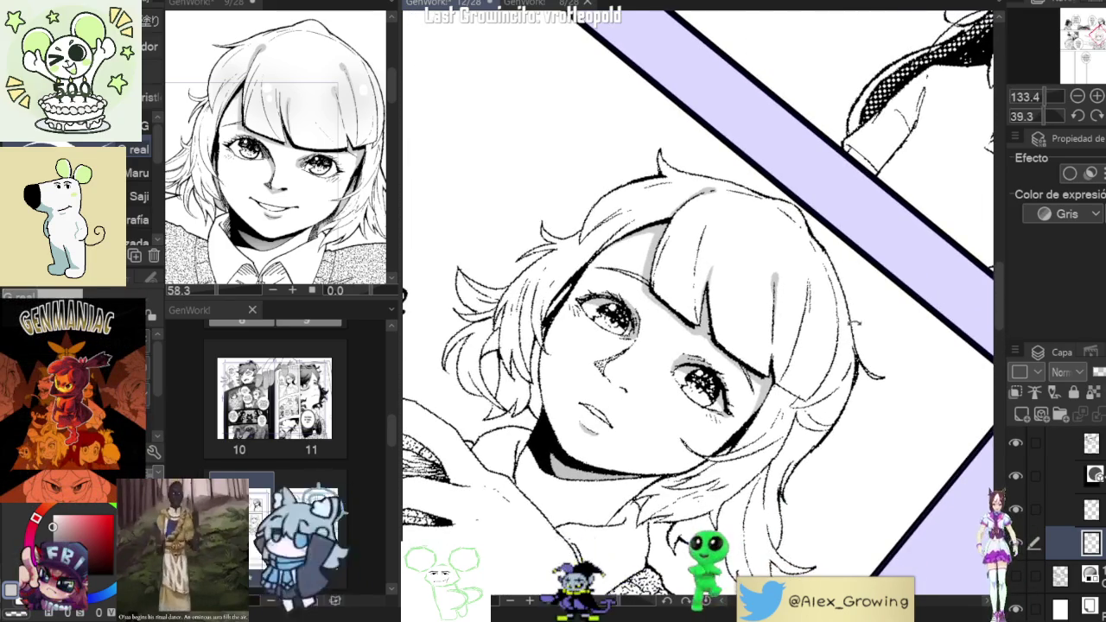
scroll(843, 294, up, 3)
scroll(821, 272, up, 3)
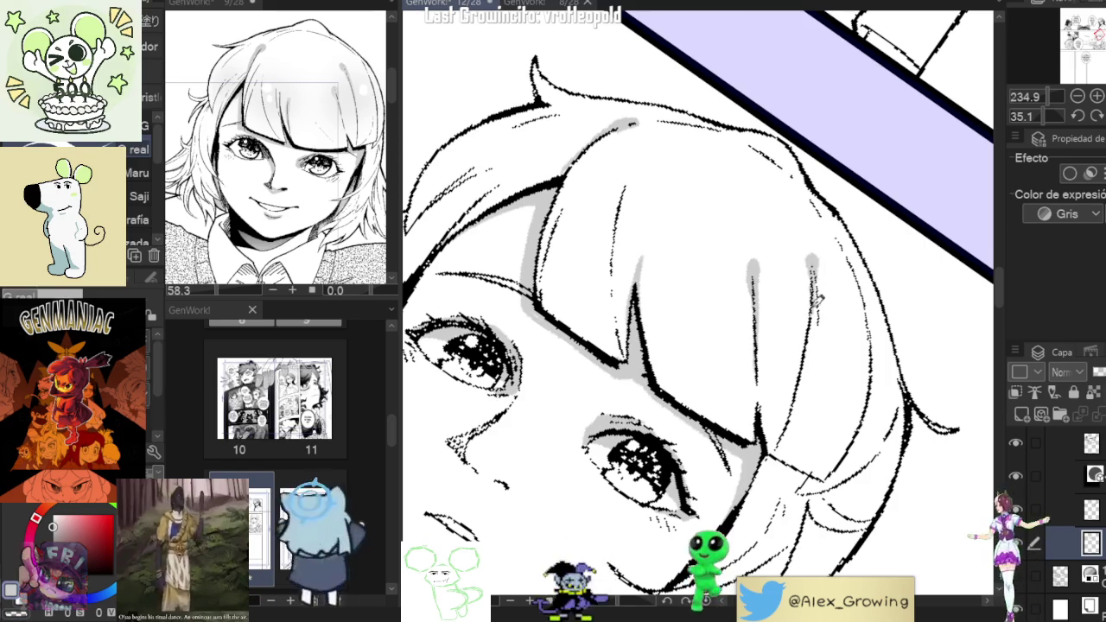
mouse_move(827, 262)
mouse_down()
mouse_move(805, 282)
mouse_move(853, 252)
mouse_up()
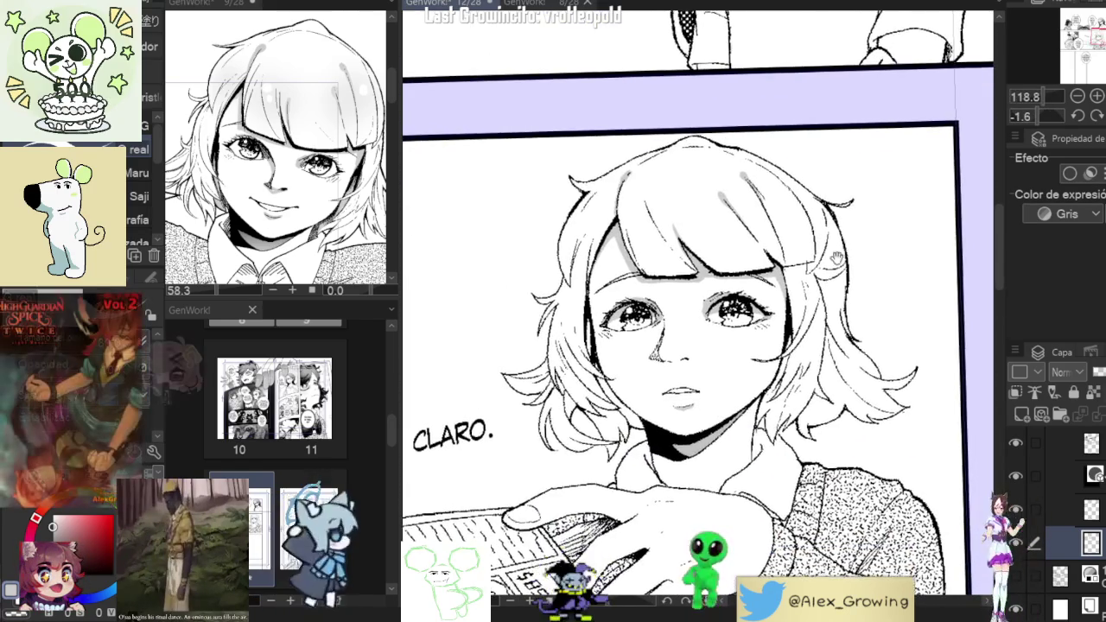
Add grey tone shading to the hair on the right of the girl's face.
scroll(772, 369, up, 3)
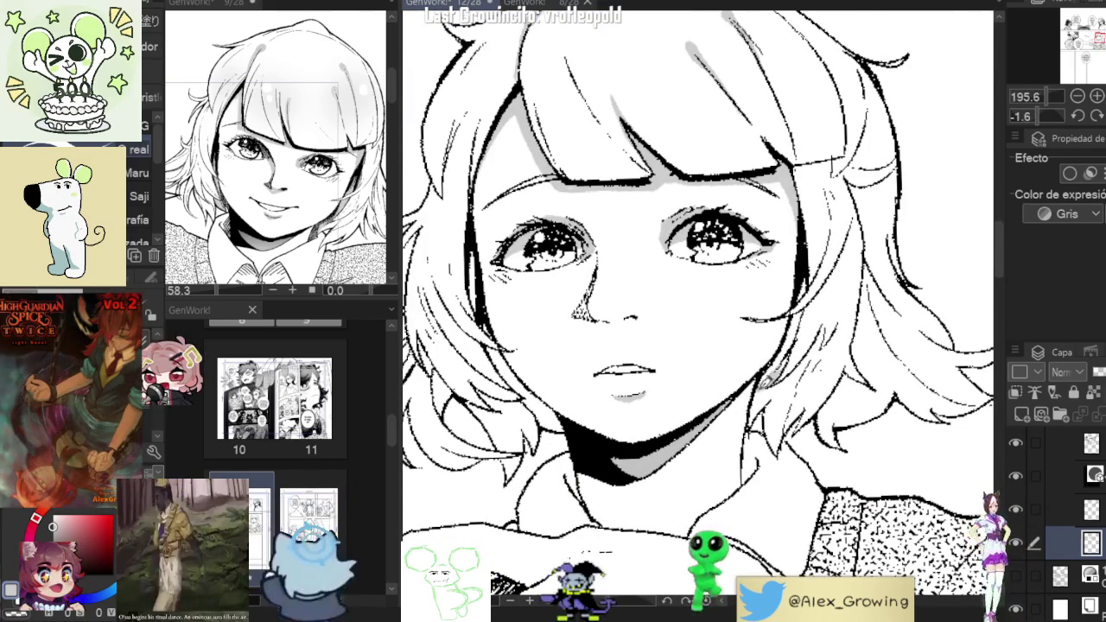
drag(794, 346, 809, 306)
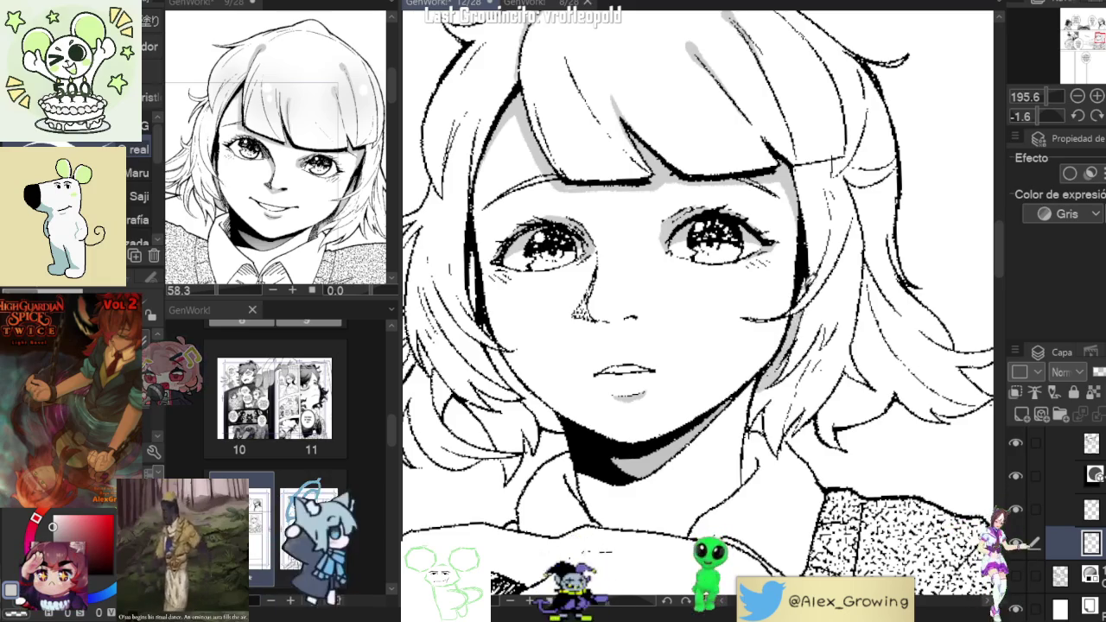
drag(777, 382, 793, 335)
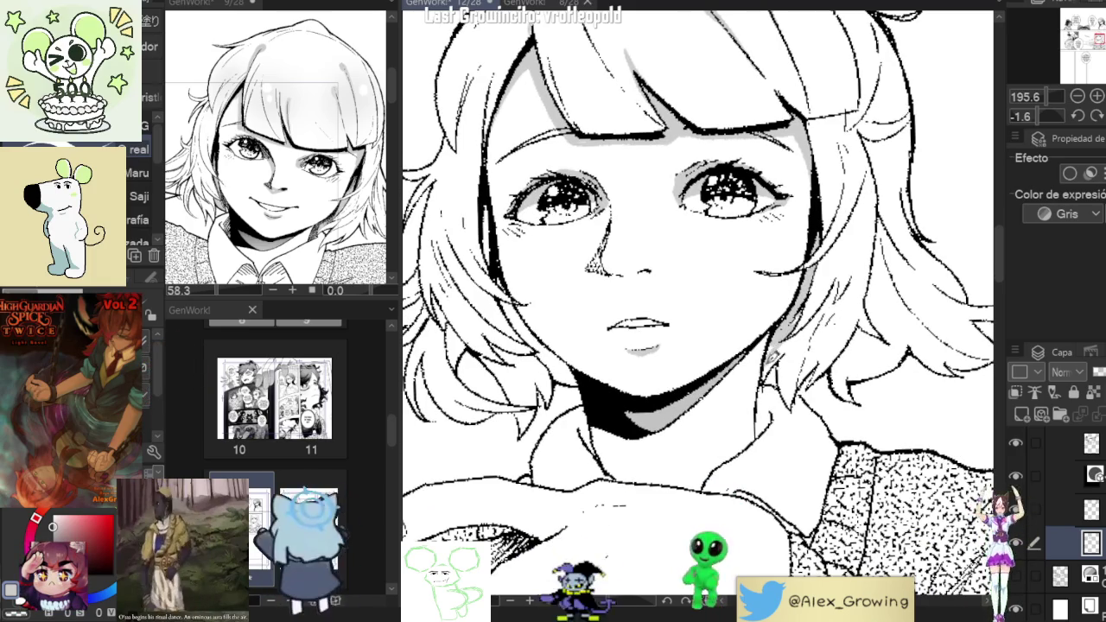
scroll(819, 333, down, 3)
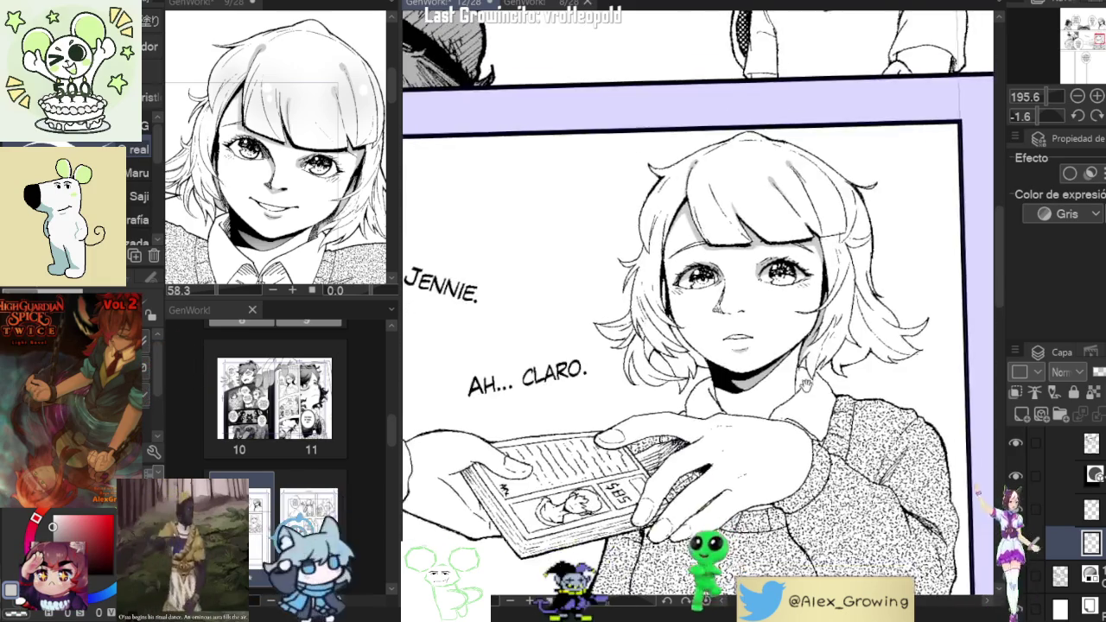
scroll(817, 342, up, 3)
scroll(816, 348, down, 1)
drag(815, 346, 689, 393)
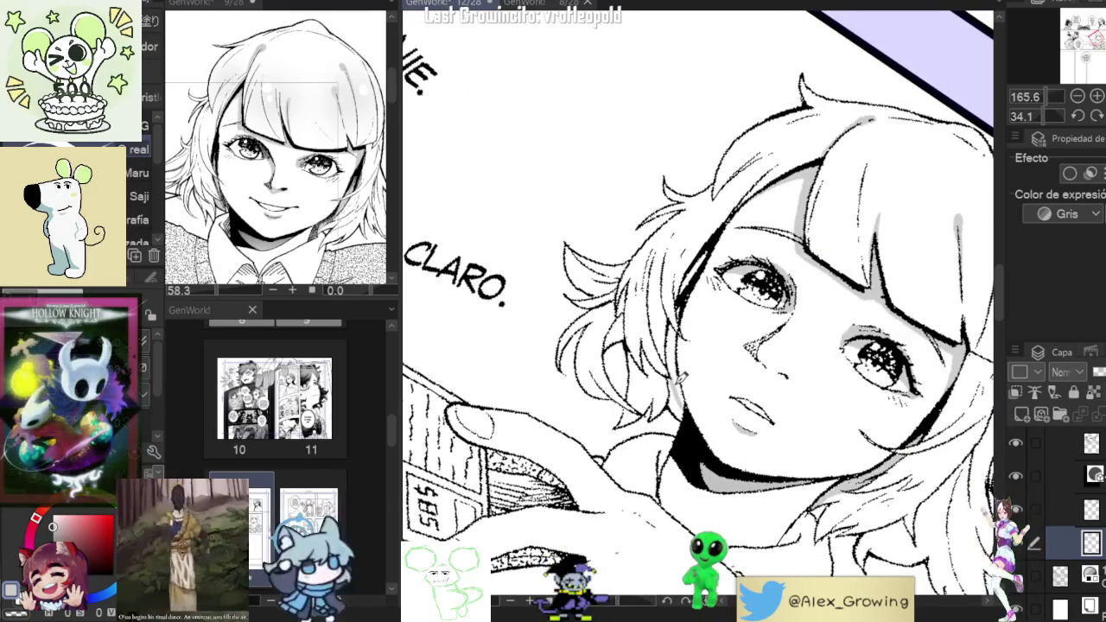
Straighten the view and add a small grey stroke along the girl's neck line.
scroll(688, 393, down, 3)
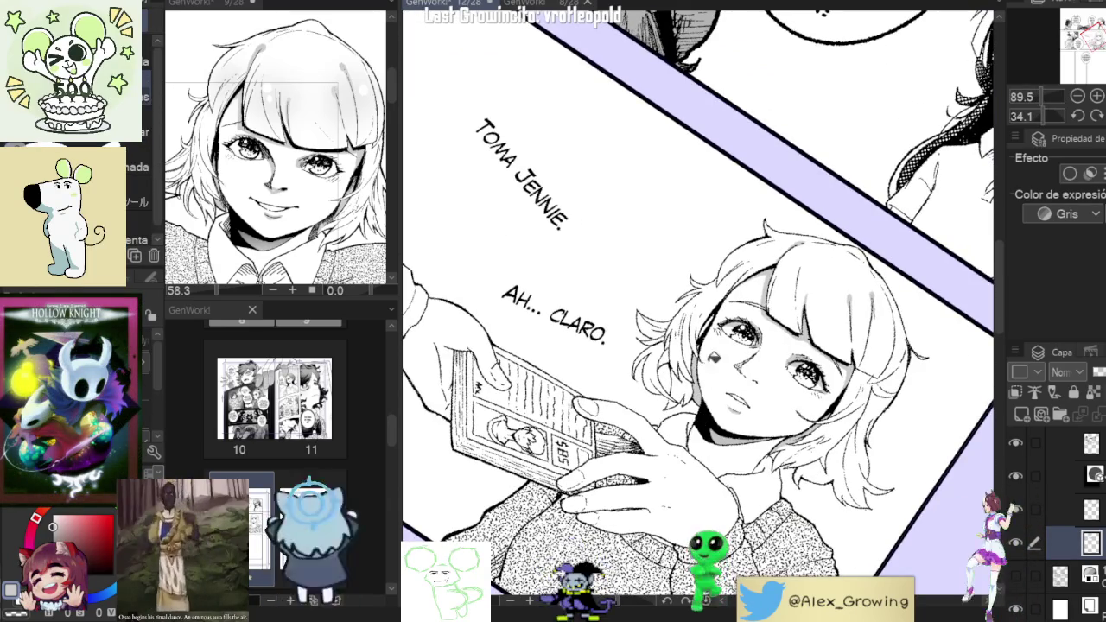
drag(705, 377, 695, 371)
scroll(695, 370, up, 3)
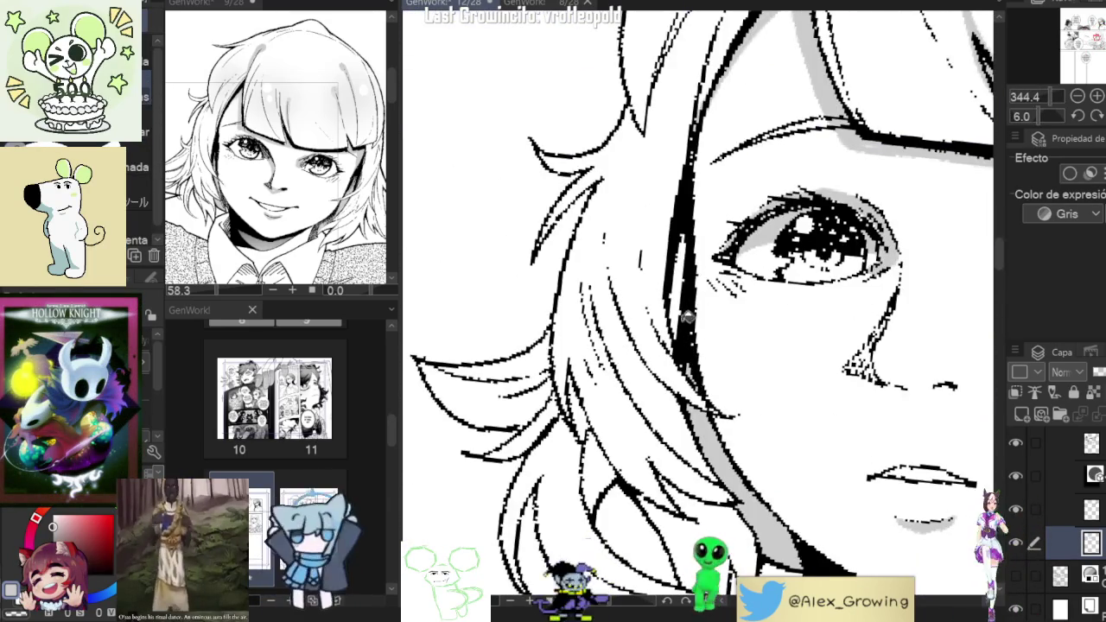
scroll(691, 336, down, 3)
scroll(828, 335, down, 2)
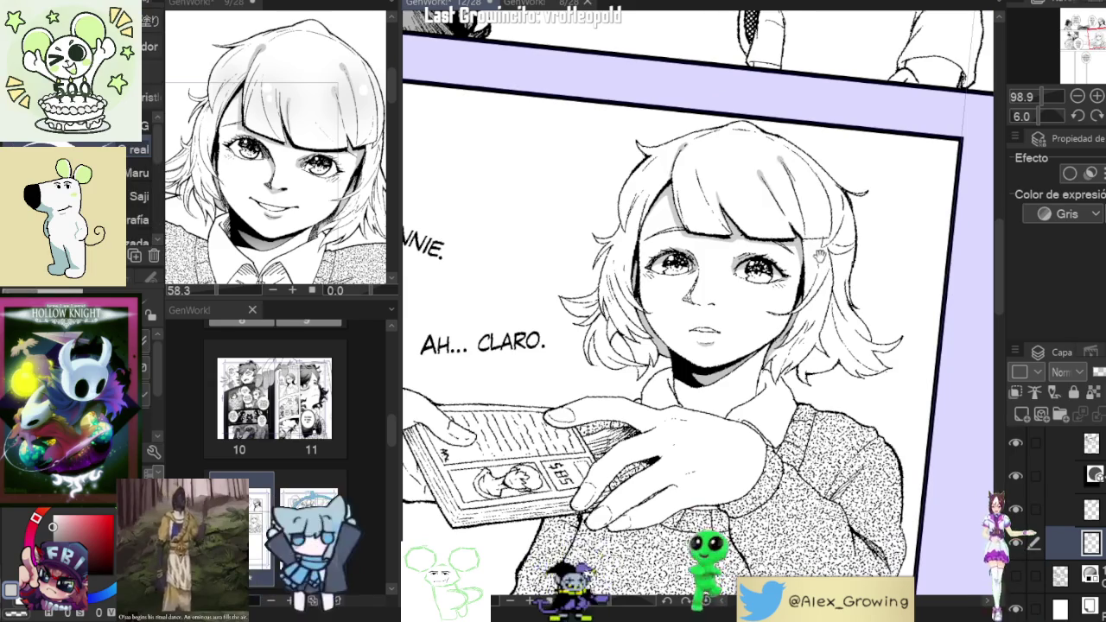
scroll(828, 259, up, 1)
scroll(851, 275, up, 2)
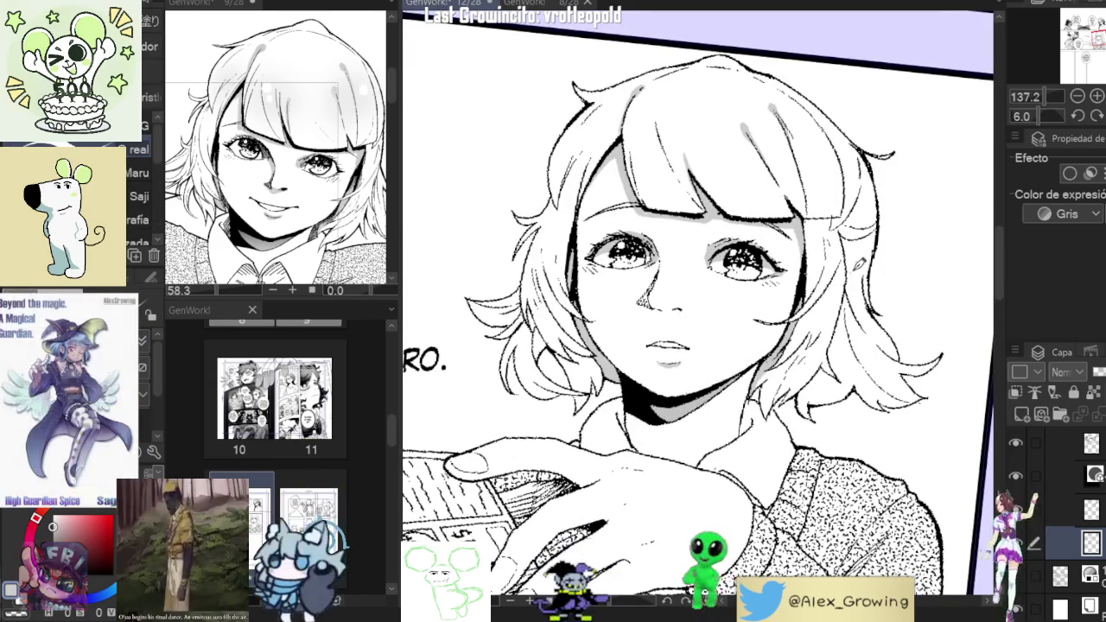
drag(994, 189, 993, 198)
scroll(799, 303, down, 1)
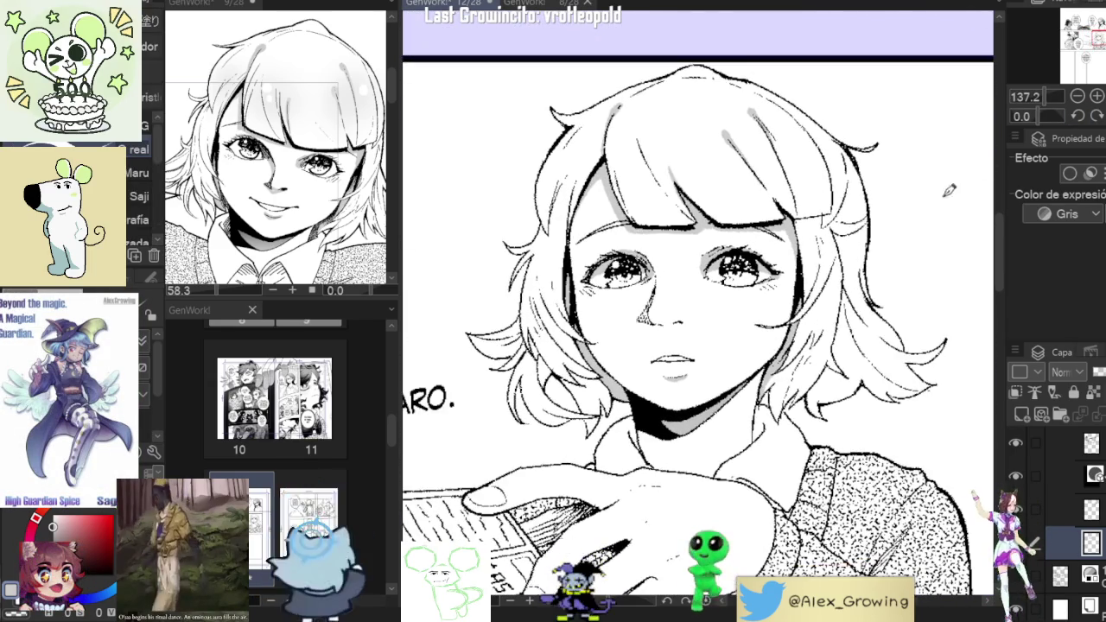
scroll(799, 302, down, 1)
scroll(799, 302, down, 1)
scroll(799, 303, down, 1)
scroll(785, 345, up, 1)
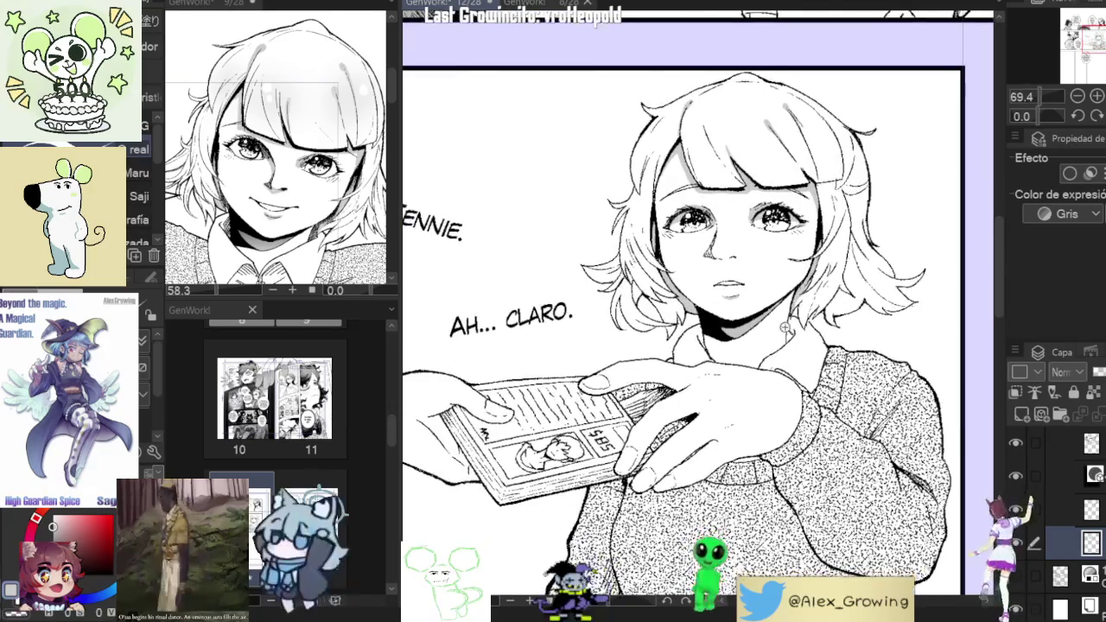
scroll(785, 346, up, 5)
drag(804, 327, 797, 346)
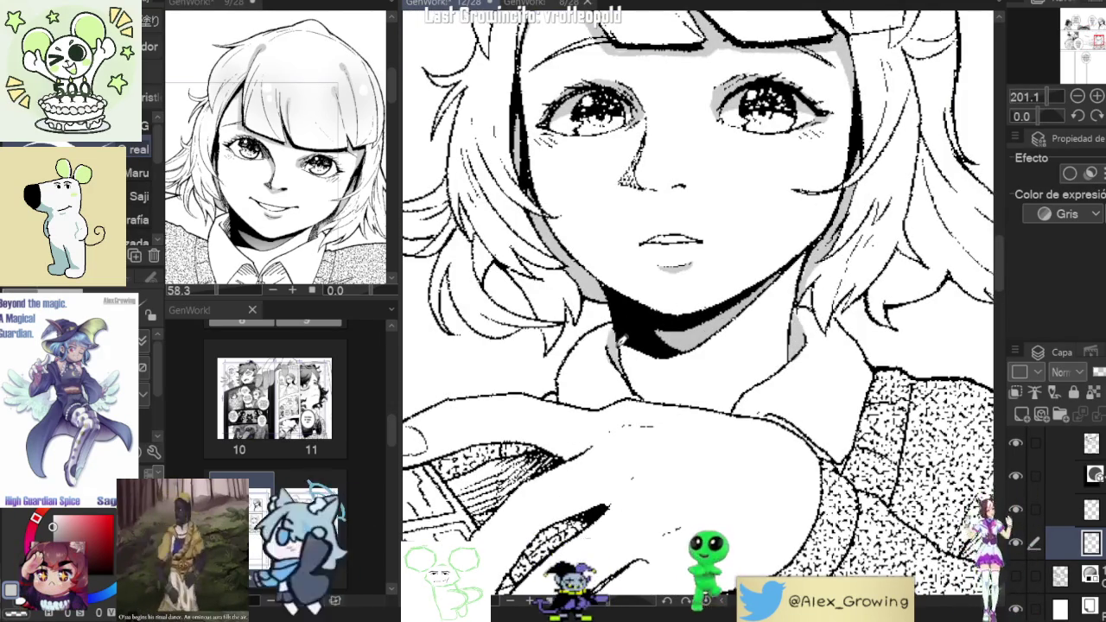
scroll(631, 309, down, 5)
scroll(726, 348, down, 1)
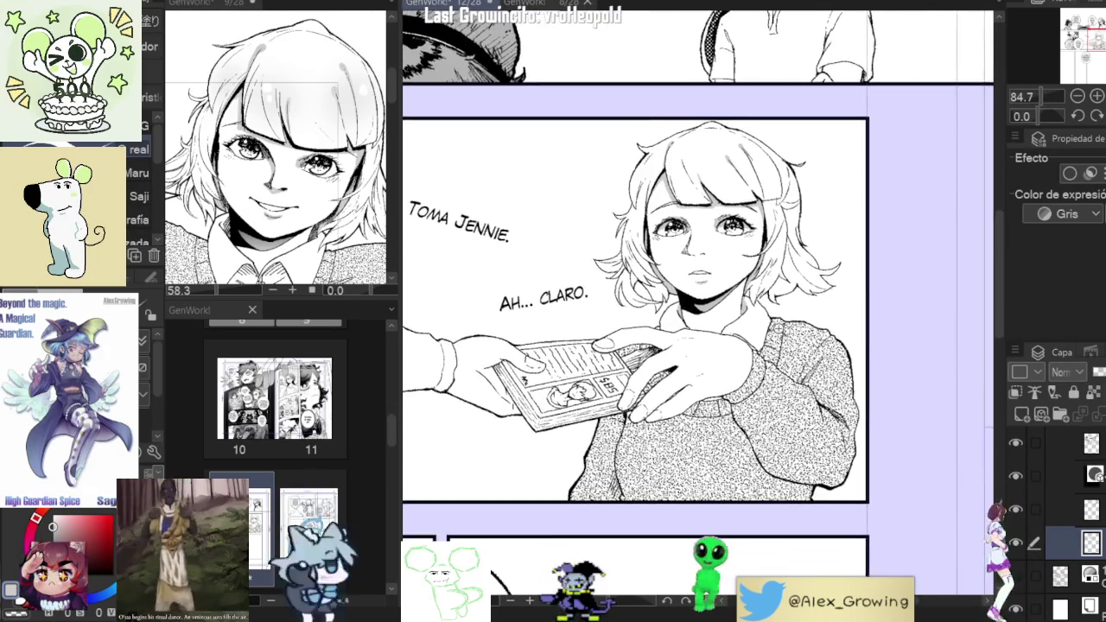
scroll(726, 349, up, 1)
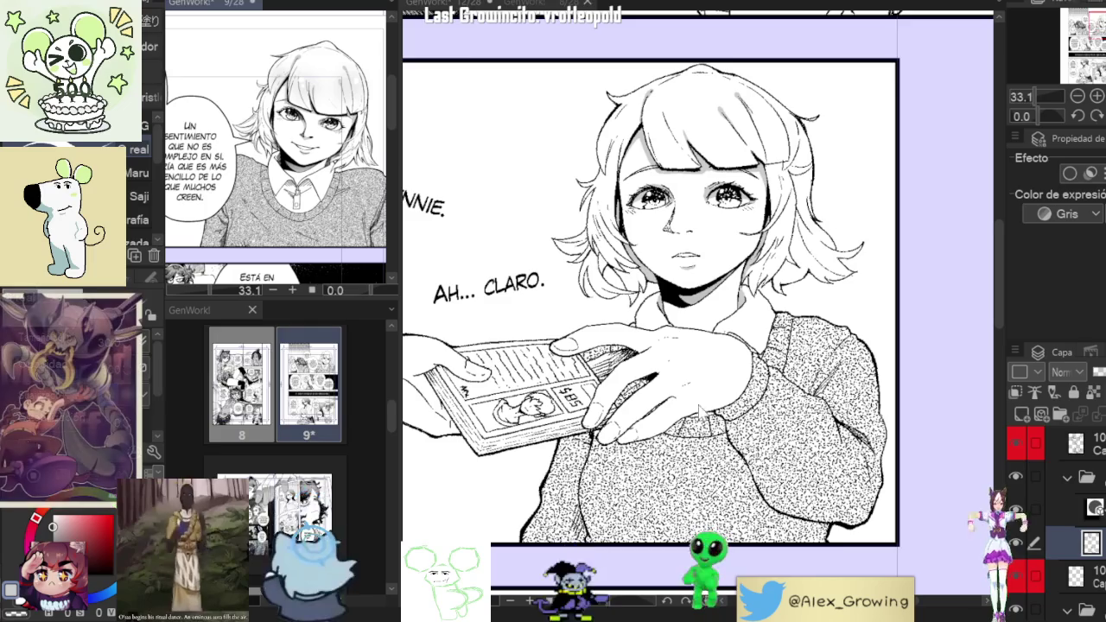
Erase part of the tone near the fingers, repaint grey along the finger edge, then fit the page.
drag(779, 393, 722, 377)
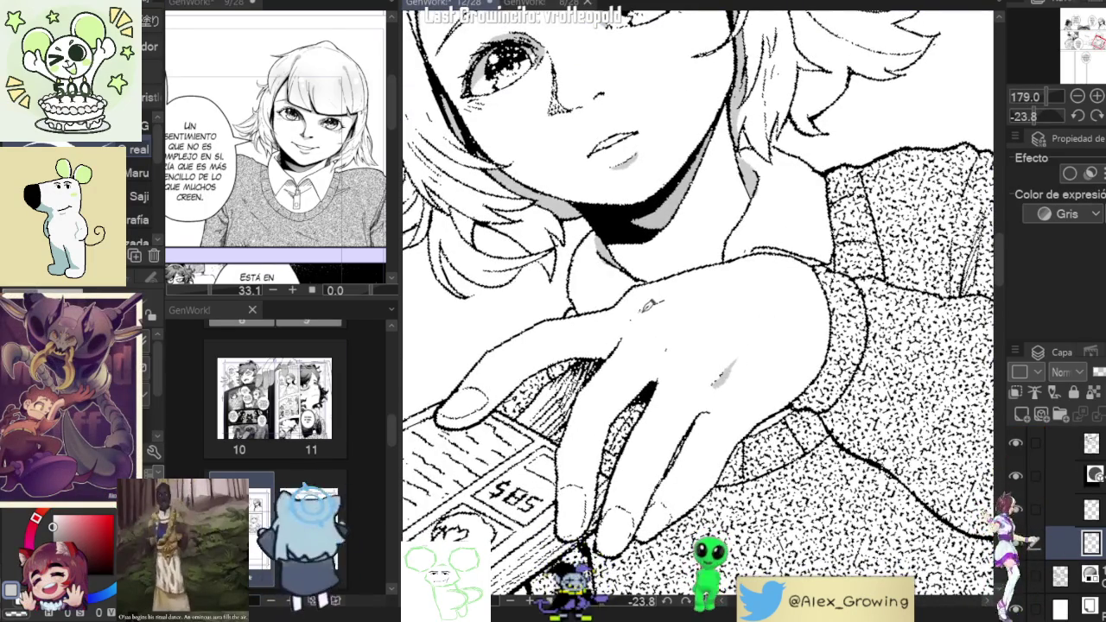
drag(707, 287, 753, 339)
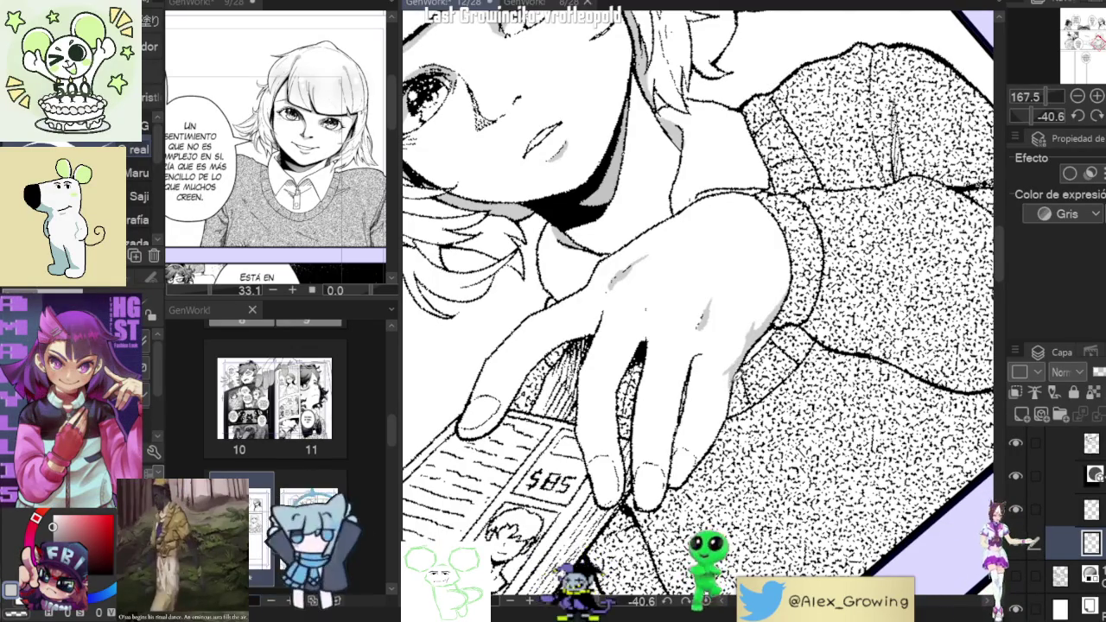
scroll(696, 311, up, 2)
scroll(697, 311, up, 2)
drag(676, 384, 781, 356)
mouse_move(683, 375)
mouse_down()
mouse_move(730, 403)
mouse_move(653, 451)
mouse_move(718, 389)
mouse_move(678, 376)
mouse_move(657, 428)
mouse_move(709, 396)
mouse_up()
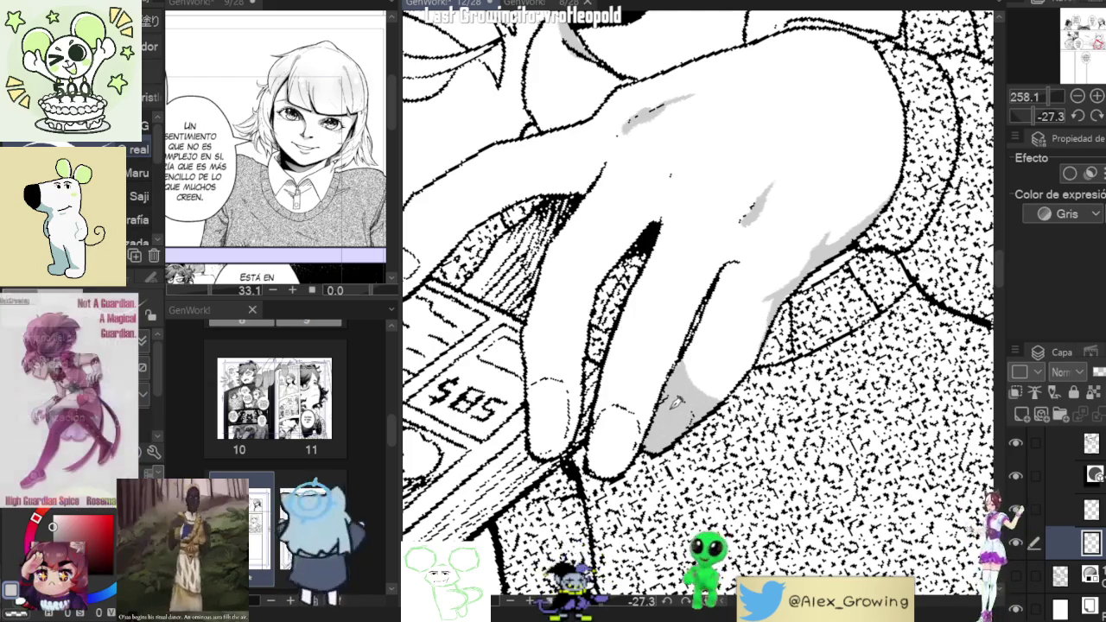
scroll(670, 415, down, 2)
scroll(733, 413, down, 2)
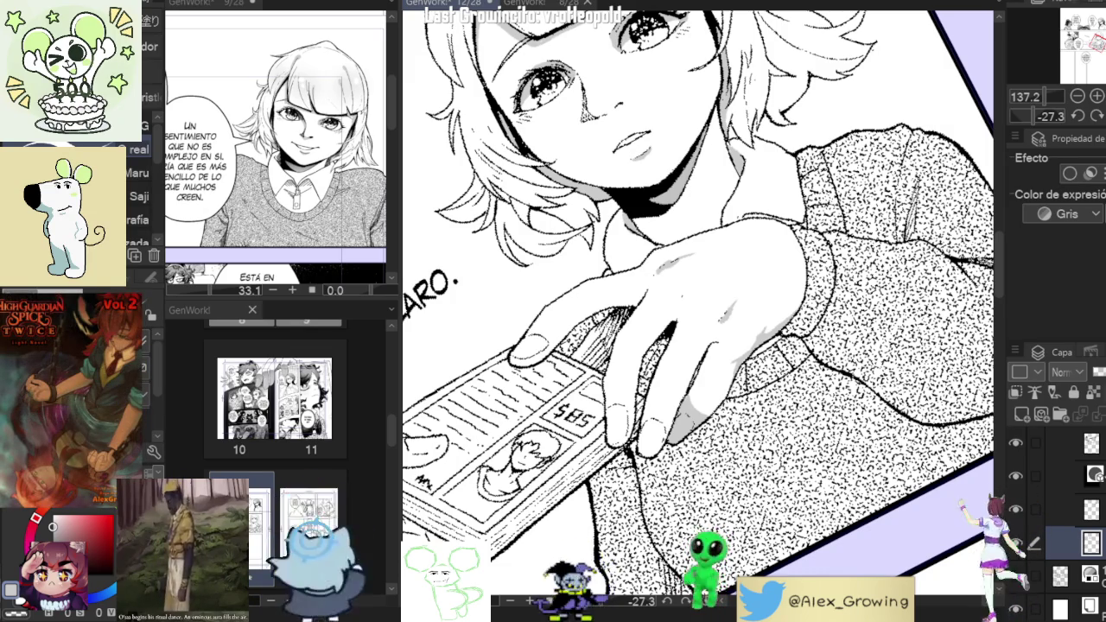
key(ctrl+0)
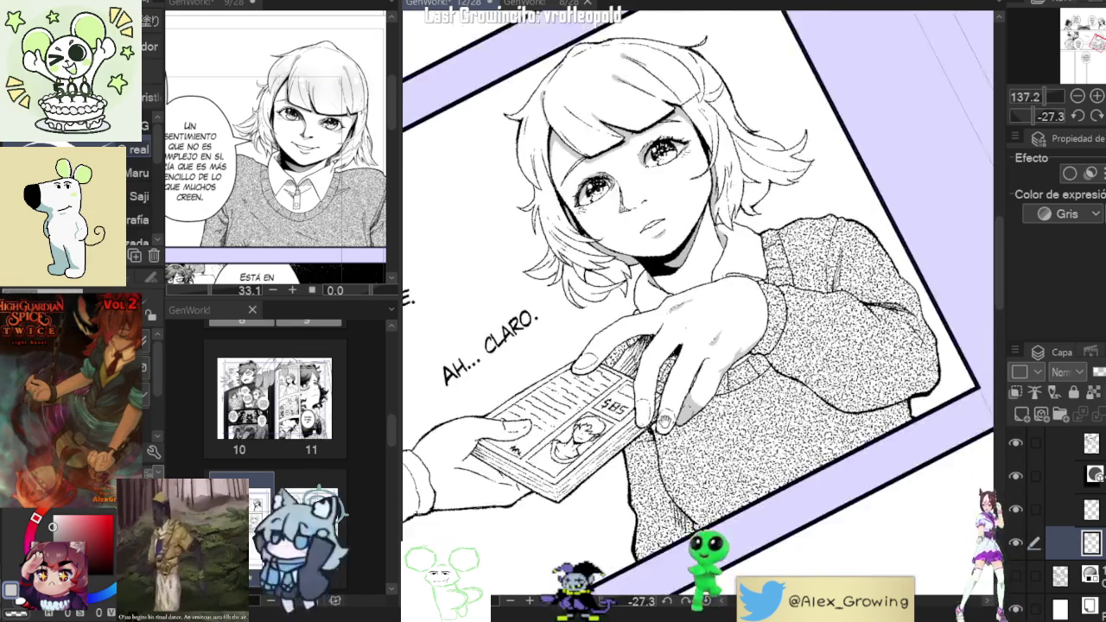
Zoom in on the girl's hand and select the grey shading on her fingers.
scroll(674, 302, up, 5)
scroll(675, 302, up, 2)
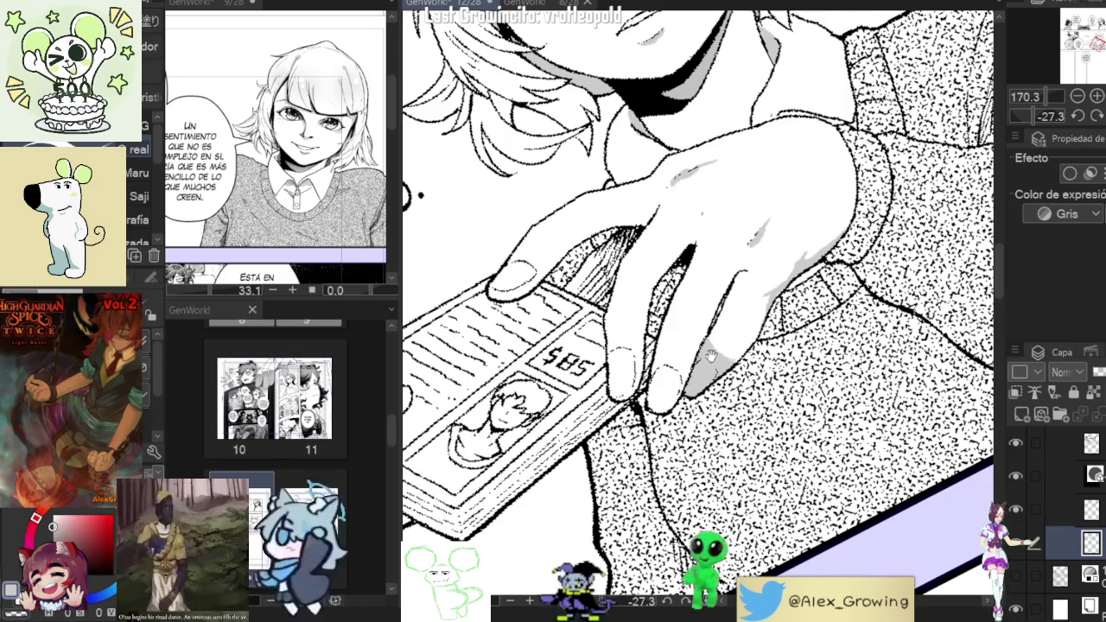
scroll(739, 350, up, 1)
scroll(717, 339, up, 1)
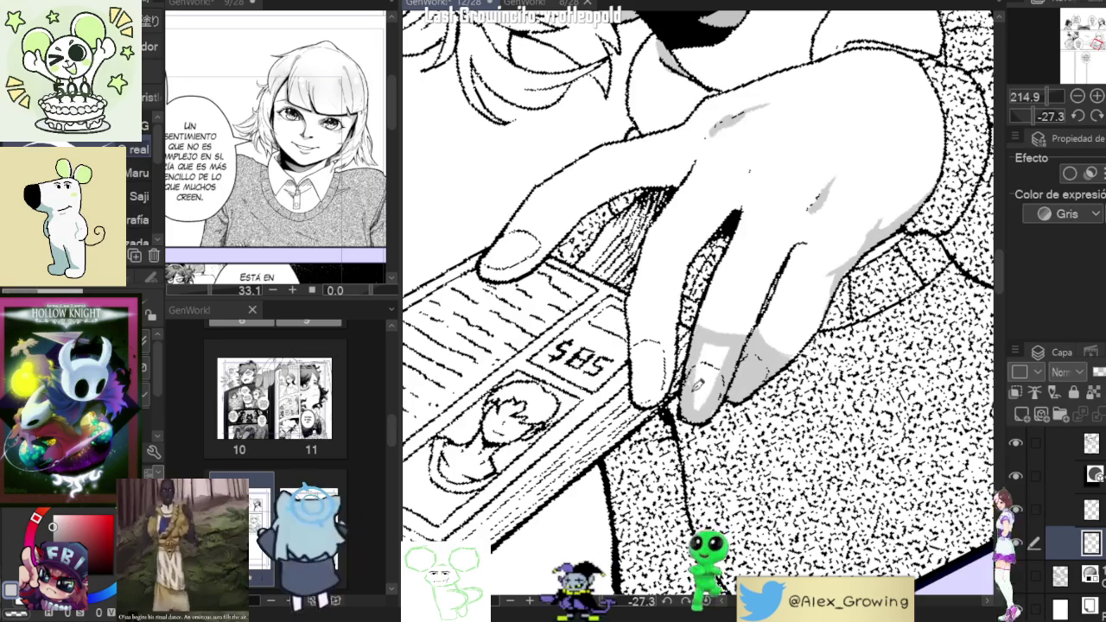
scroll(696, 389, down, 1)
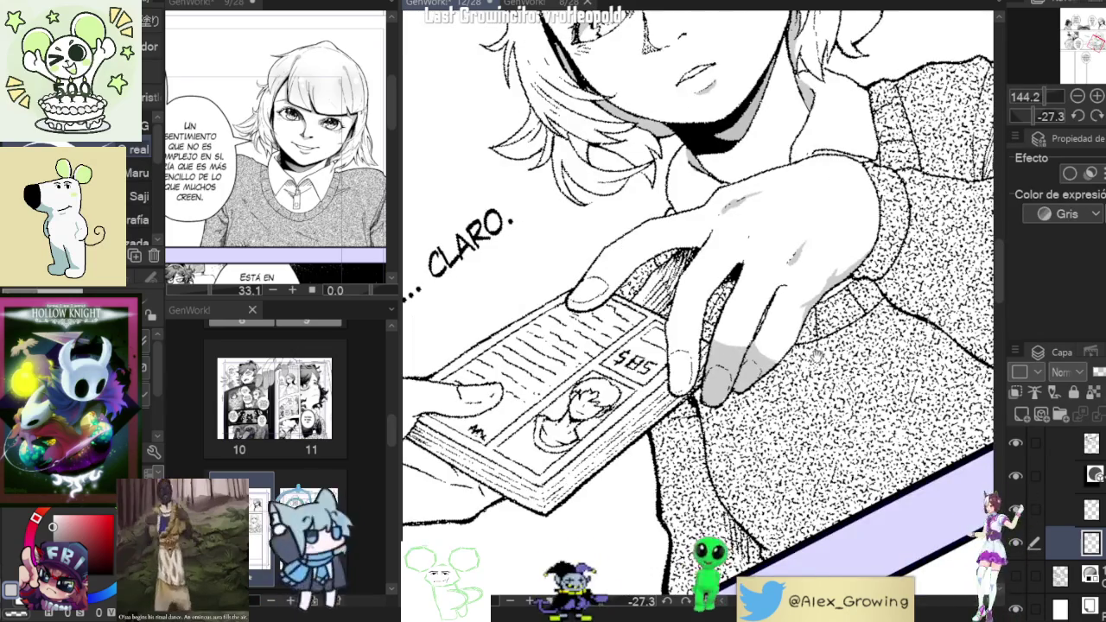
scroll(817, 355, up, 2)
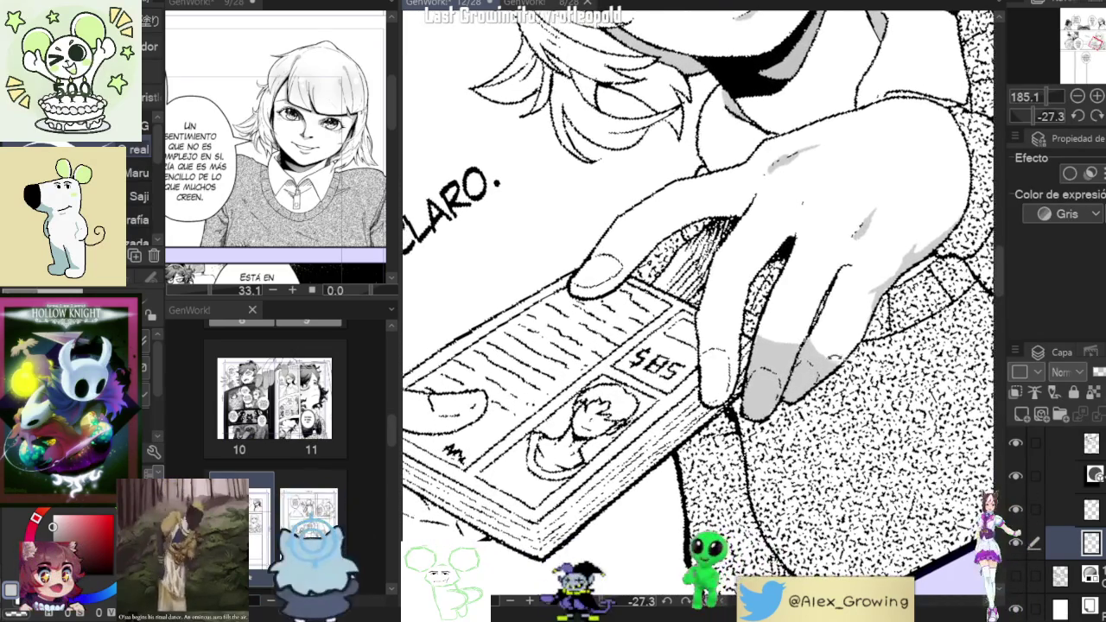
drag(823, 356, 820, 373)
click(757, 390)
scroll(775, 371, up, 3)
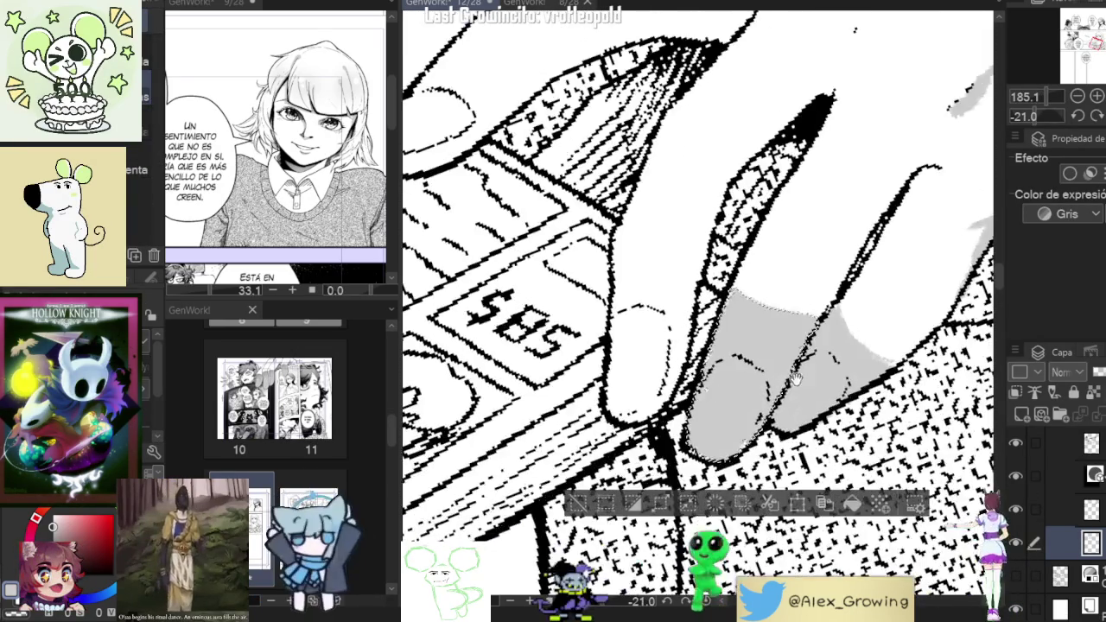
Select the left finger's grey area, fill it with a dot tone, then deselect.
key(p)
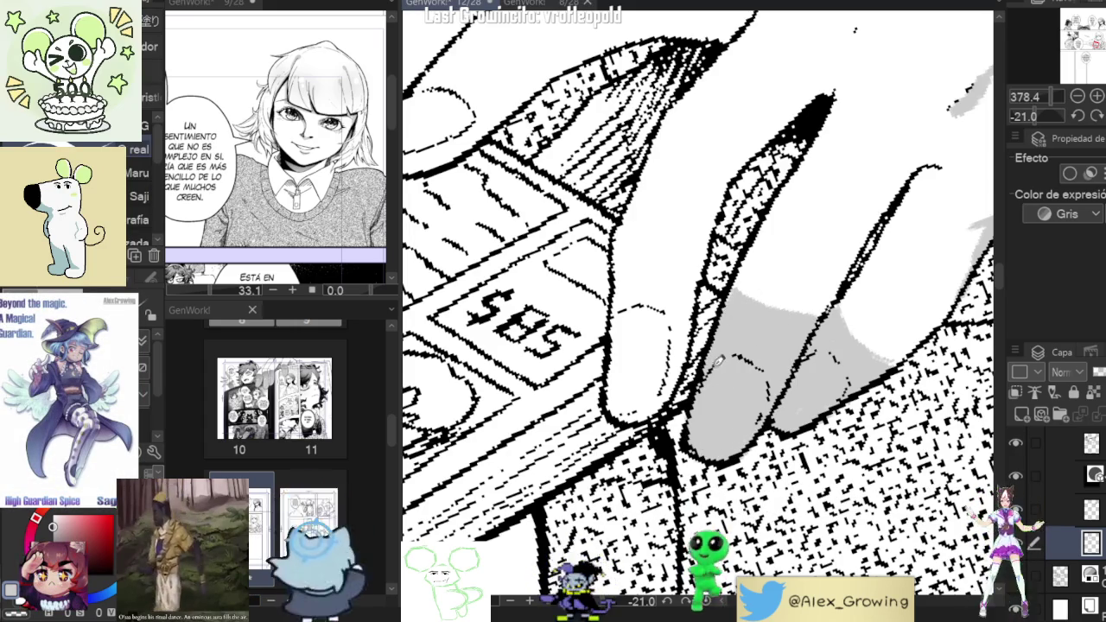
key(i)
click(761, 379)
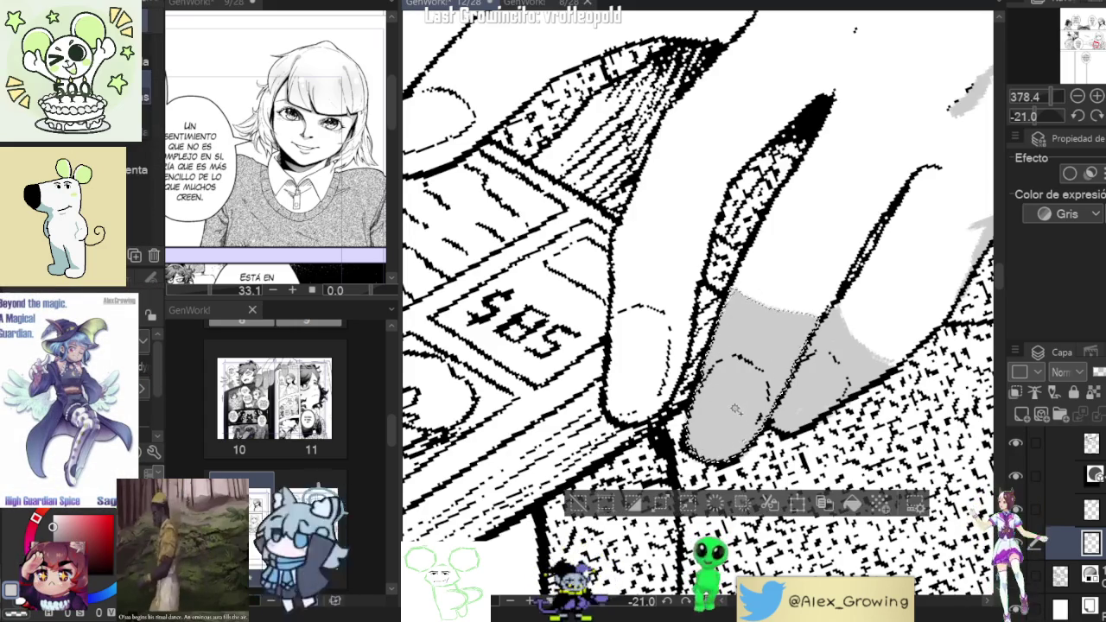
key(e)
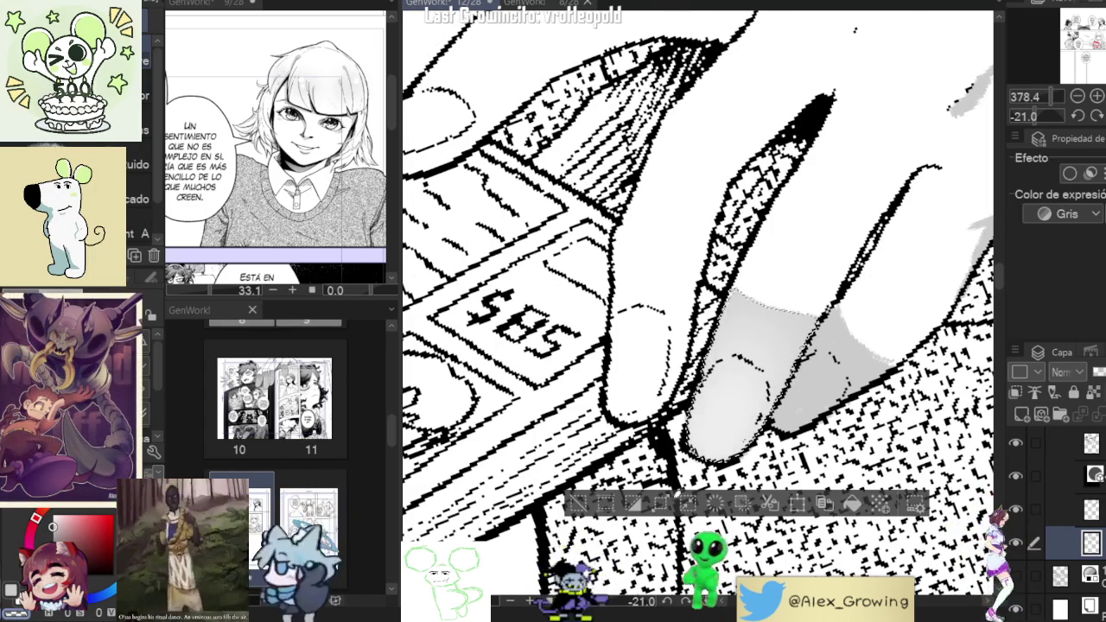
click(577, 506)
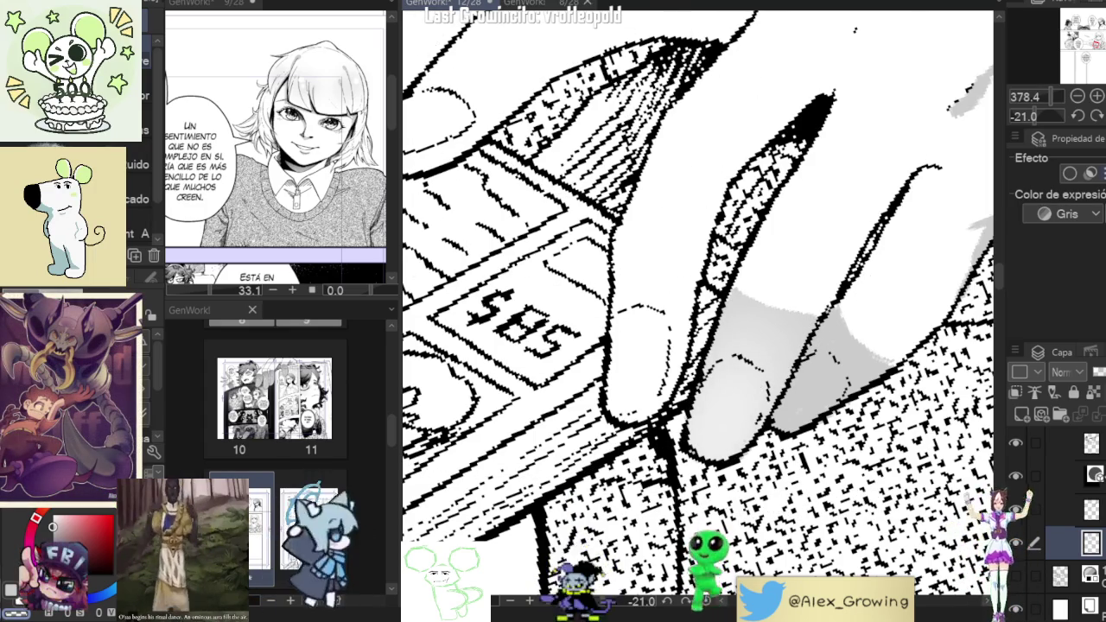
key(ctrl+minus)
key(ctrl+minus)
key(ctrl+minus)
scroll(697, 303, down, 2)
scroll(698, 303, down, 2)
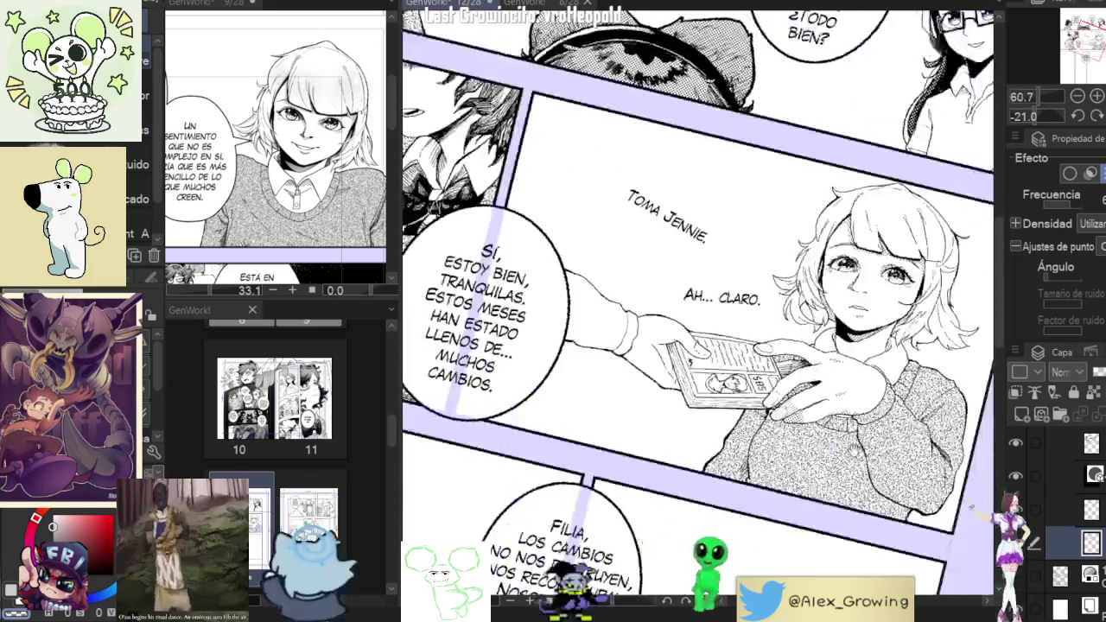
Zoom out to see the whole panel.
scroll(697, 303, down, 2)
scroll(698, 302, down, 1)
scroll(698, 303, up, 2)
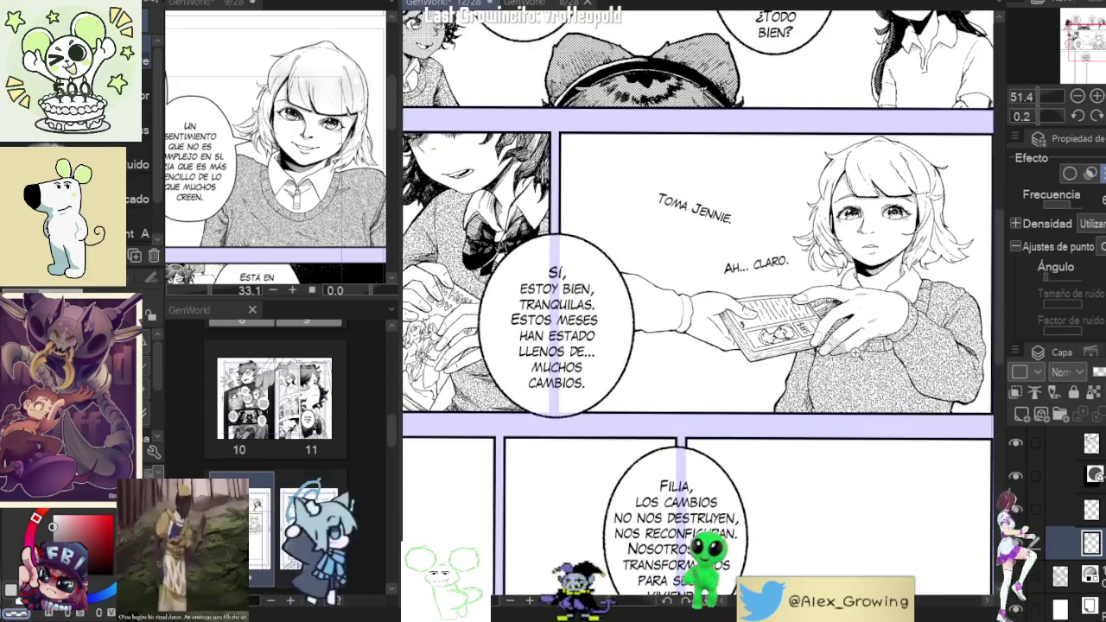
scroll(891, 347, up, 3)
scroll(891, 347, down, 3)
scroll(891, 348, up, 2)
scroll(891, 347, up, 1)
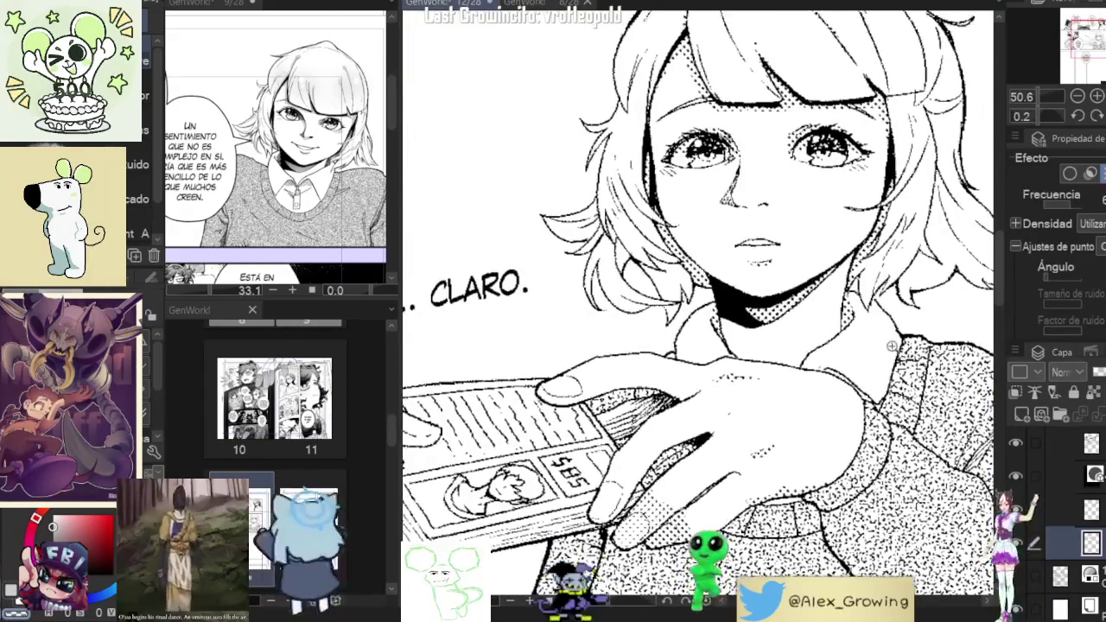
scroll(891, 347, down, 3)
scroll(891, 347, up, 2)
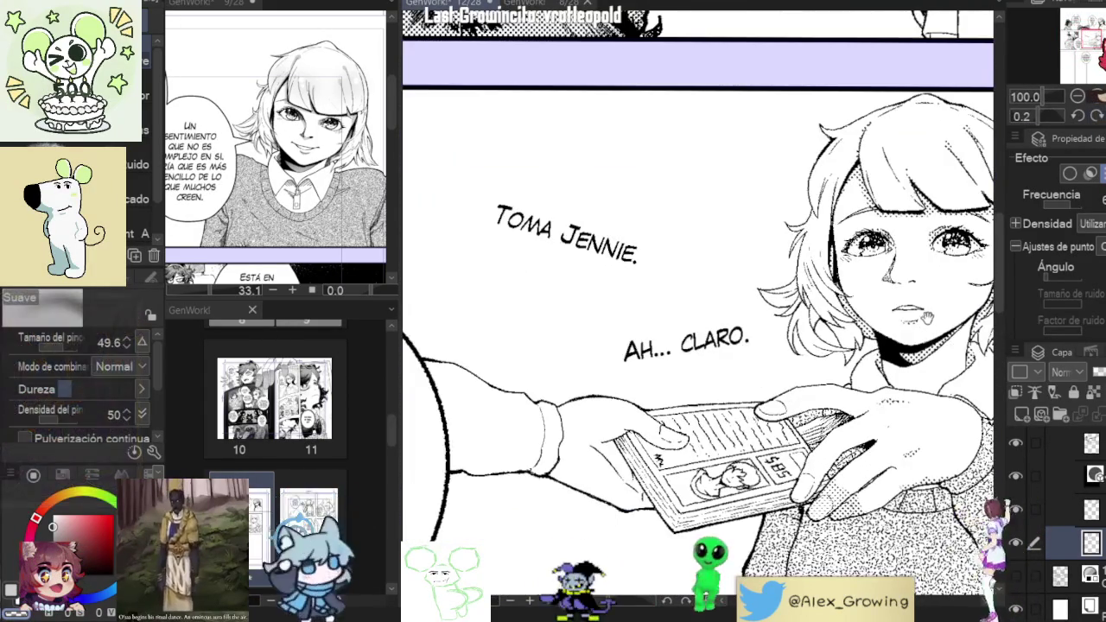
click(1077, 96)
click(1077, 96)
click(1077, 96)
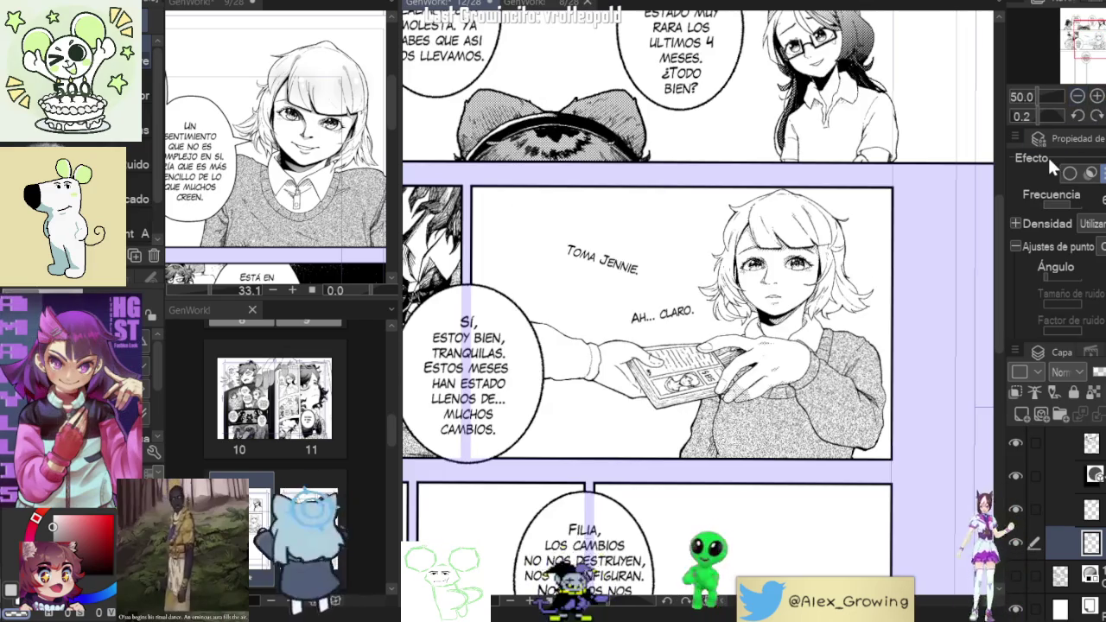
Switch the shading layer's Expression Color from Gray to Tone.
key(ctrl+Tab)
scroll(328, 90, up, 2)
scroll(329, 90, up, 2)
scroll(329, 90, down, 2)
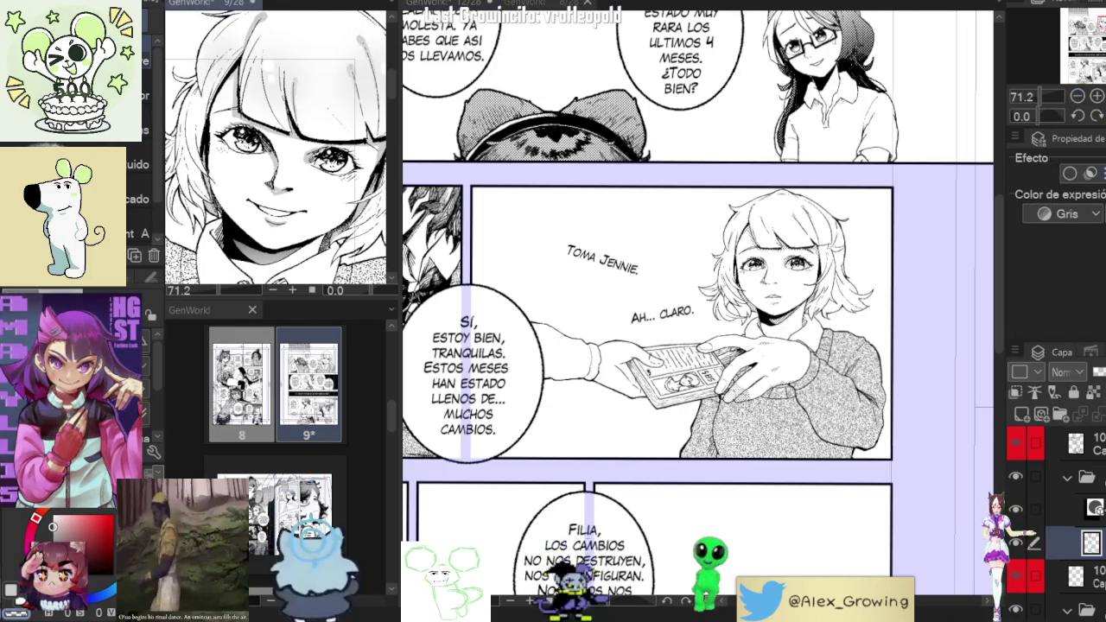
click(1101, 173)
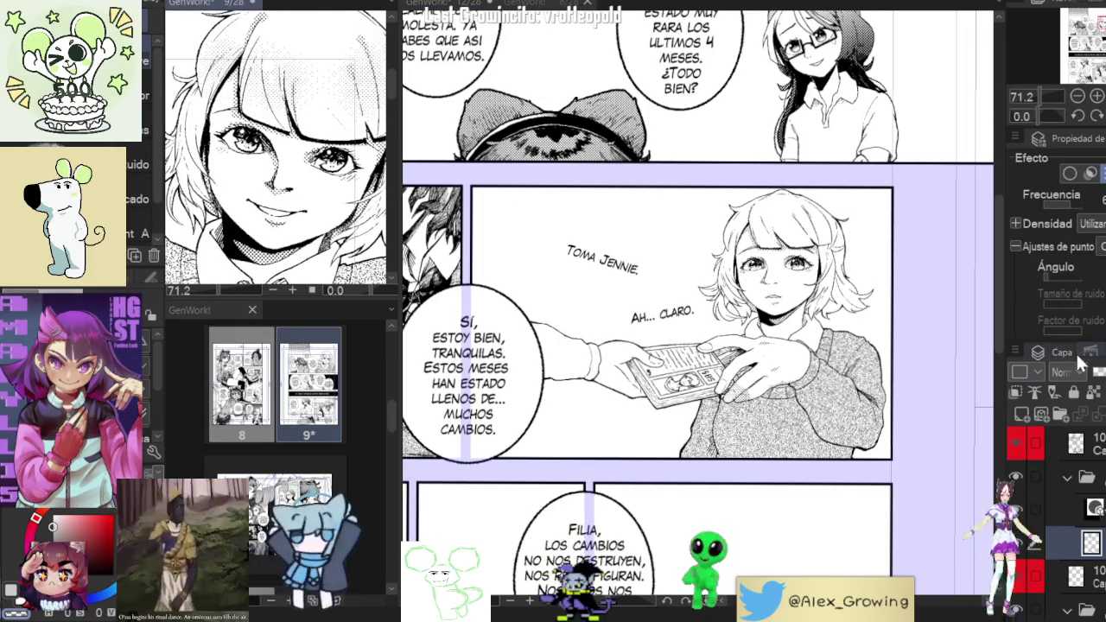
Toggle between the main page and page 9, fit page 9, and zoom in on the girl's face.
click(929, 379)
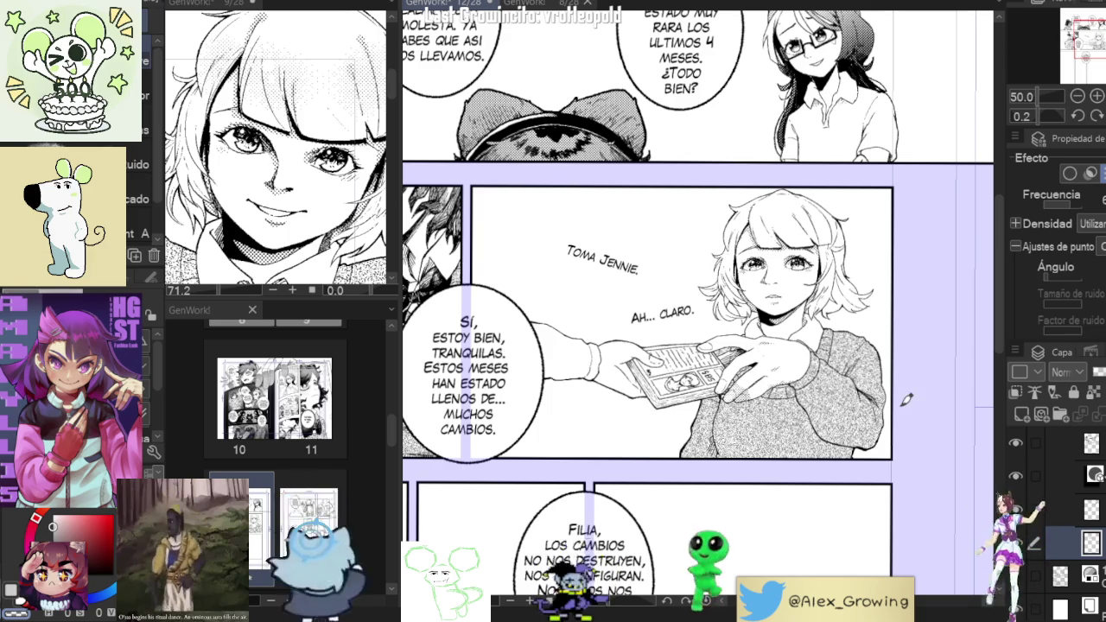
click(342, 186)
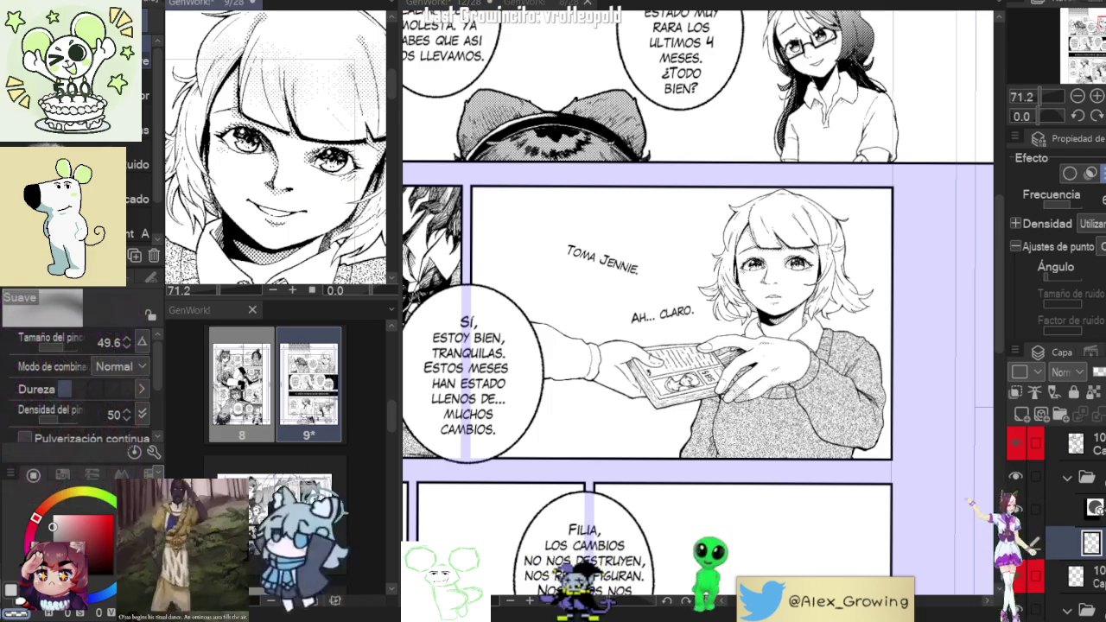
key(ctrl+0)
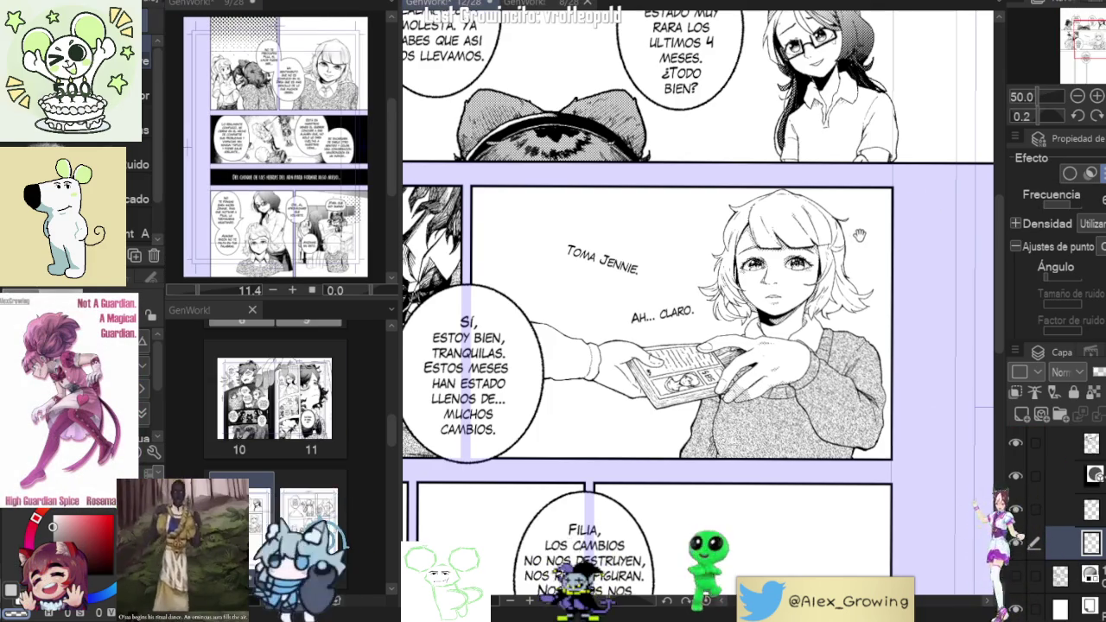
scroll(901, 249, up, 2)
scroll(890, 268, up, 2)
scroll(878, 294, up, 2)
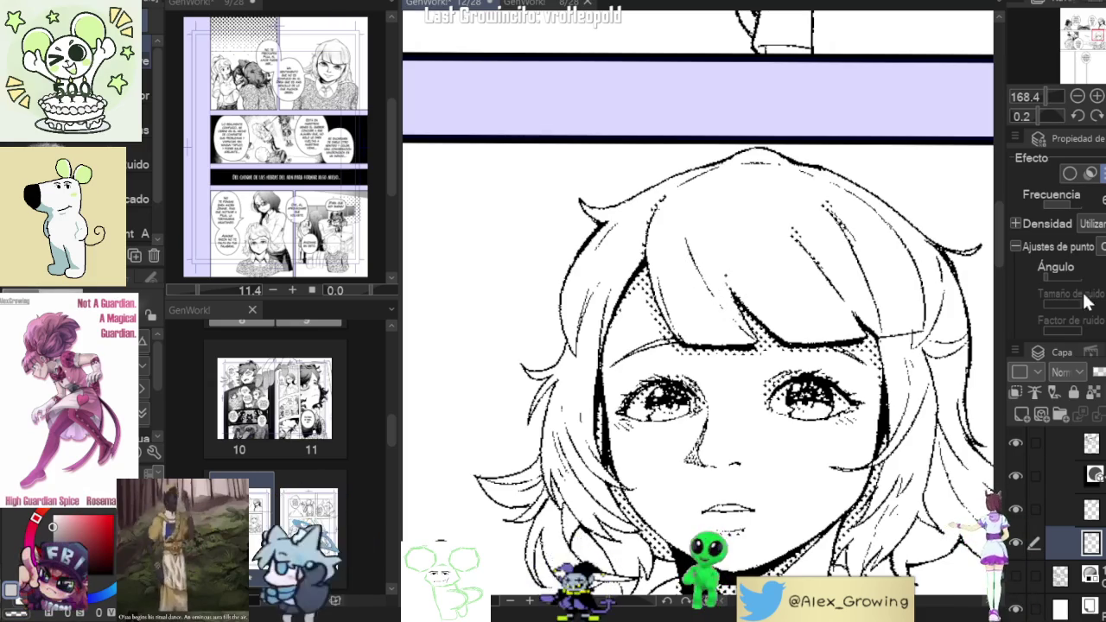
Show the tone layer as flat grey and airbrush soft grey shading into the hair.
click(1099, 173)
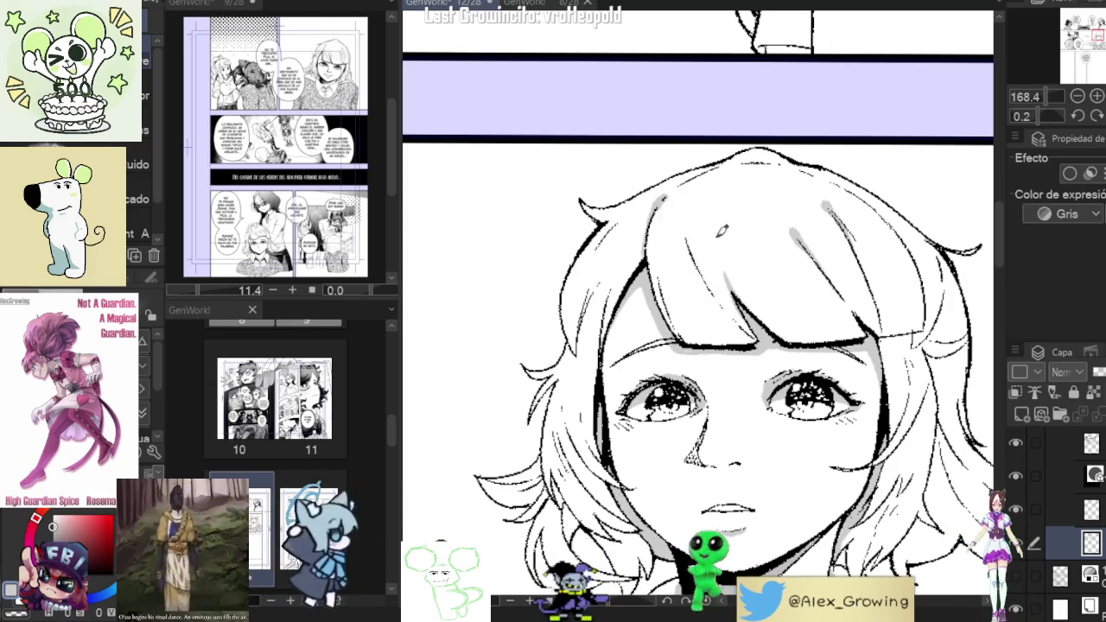
click(289, 142)
scroll(289, 142, up, 2)
scroll(288, 142, up, 3)
scroll(289, 141, up, 2)
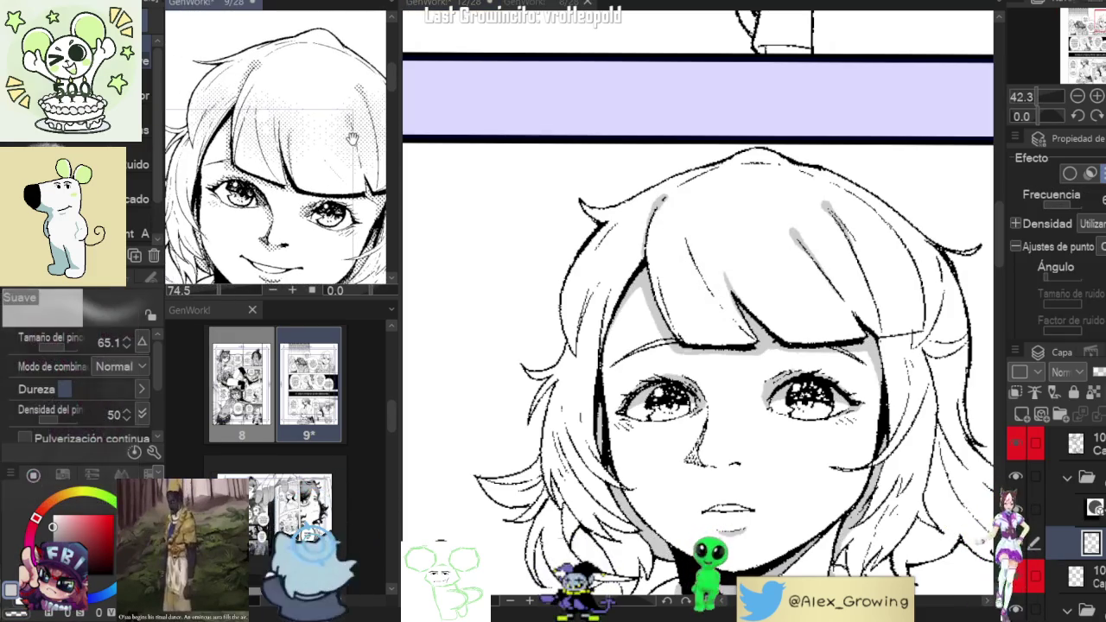
click(691, 247)
scroll(691, 246, up, 3)
drag(692, 247, 717, 285)
key(ctrl+z)
mouse_move(700, 233)
mouse_down()
mouse_move(752, 277)
mouse_move(788, 251)
mouse_move(864, 242)
mouse_move(823, 235)
mouse_up()
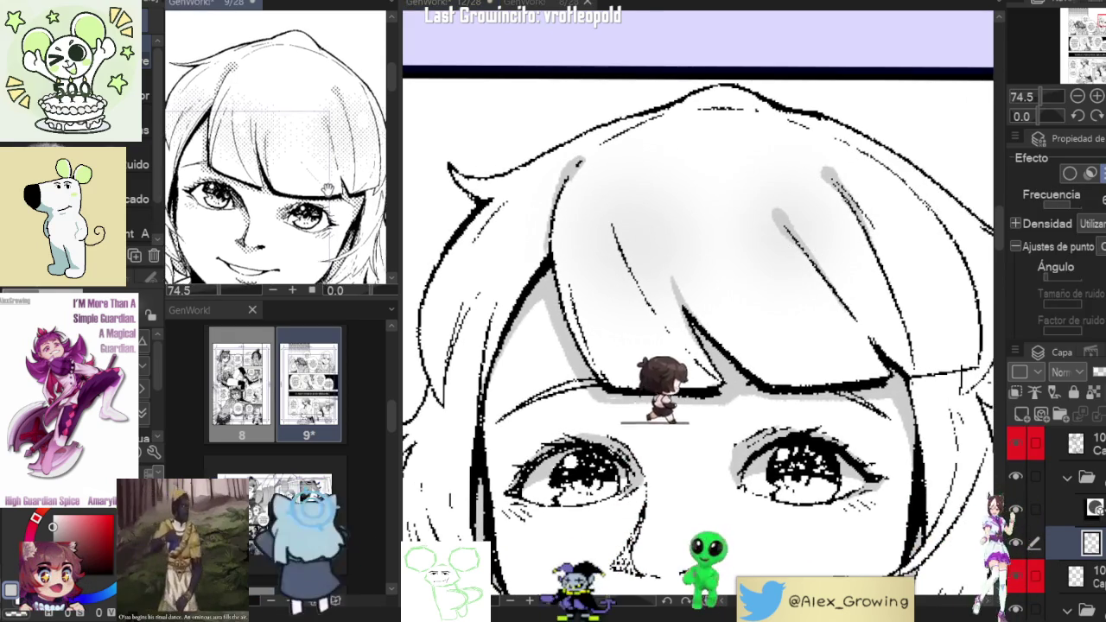
Turn the hair shading back into screentone dots.
drag(914, 236, 889, 231)
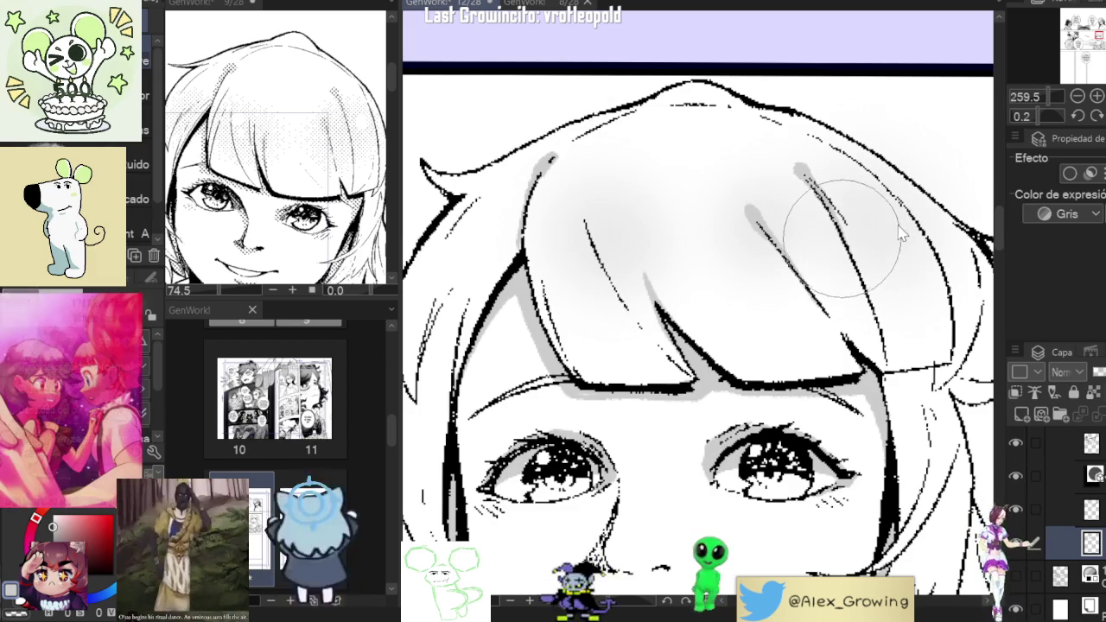
scroll(906, 237, down, 3)
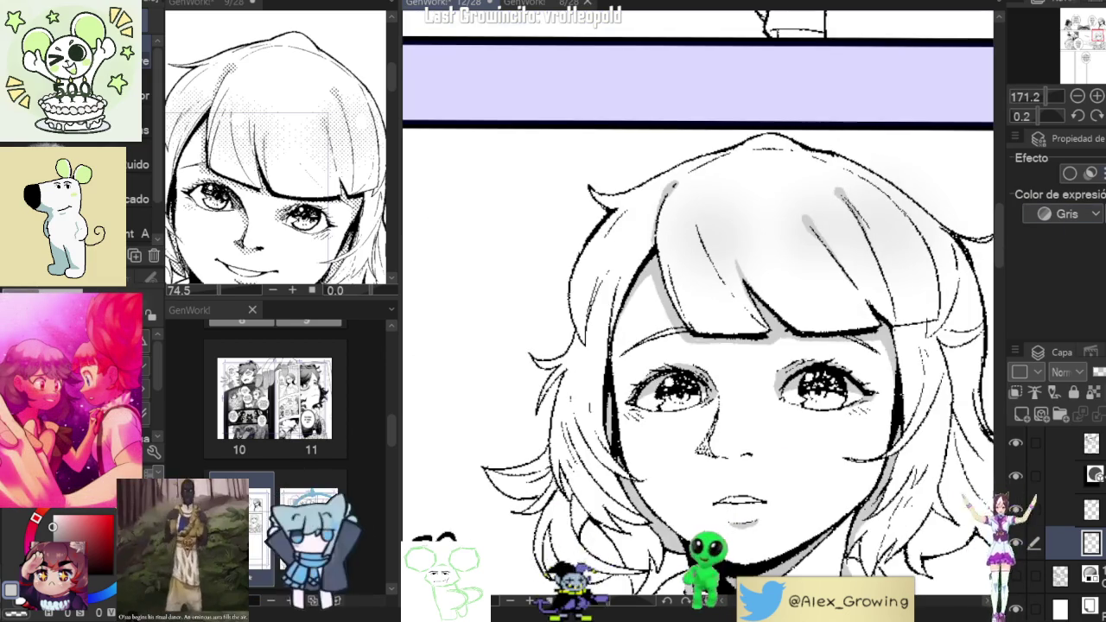
click(1090, 173)
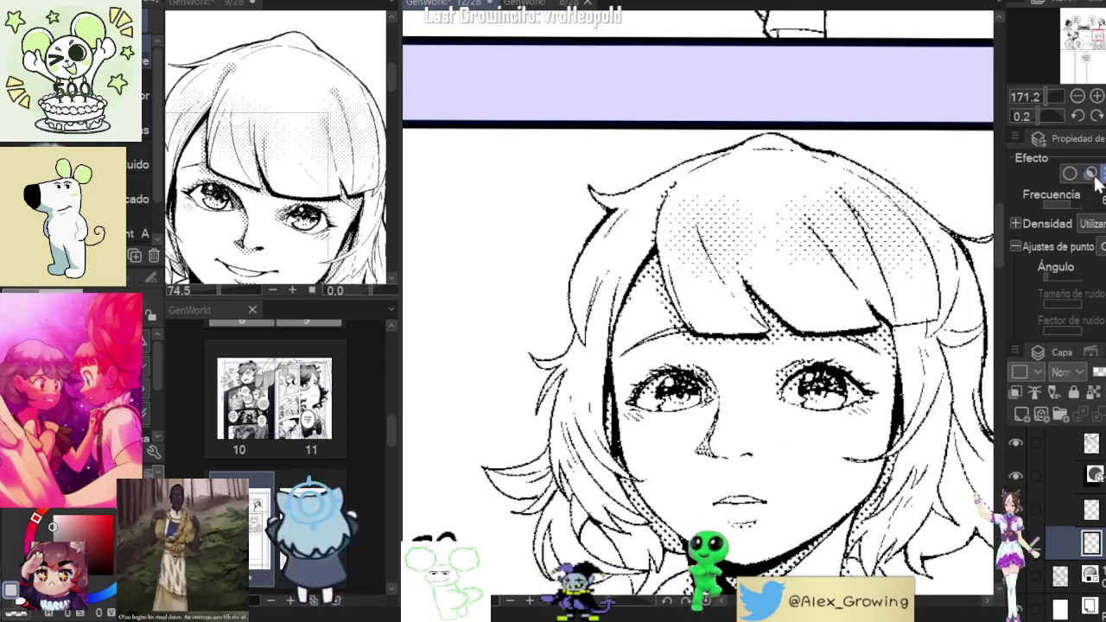
scroll(953, 205, down, 2)
scroll(899, 234, down, 1)
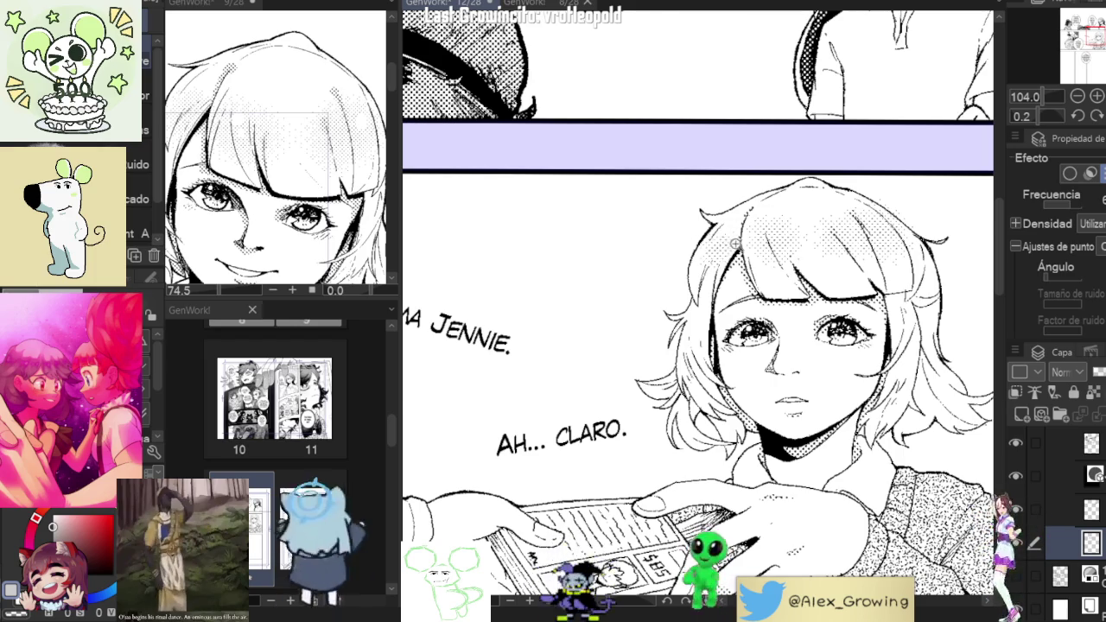
scroll(726, 246, up, 2)
scroll(726, 247, down, 3)
Make the tone denser near the top of the head and inspect the hair's right side.
drag(783, 322, 778, 243)
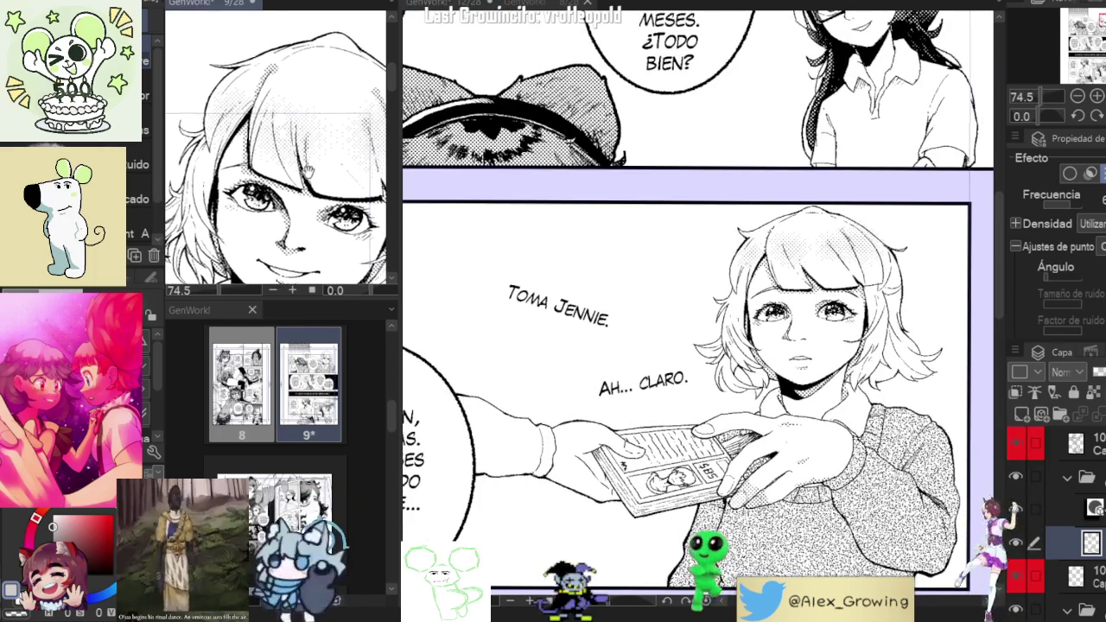
scroll(780, 244, up, 3)
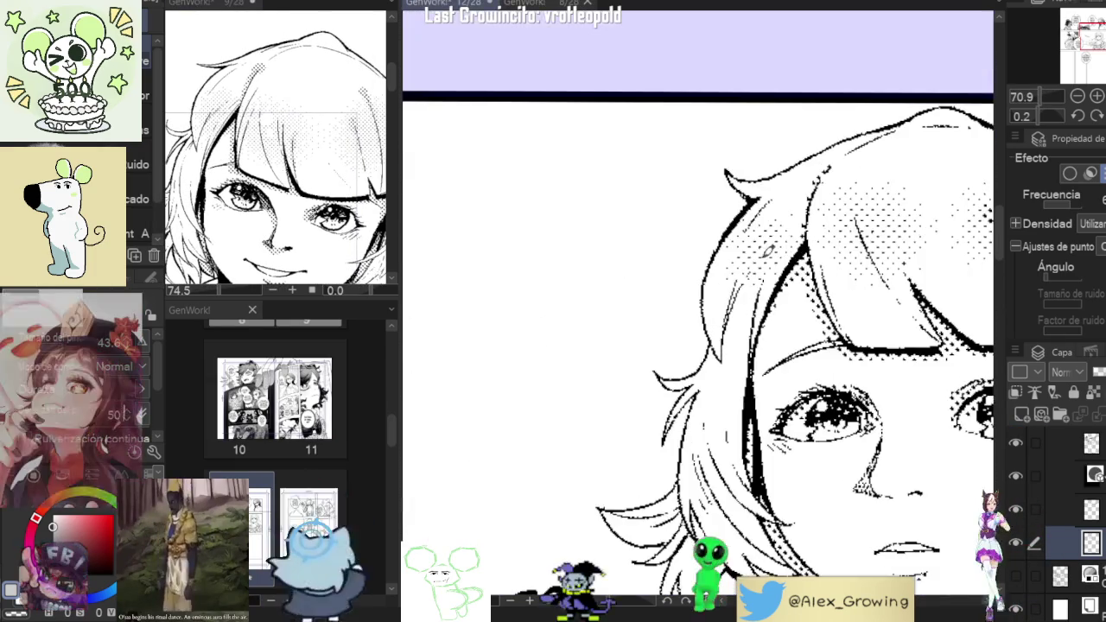
drag(706, 309, 555, 326)
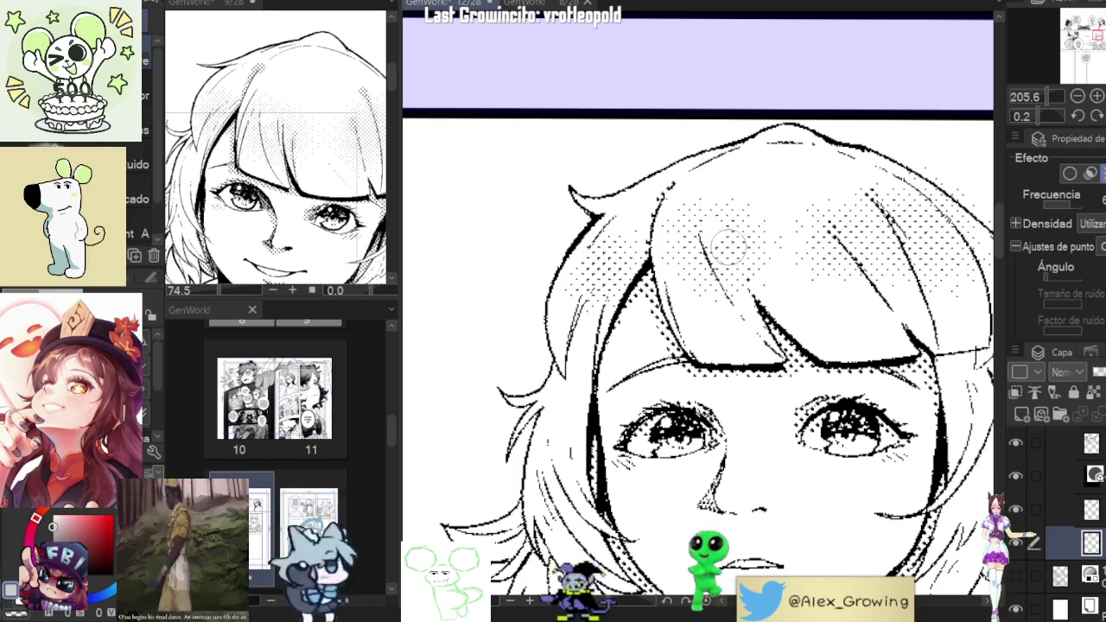
drag(729, 251, 720, 266)
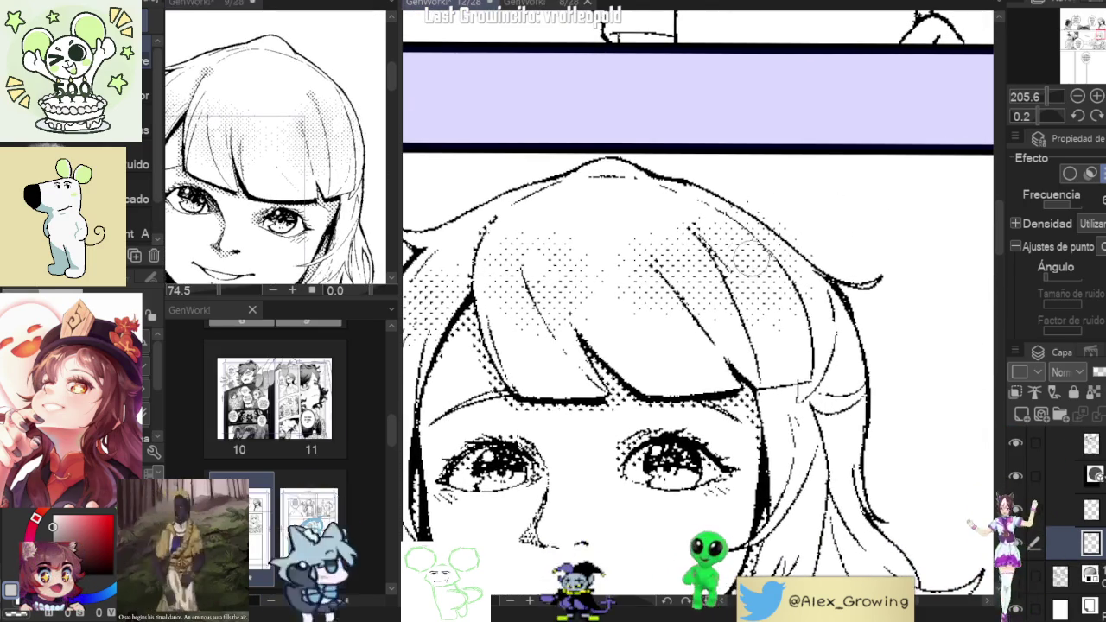
scroll(778, 255, down, 3)
scroll(812, 251, down, 2)
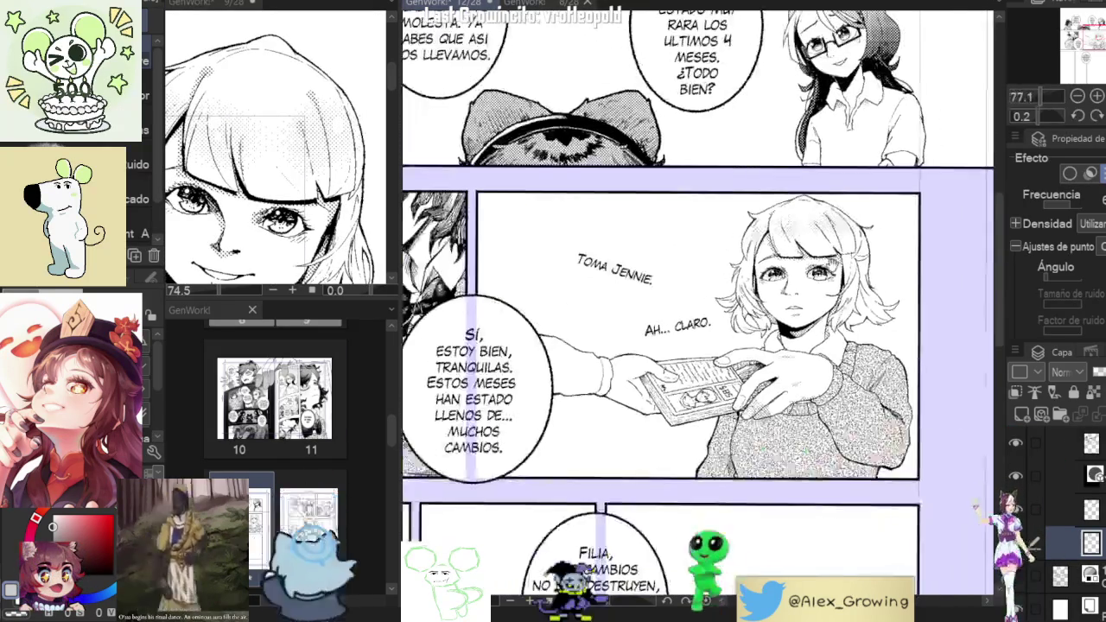
scroll(841, 247, down, 1)
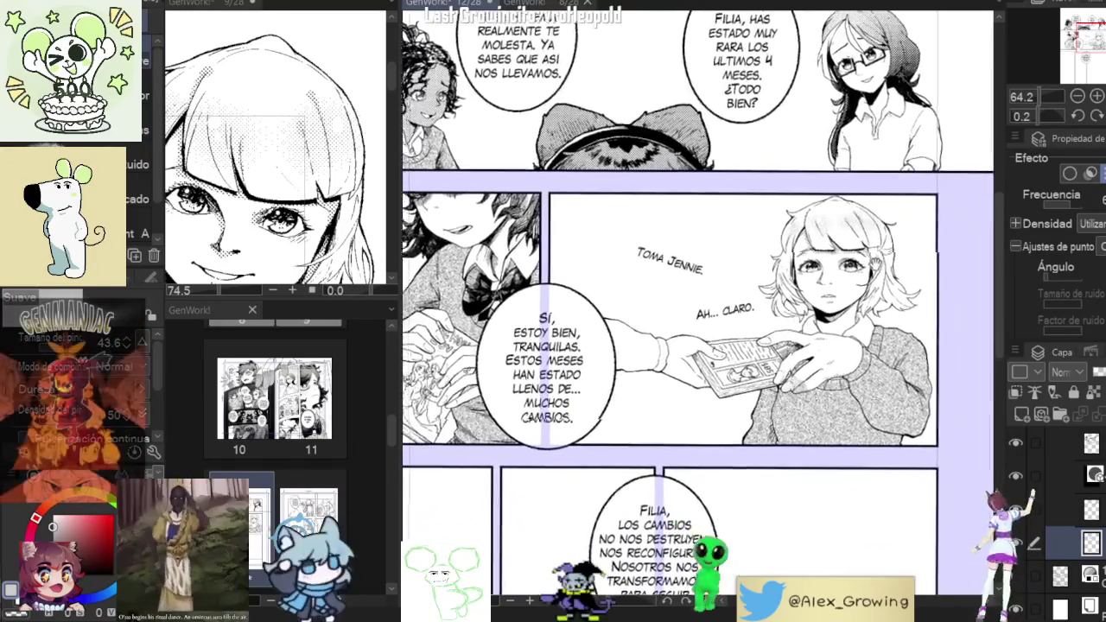
scroll(778, 260, up, 1)
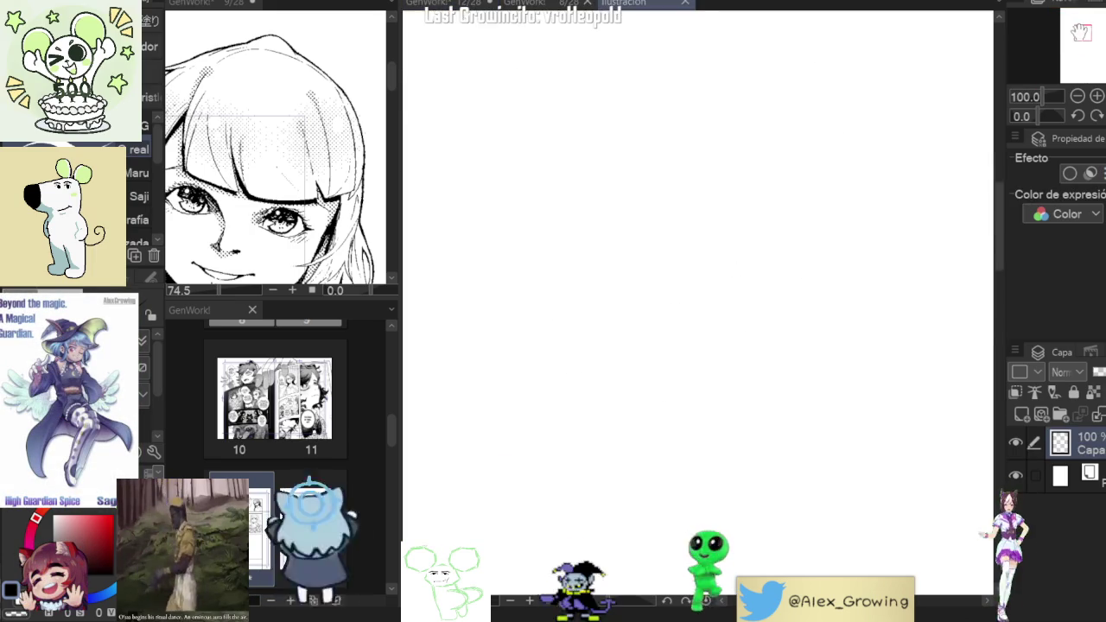
Draw the round head circle outline, undoing several false starts.
drag(627, 233, 600, 269)
key(ctrl+z)
drag(659, 235, 633, 261)
key(ctrl+z)
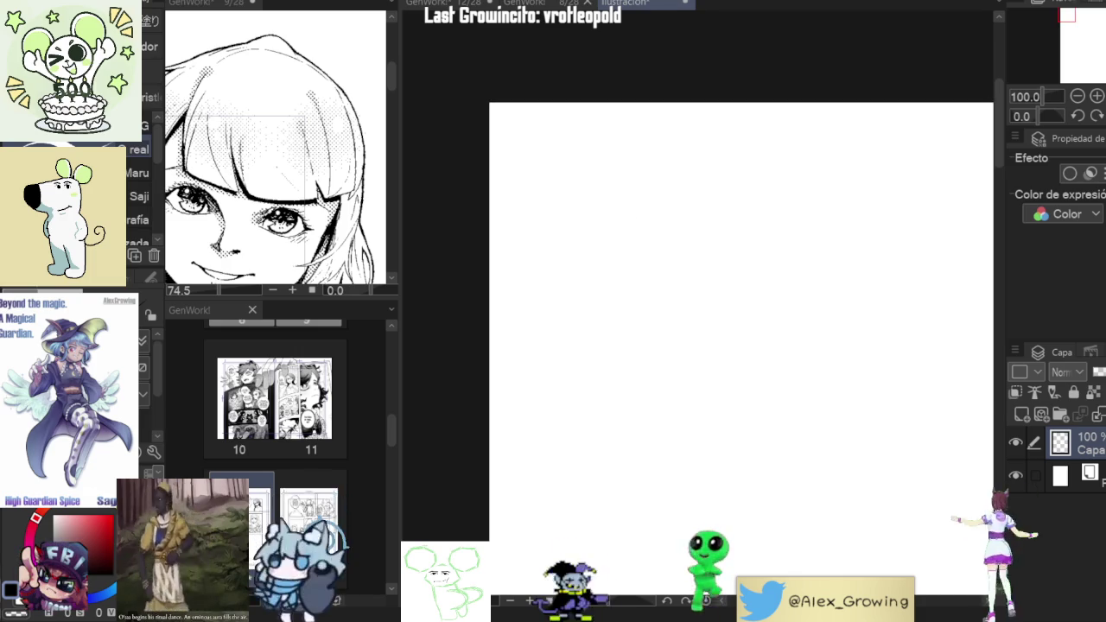
drag(672, 226, 624, 229)
key(ctrl+z)
mouse_move(661, 184)
mouse_down()
mouse_move(618, 222)
mouse_move(654, 309)
mouse_move(748, 309)
mouse_move(761, 192)
mouse_move(704, 177)
mouse_up()
key(ctrl+z)
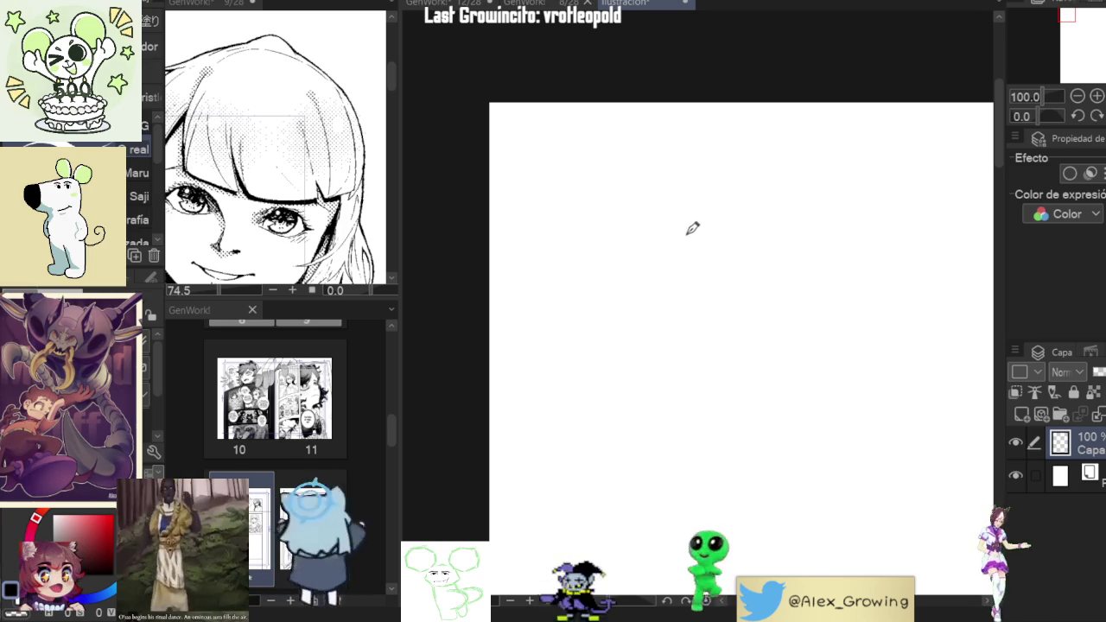
drag(693, 232, 650, 251)
drag(706, 339, 773, 231)
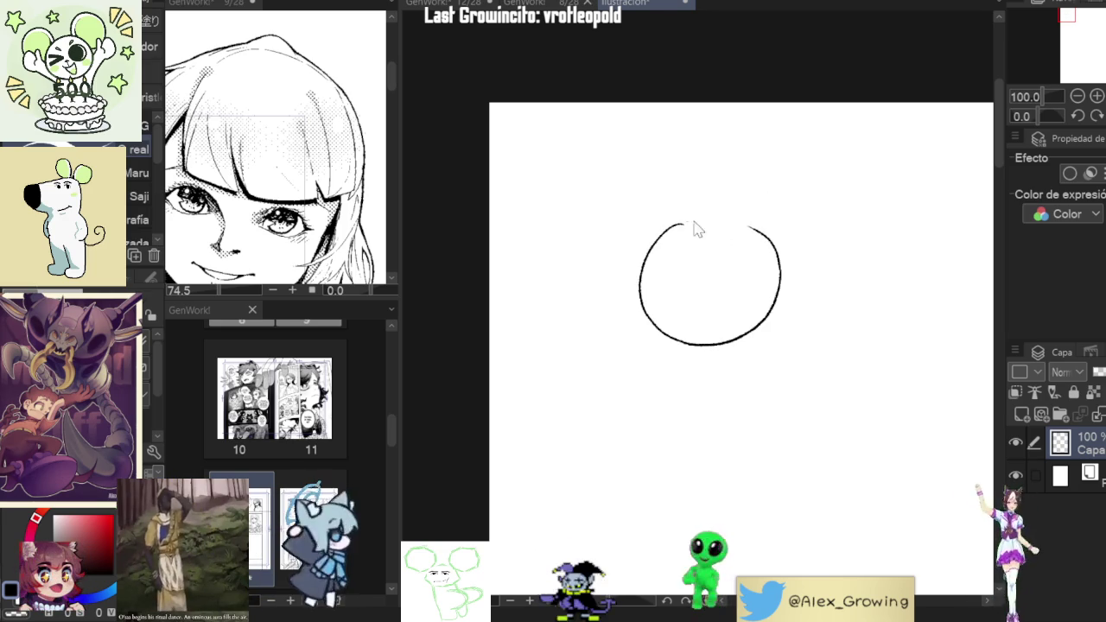
key(ctrl+z)
mouse_move(696, 214)
mouse_down()
mouse_move(746, 229)
mouse_move(673, 227)
mouse_up()
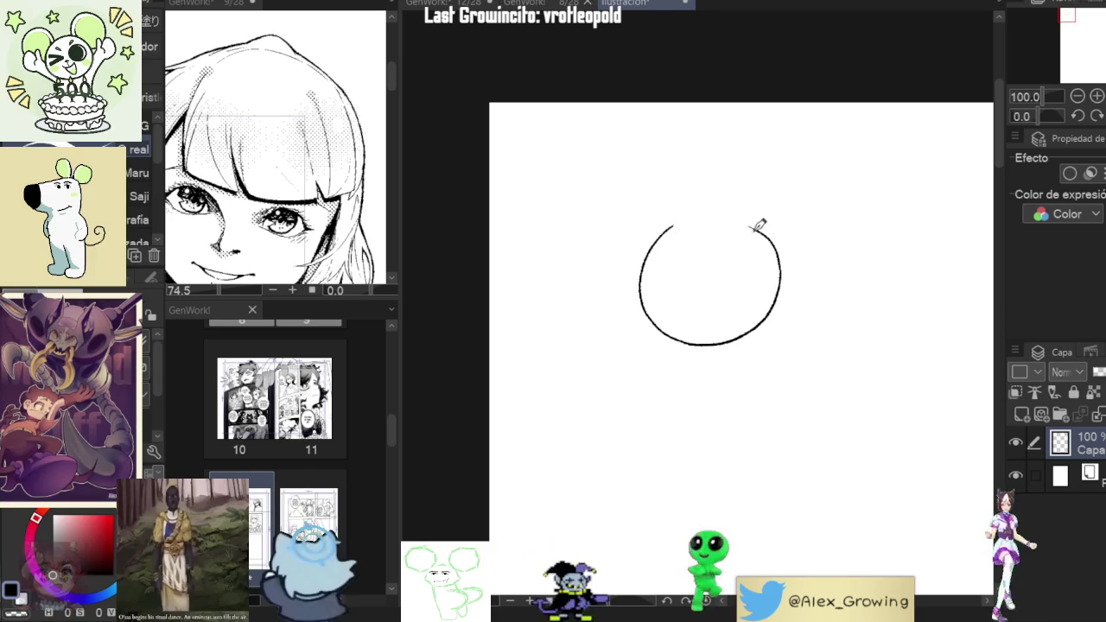
drag(759, 222, 679, 216)
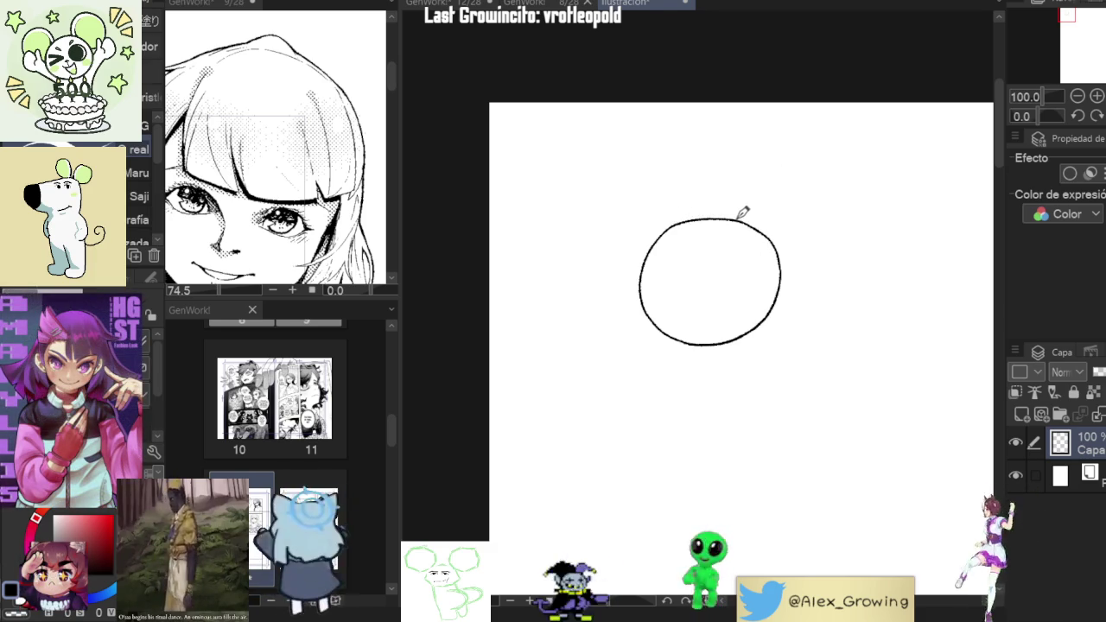
Draw the big right and left ears, each with an inner curve line.
mouse_move(752, 156)
mouse_down()
mouse_move(833, 137)
mouse_move(867, 229)
mouse_up()
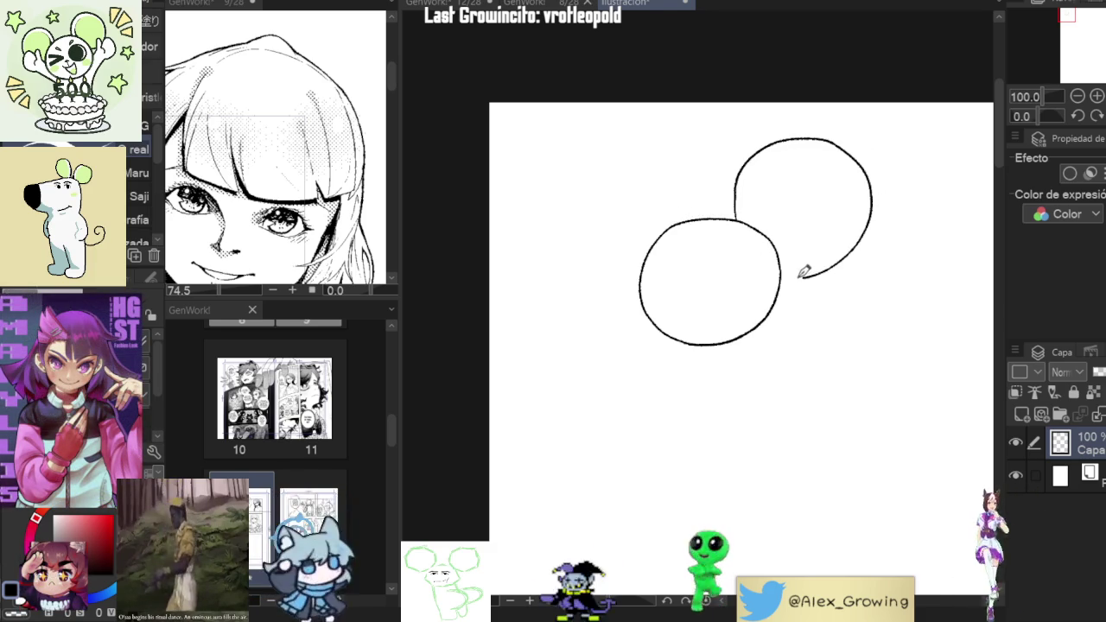
mouse_move(675, 219)
mouse_down()
mouse_move(574, 158)
mouse_move(585, 296)
mouse_up()
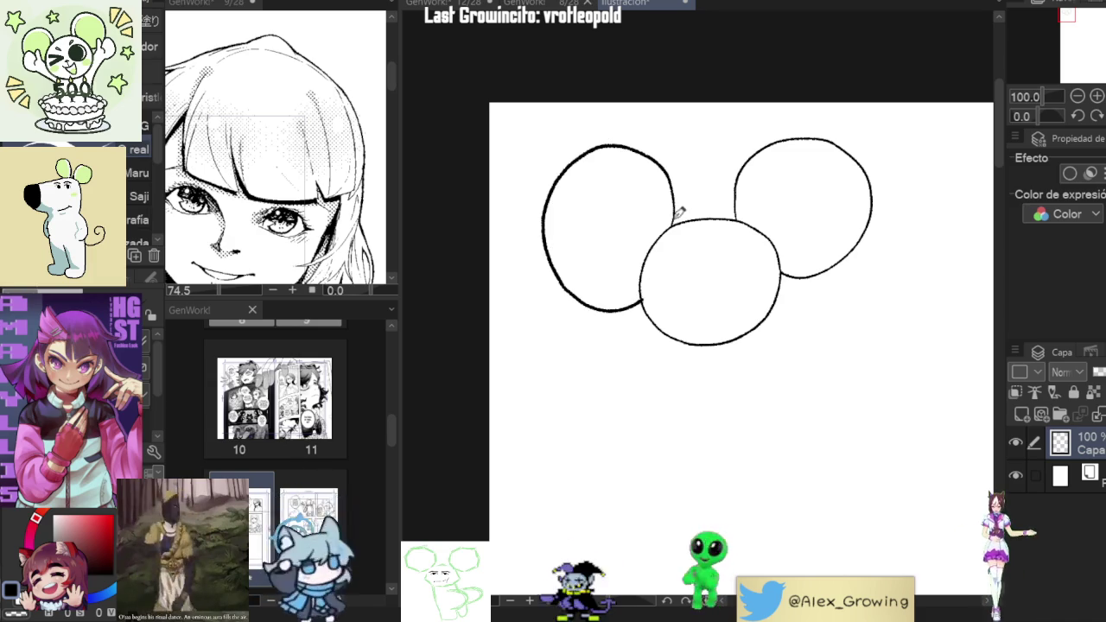
key(ctrl+z)
mouse_move(676, 220)
mouse_down()
mouse_move(568, 172)
mouse_move(642, 294)
mouse_up()
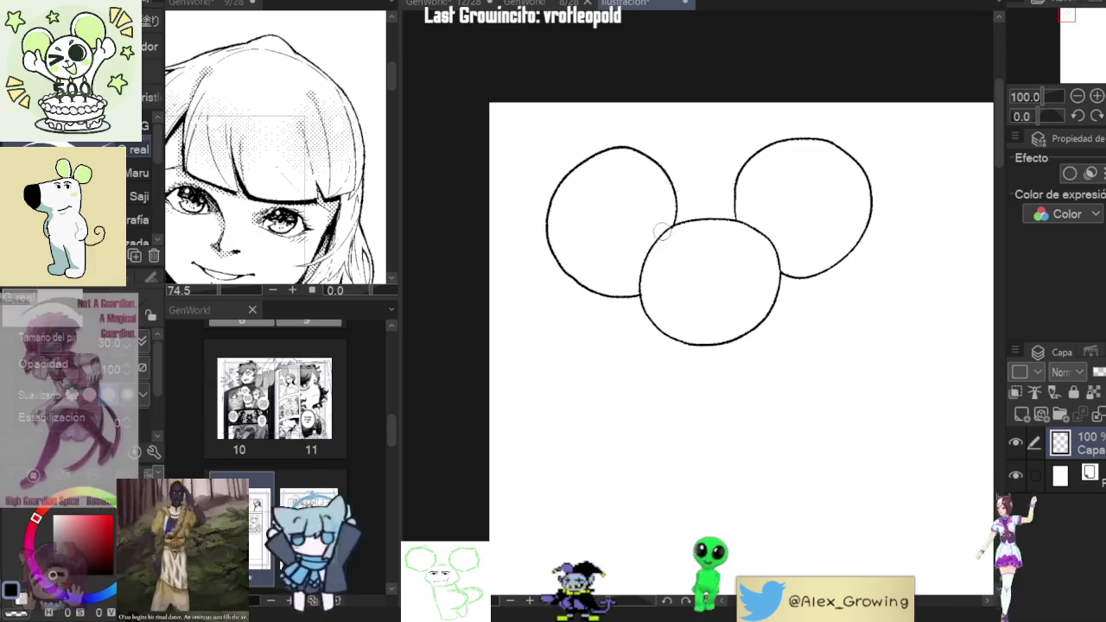
drag(663, 226, 594, 146)
drag(759, 223, 788, 144)
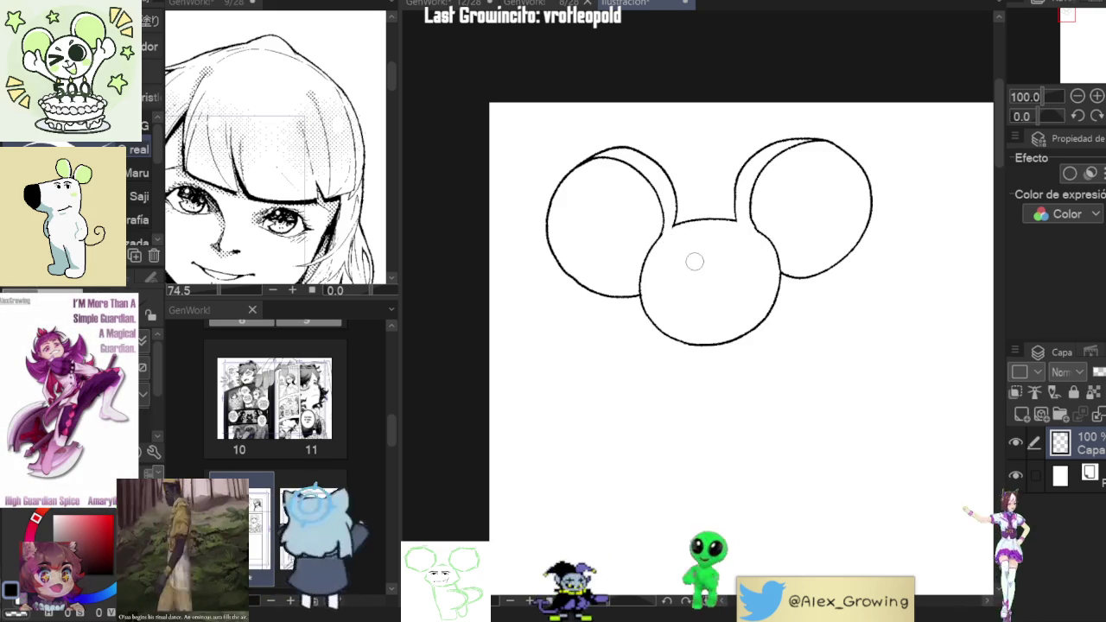
Draw left and right eye ovals and an eyelid arc over the right eye, undoing stray strokes.
drag(716, 253, 705, 299)
key(ctrl+z)
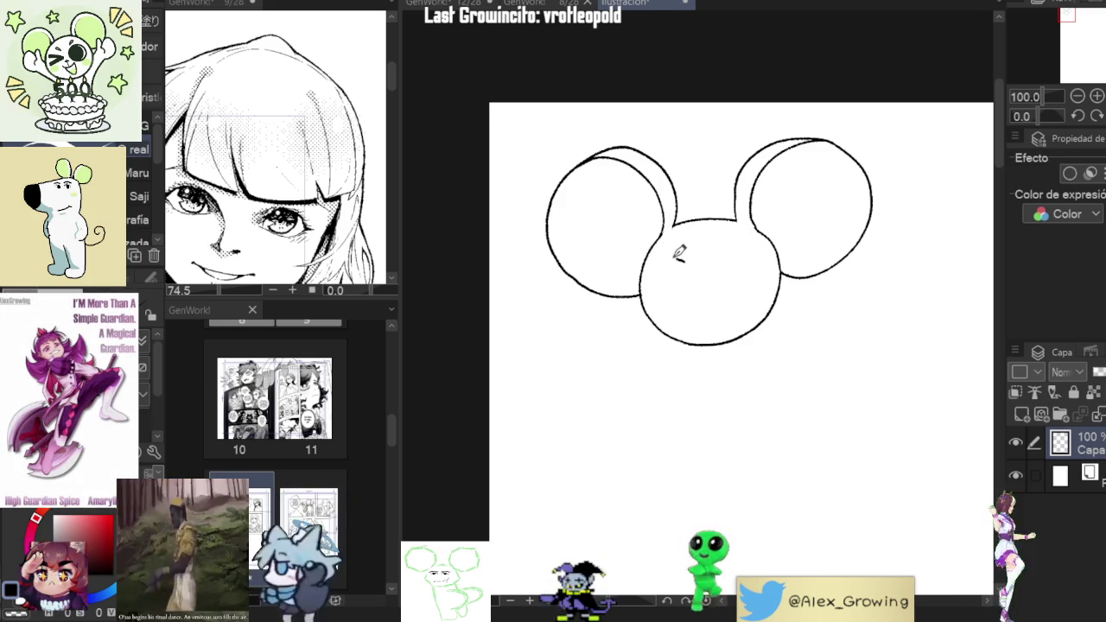
mouse_move(676, 249)
mouse_down()
mouse_move(690, 263)
mouse_move(644, 279)
mouse_up()
key(ctrl+z)
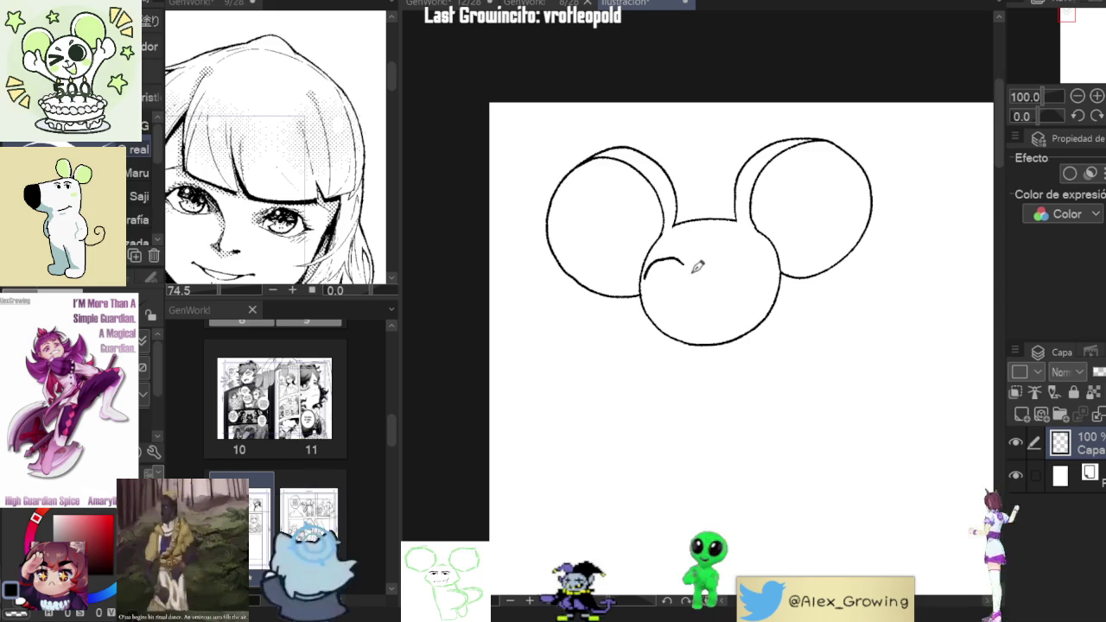
drag(670, 270, 690, 264)
key(ctrl+z)
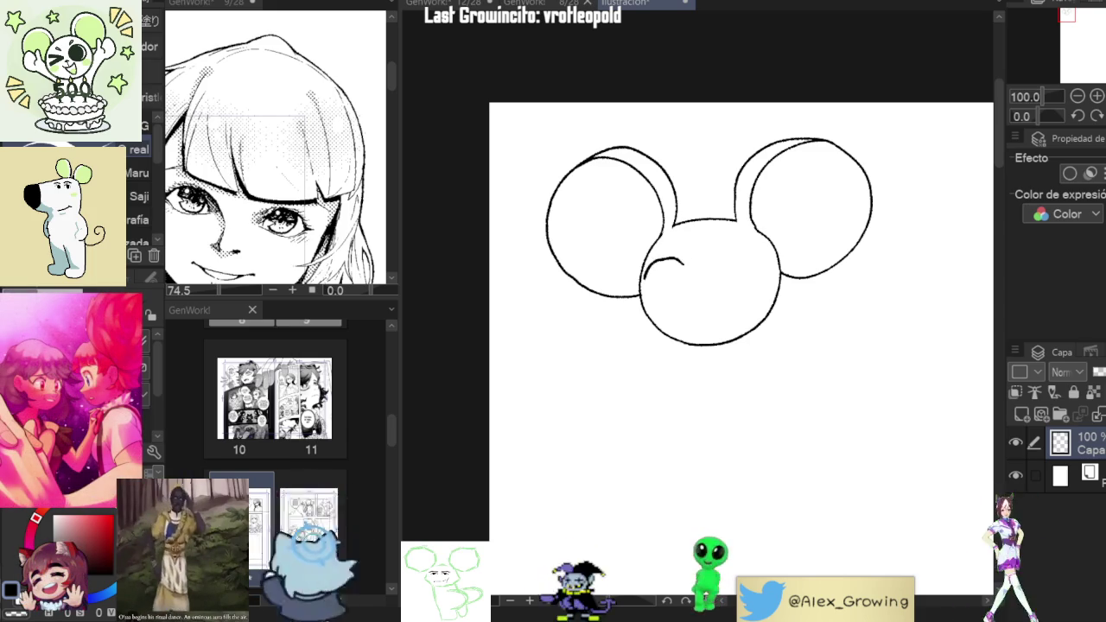
key(ctrl+z)
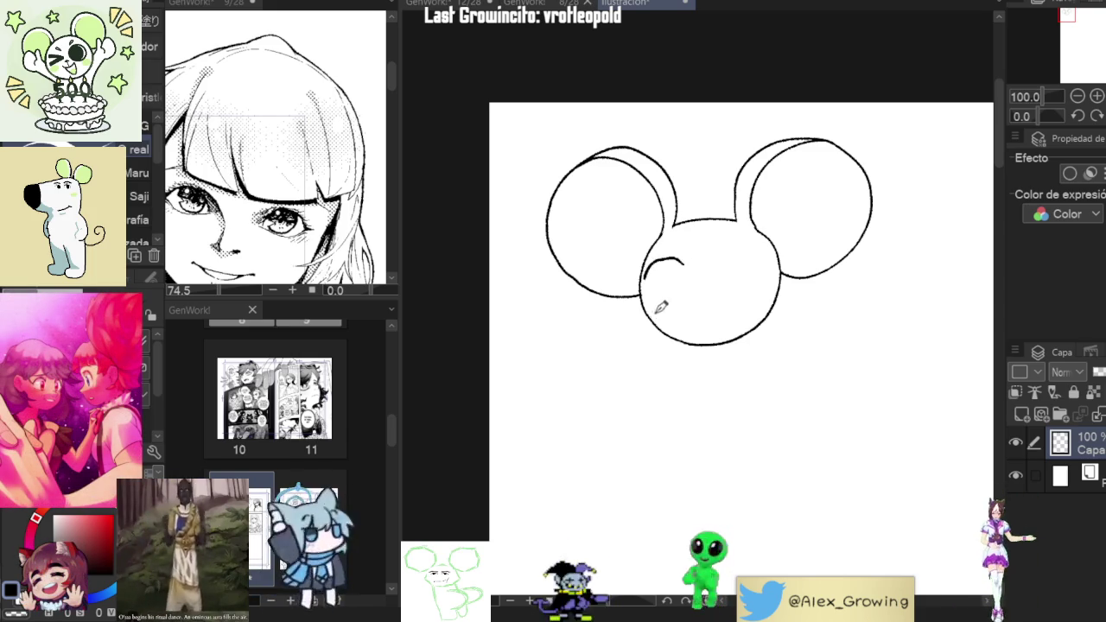
drag(666, 299, 688, 272)
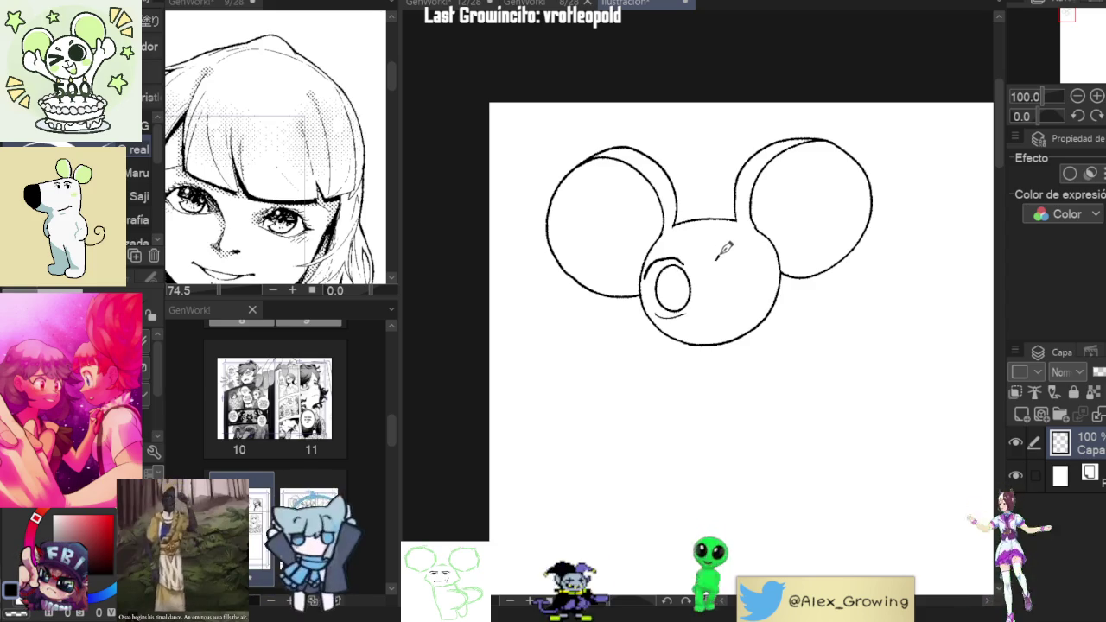
mouse_move(742, 248)
mouse_down()
mouse_move(763, 252)
mouse_move(735, 302)
mouse_up()
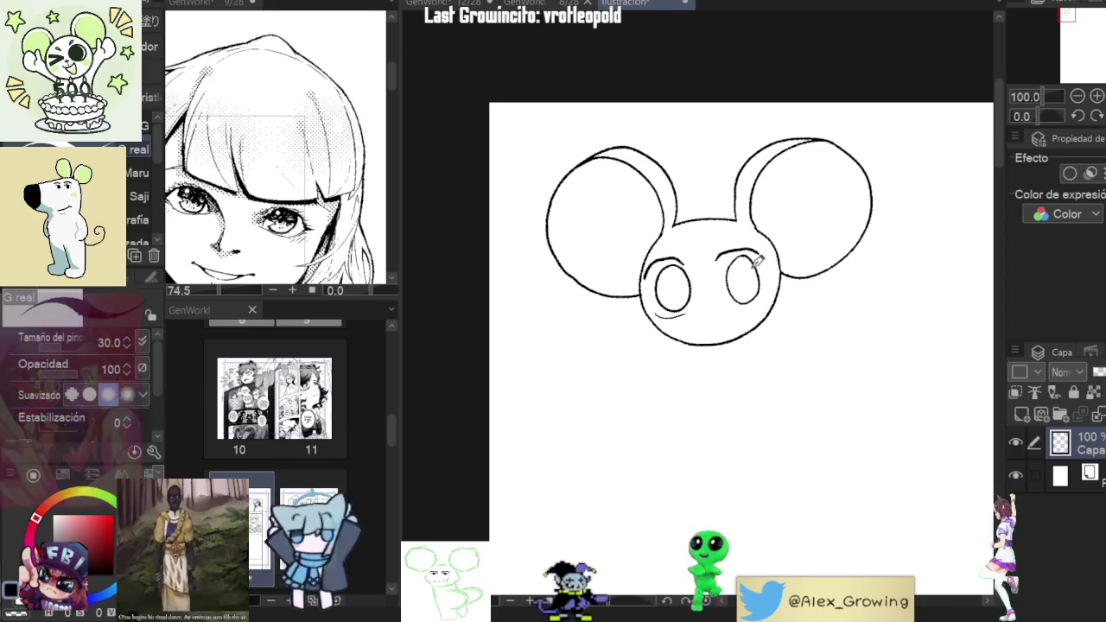
key(ctrl+z)
drag(716, 258, 760, 260)
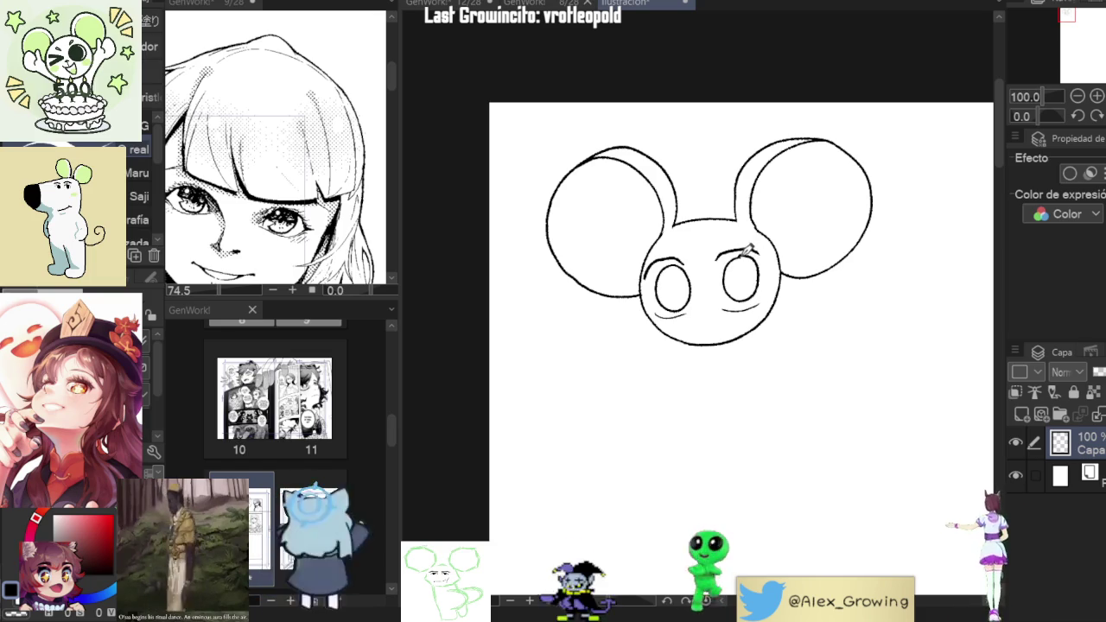
Fill both eyes solid black with the Fill tool.
key(g)
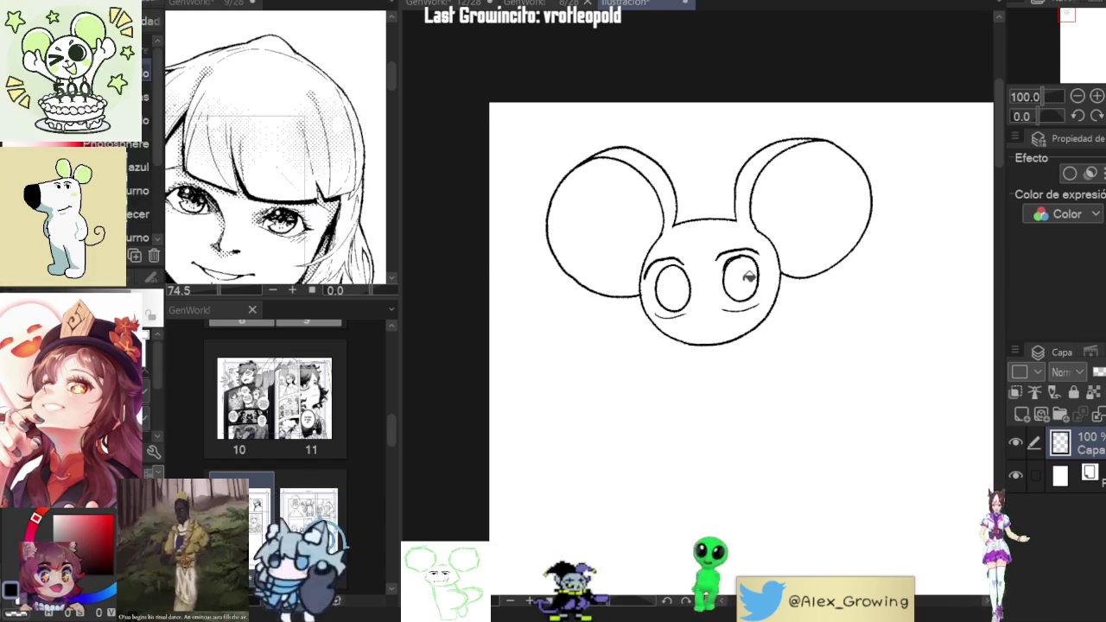
click(741, 283)
click(674, 287)
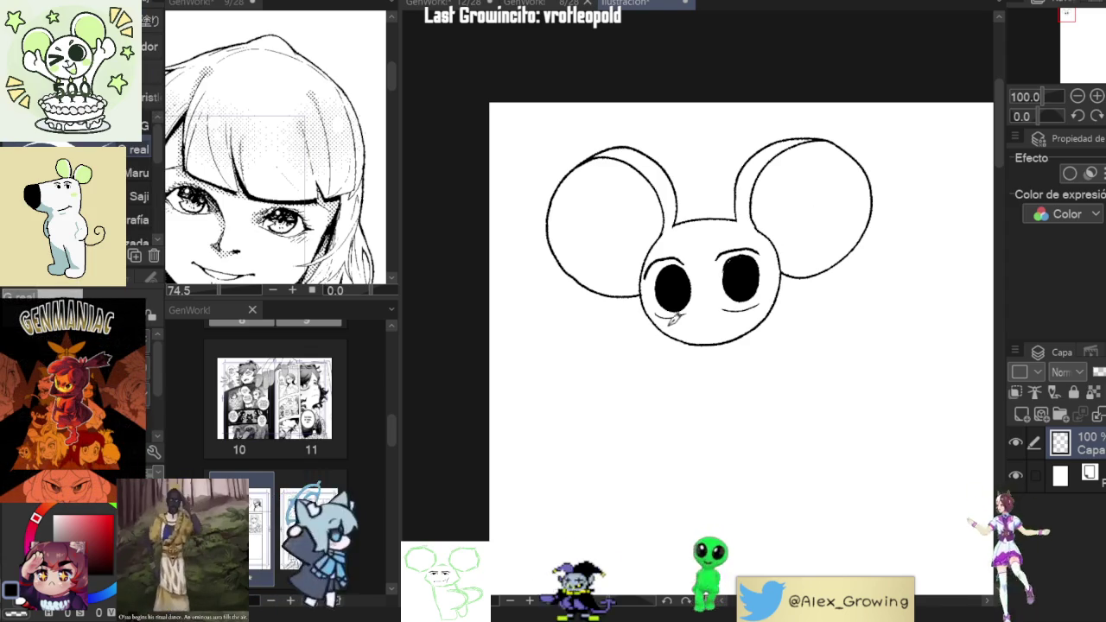
Draw small round cheeks at the face's lower left and lower right.
drag(662, 325, 659, 326)
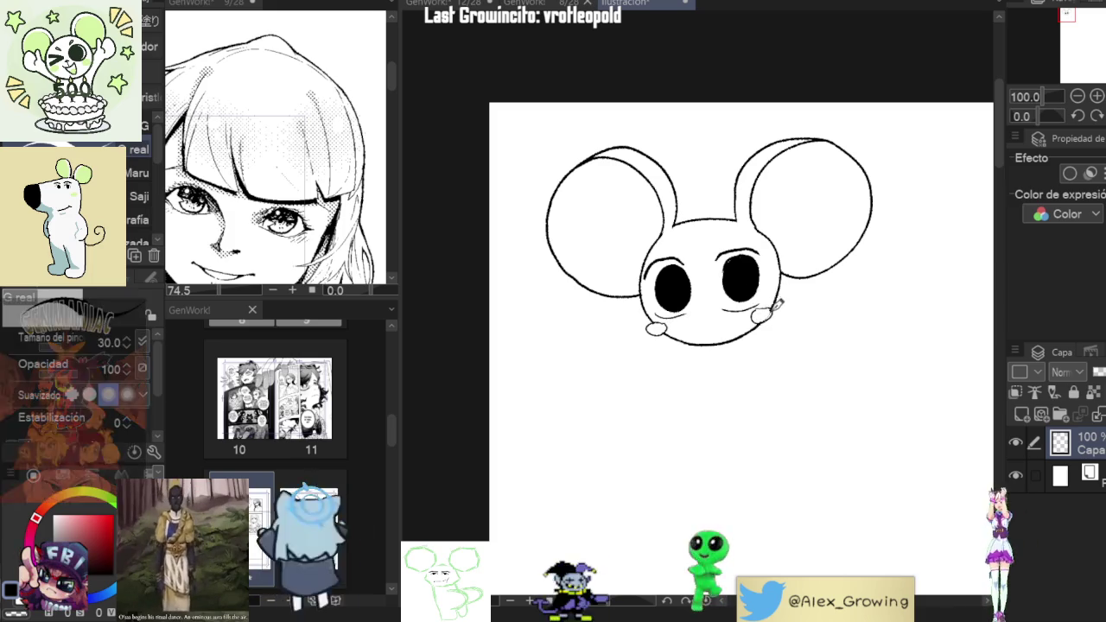
drag(764, 319, 772, 312)
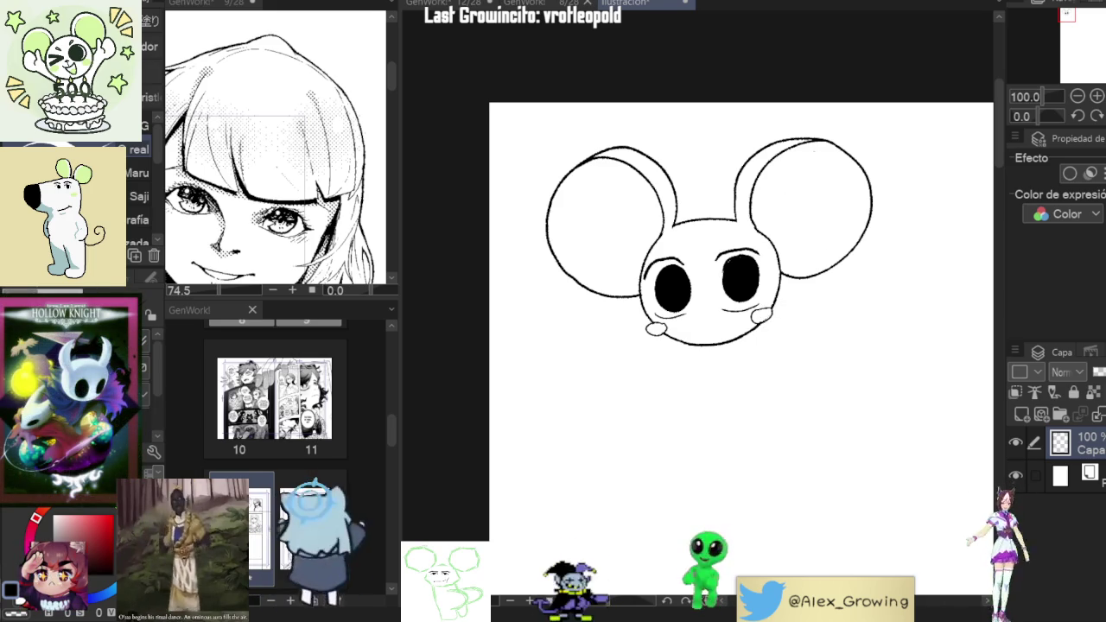
drag(880, 295, 657, 288)
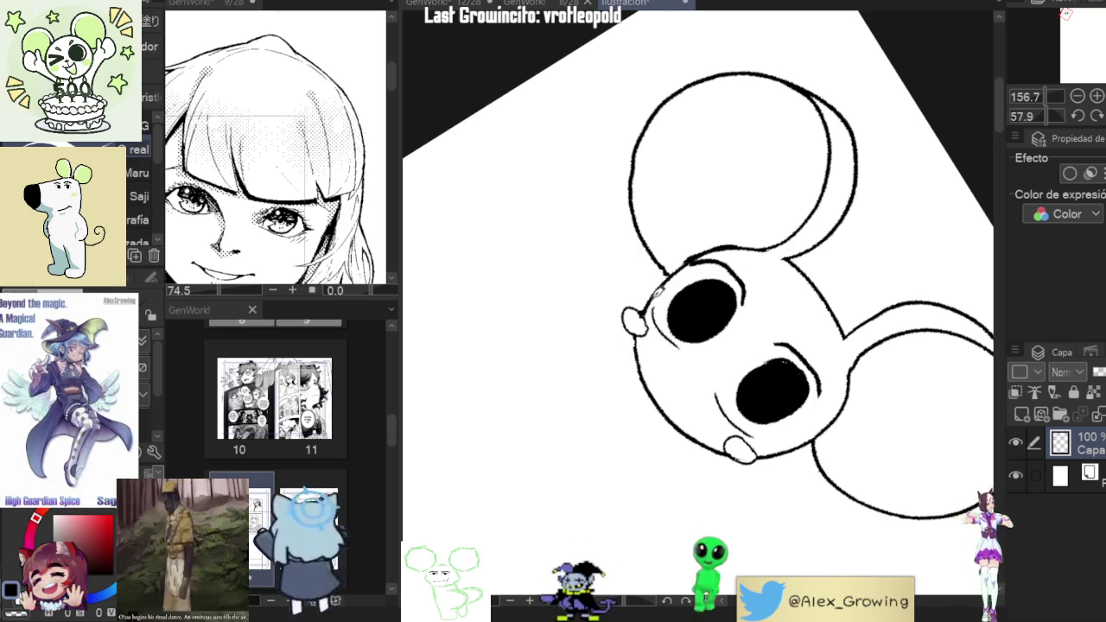
Reset the canvas rotation so the page sits straight.
scroll(657, 393, down, 4)
drag(657, 392, 761, 276)
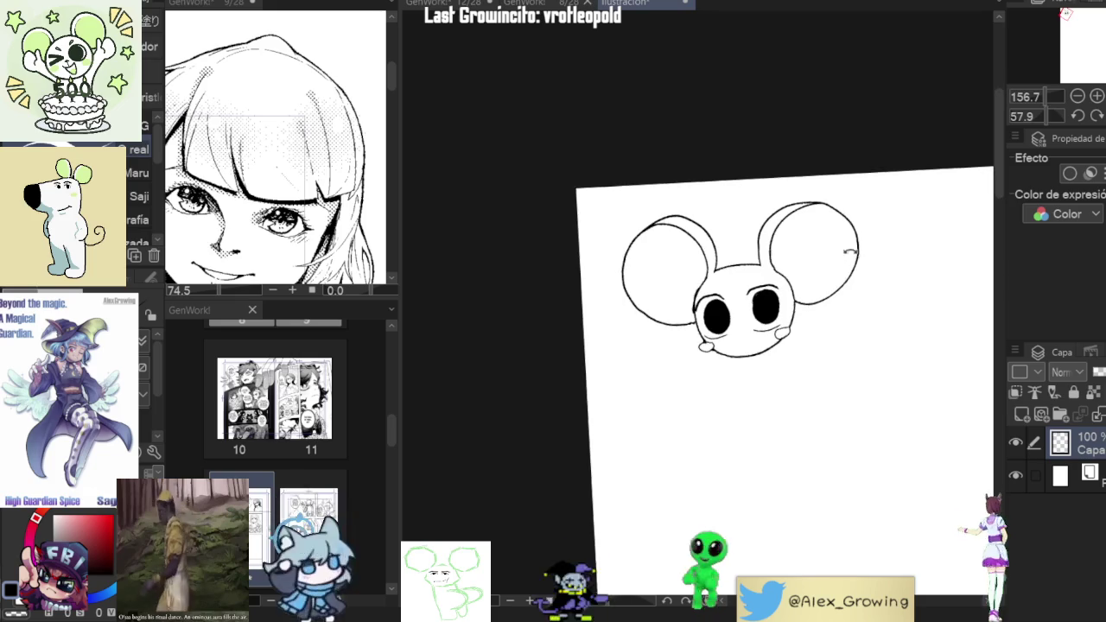
scroll(776, 259, up, 3)
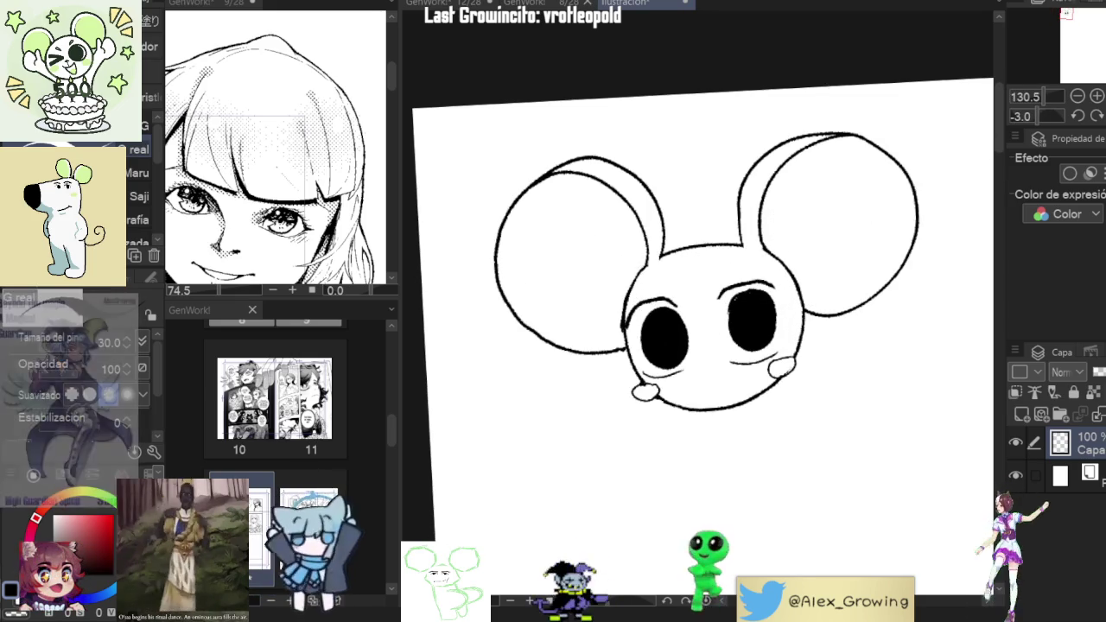
key(ctrl+@)
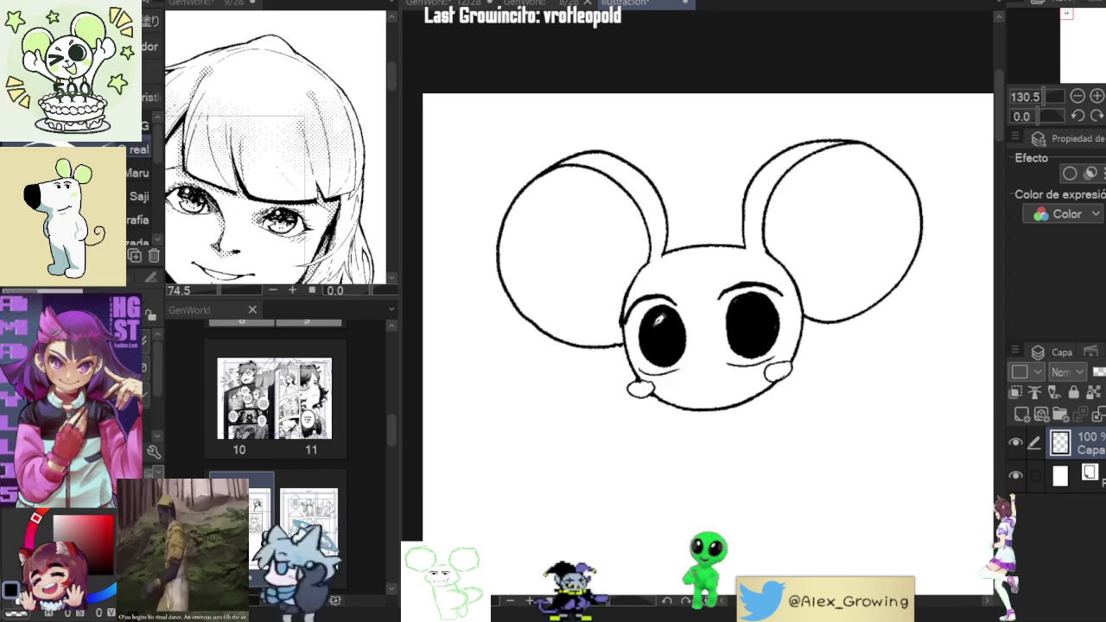
Recentre on the mouse head and erase part of the right cheek line.
scroll(642, 318, down, 3)
scroll(809, 338, up, 4)
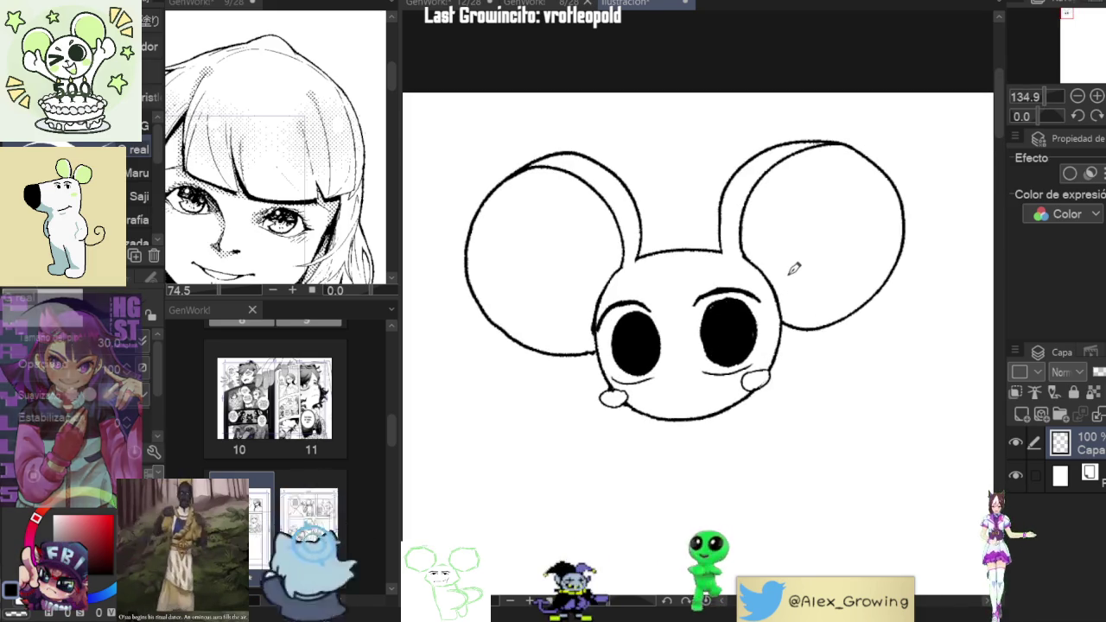
scroll(772, 377, down, 1)
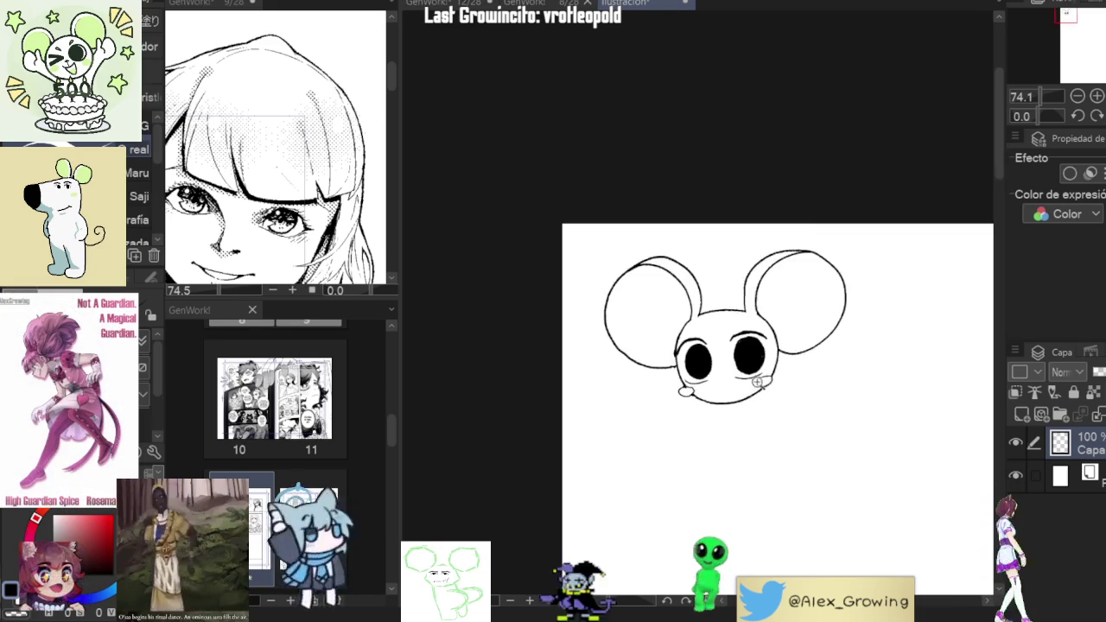
scroll(773, 363, up, 3)
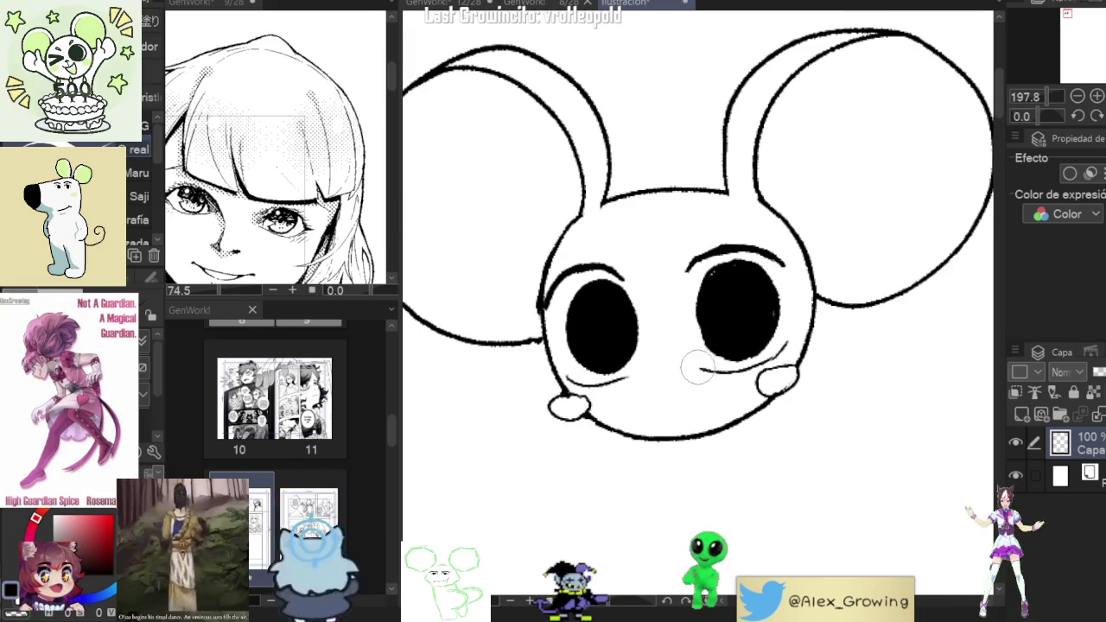
scroll(795, 338, down, 3)
scroll(790, 380, up, 1)
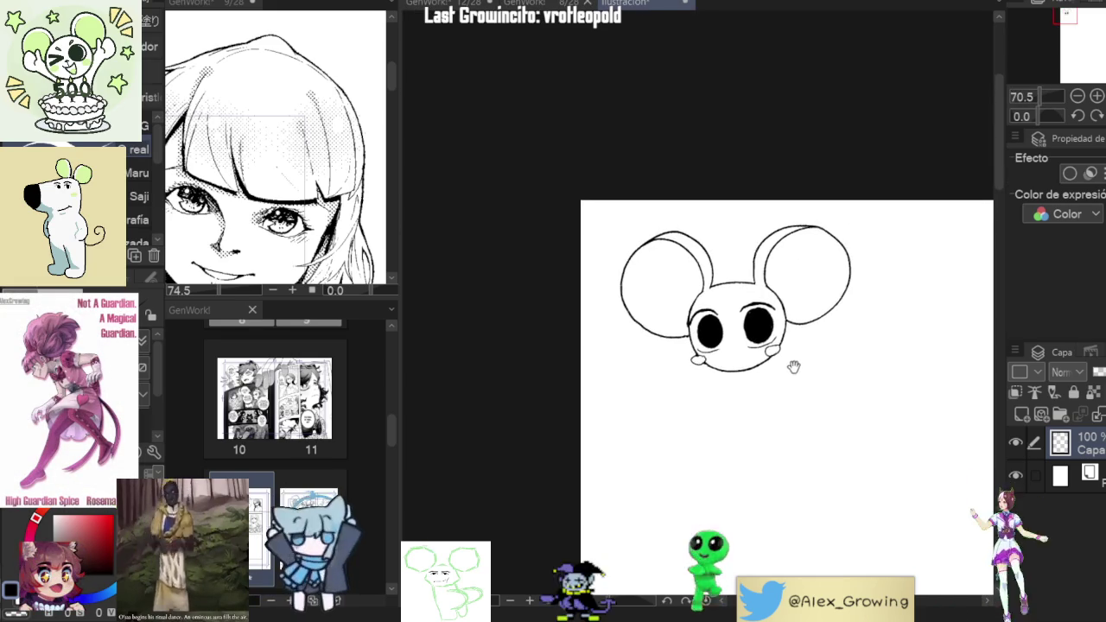
scroll(790, 372, up, 1)
scroll(761, 356, up, 1)
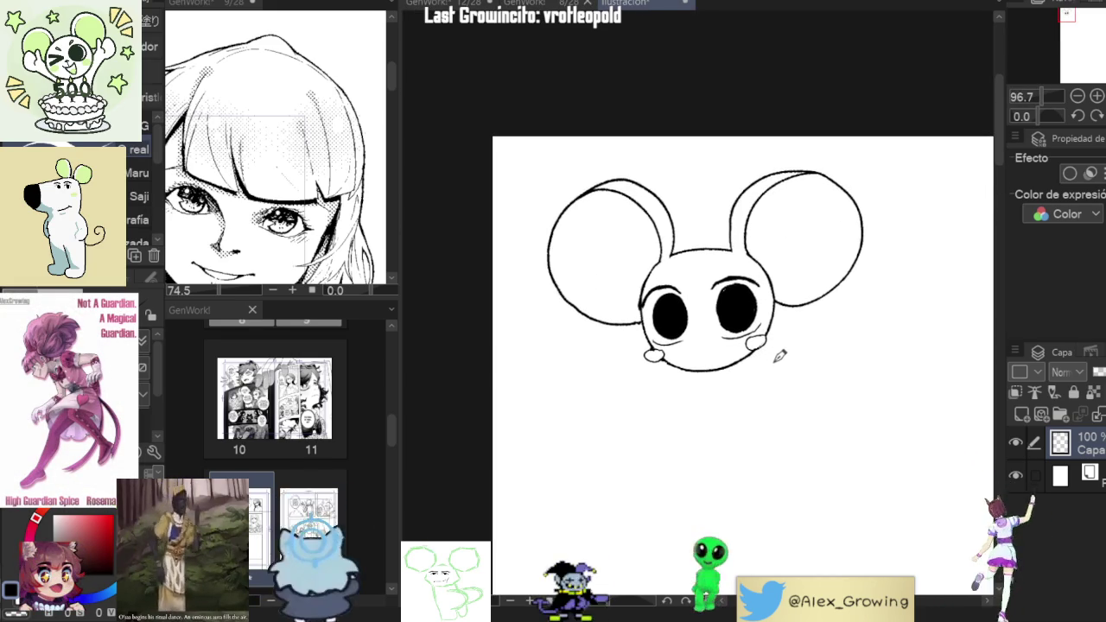
drag(788, 365, 729, 383)
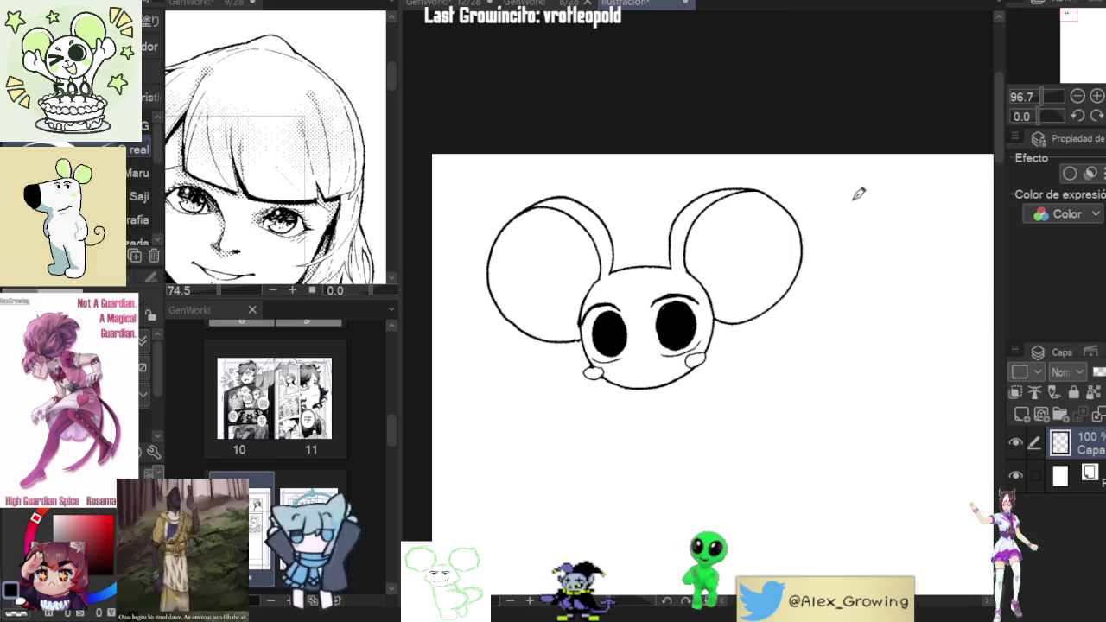
scroll(595, 375, up, 2)
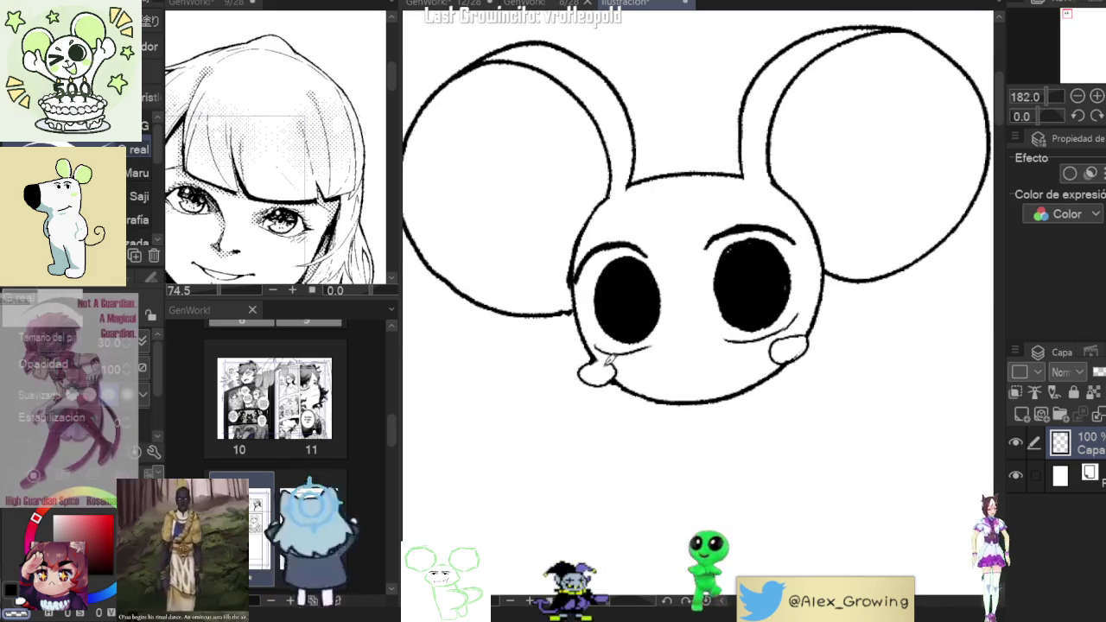
scroll(746, 341, down, 1)
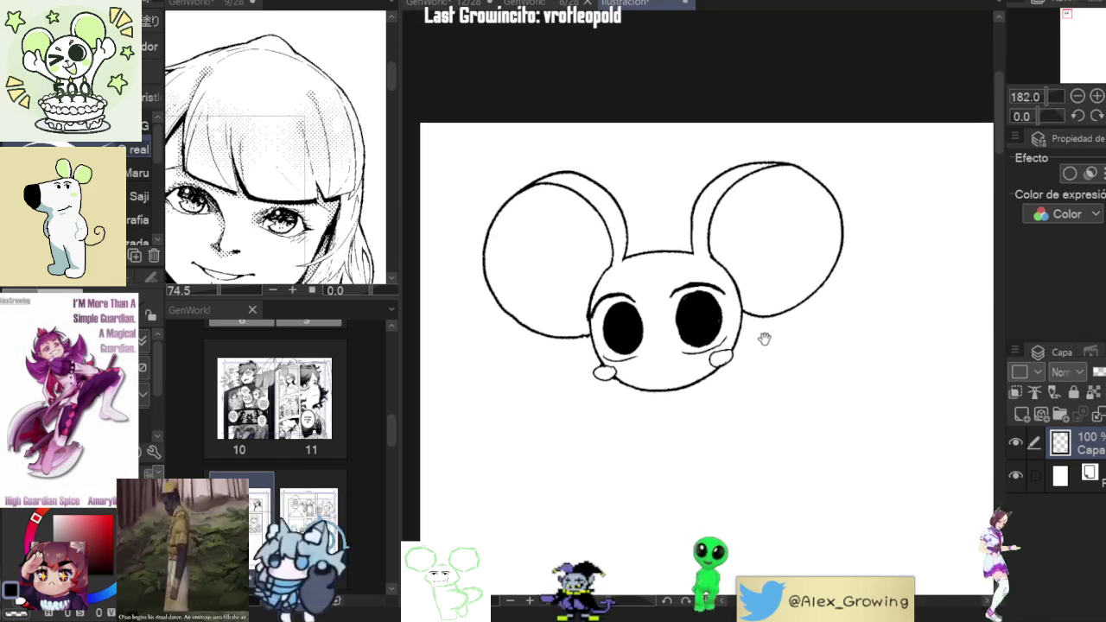
scroll(741, 353, up, 1)
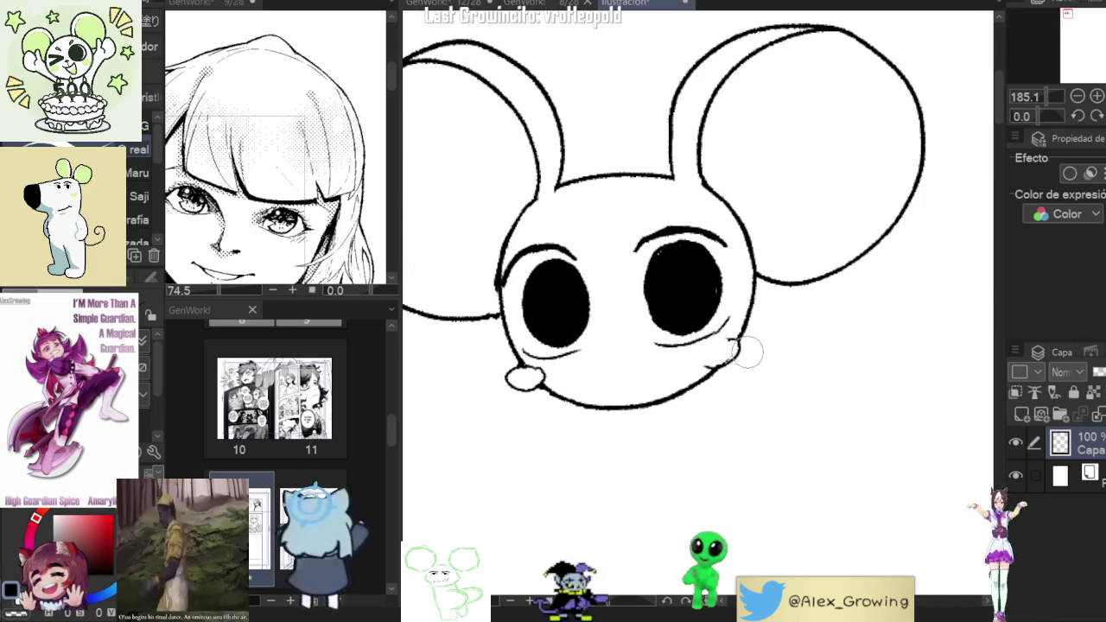
drag(745, 364, 741, 343)
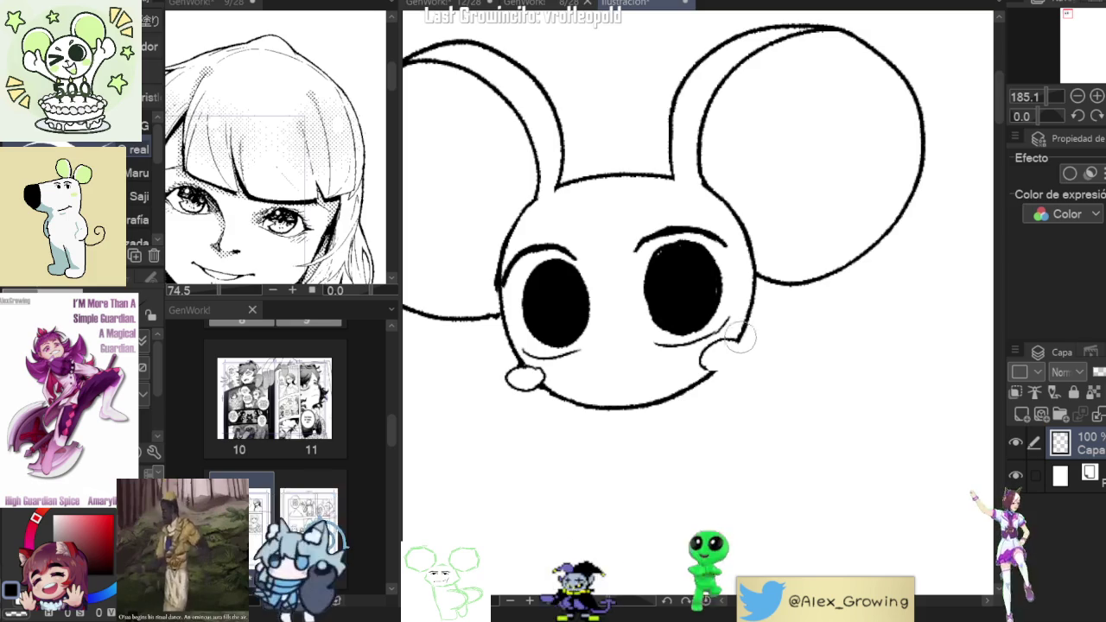
Reframe the view of the drawing, trying and undoing a stroke beside the left eye.
key(ctrl+alt+0)
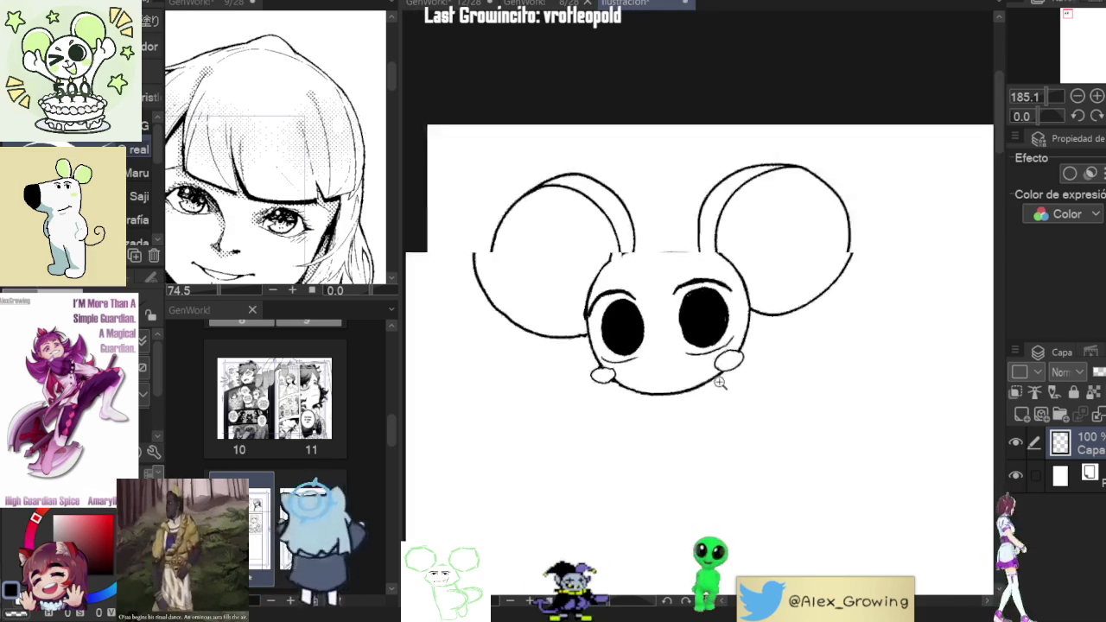
click(744, 378)
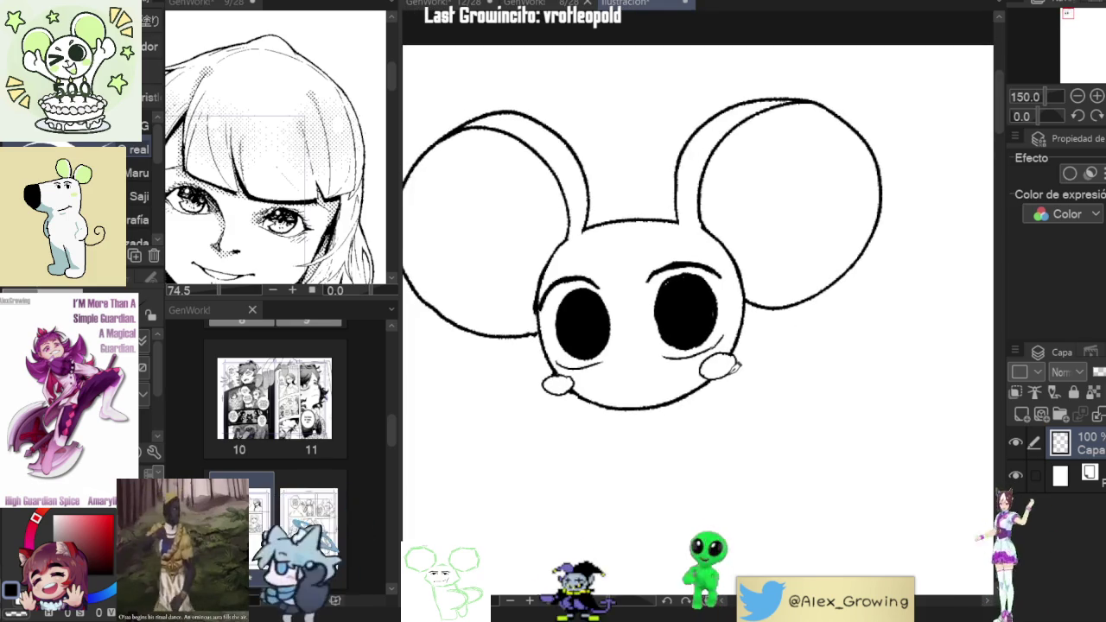
drag(734, 368, 810, 303)
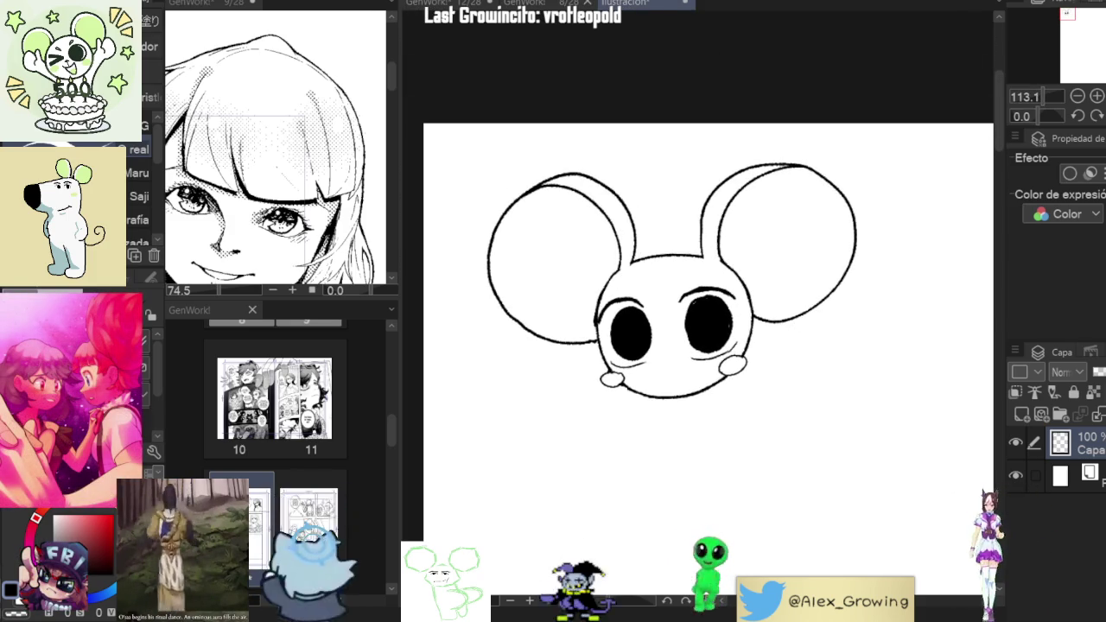
drag(644, 293, 605, 337)
key(ctrl+z)
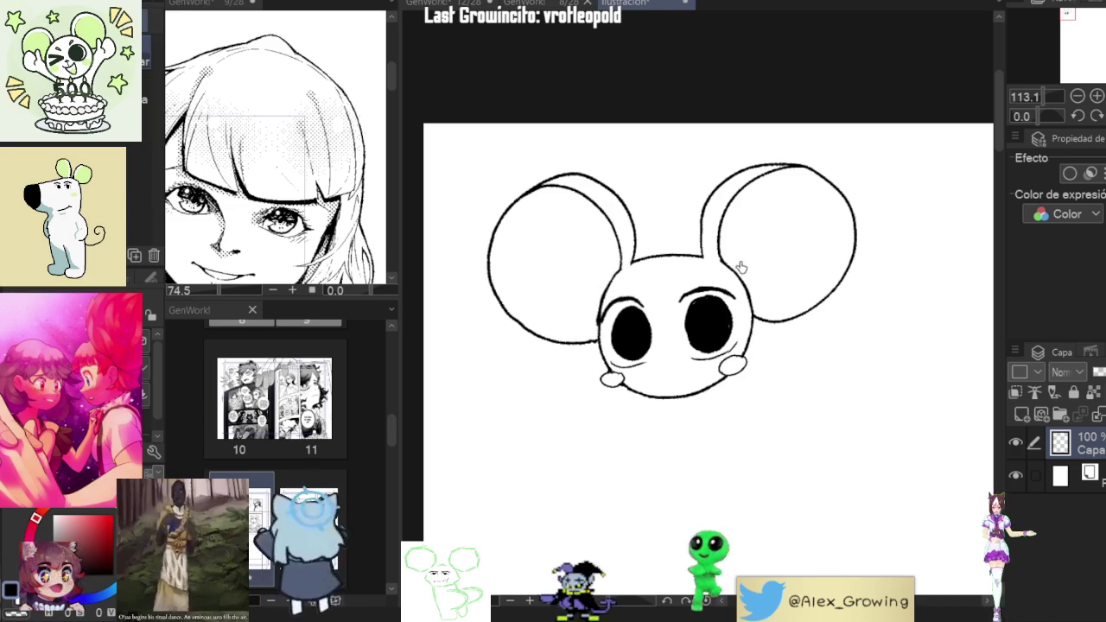
drag(739, 257, 694, 266)
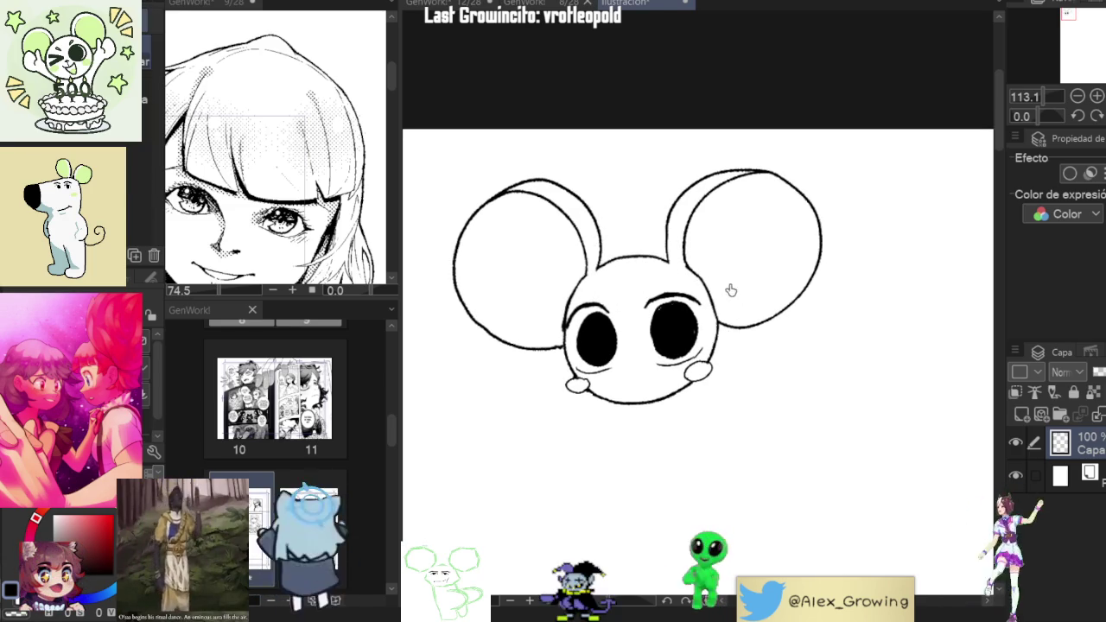
scroll(726, 303, down, 2)
scroll(723, 304, up, 1)
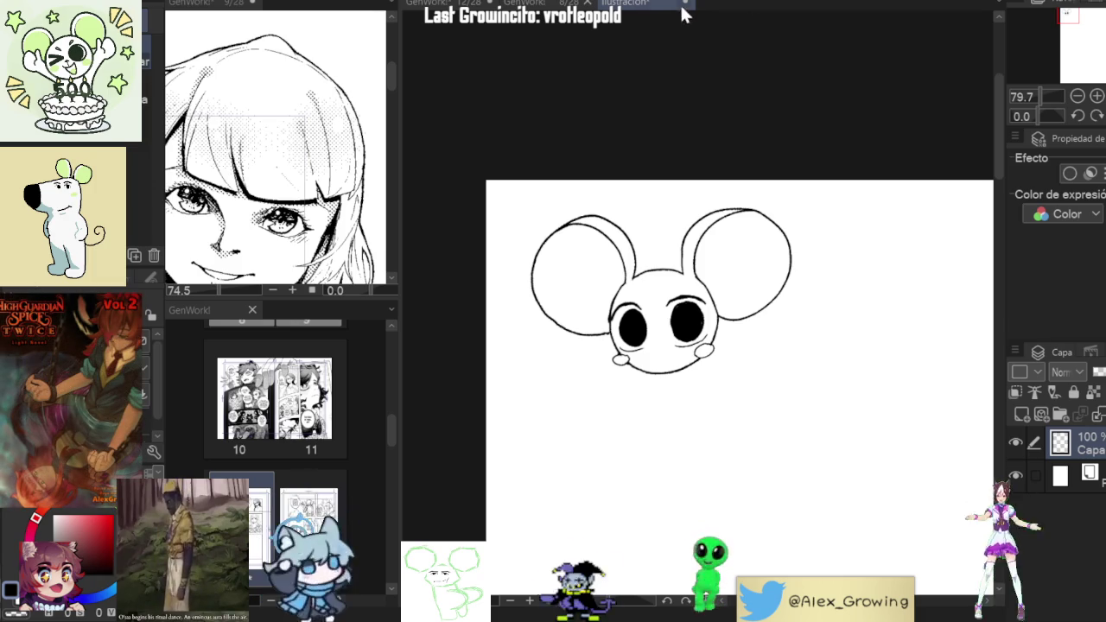
click(448, 4)
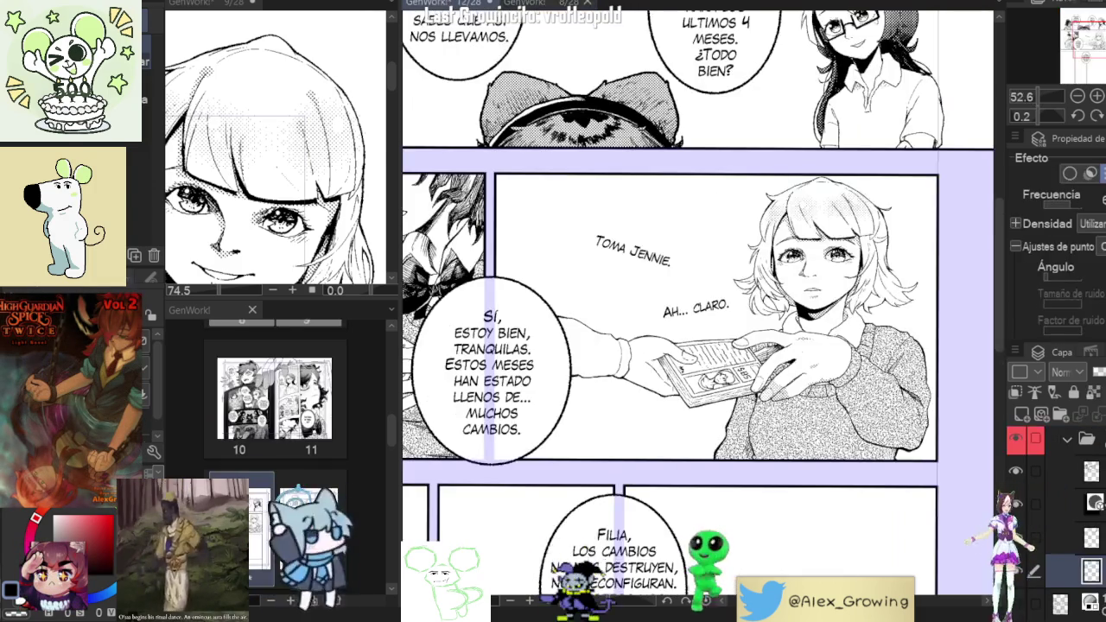
Pan the manga page to show the middle and top panels.
drag(691, 311, 656, 280)
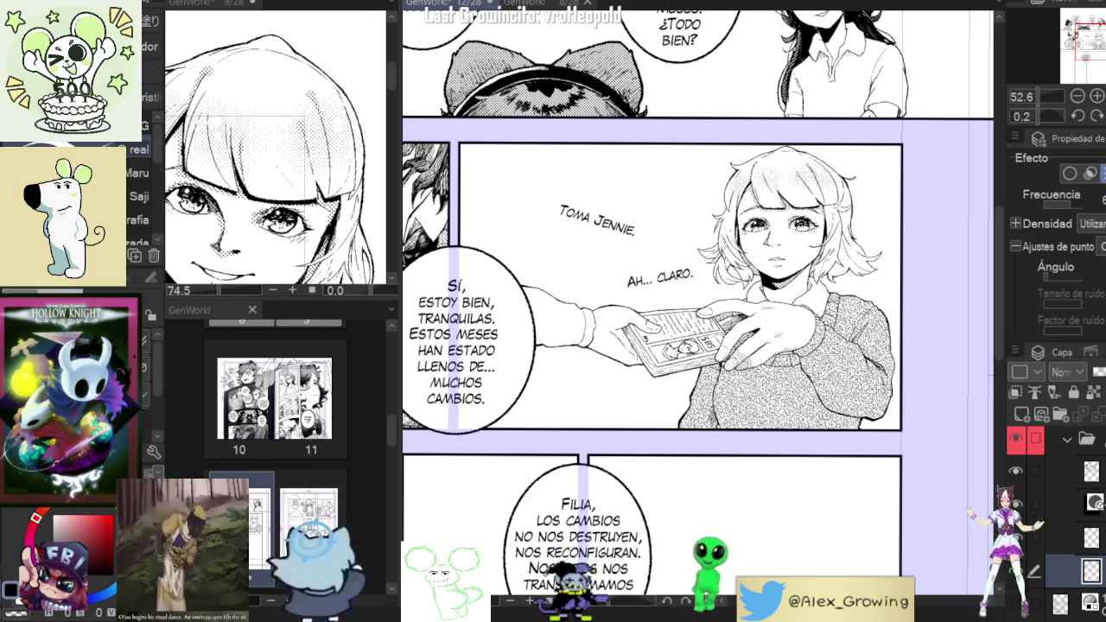
drag(864, 268, 838, 299)
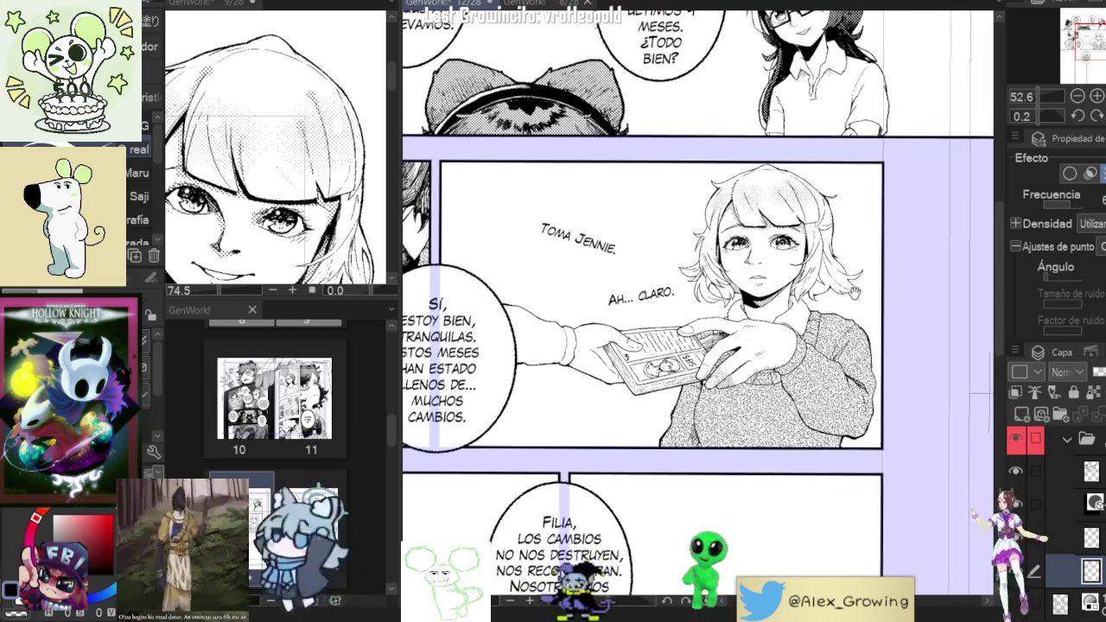